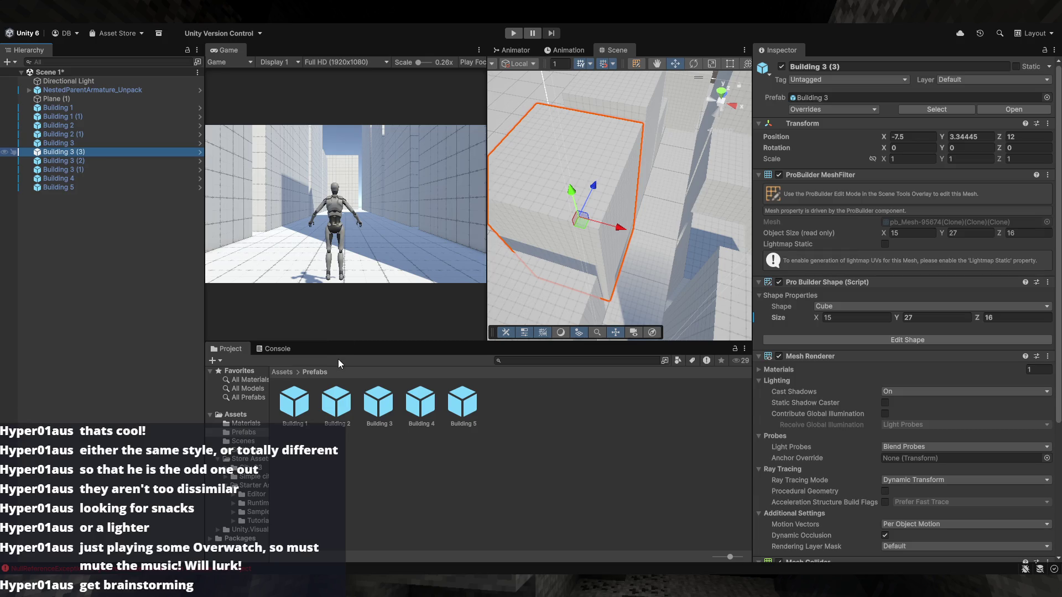
Rename Building 3 (3) to Building 6
{"action": "key", "text": "Right"}
{"action": "key", "text": "BackSpace"}
{"action": "key", "text": "BackSpace"}
{"action": "key", "text": "BackSpace"}
{"action": "type", "text": "6"}
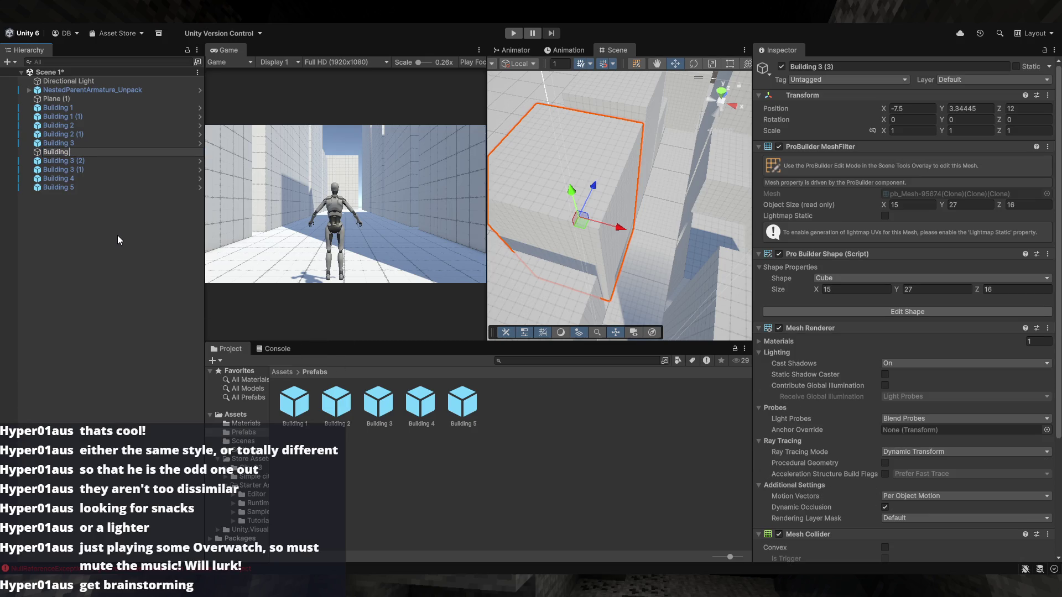
{"action": "key", "text": "Return"}
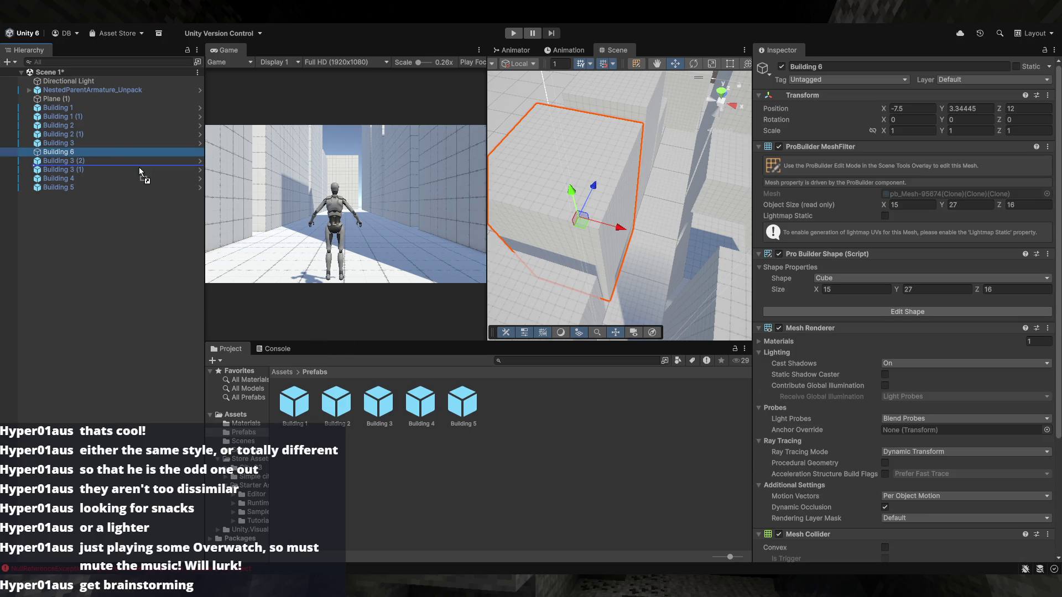
Save Building 6 as a prefab in the Prefabs folder and open it for editing
{"action": "left_click_drag", "start_coordinate": [526, 417], "coordinate": [525, 417]}
{"action": "mouse_move", "coordinate": [553, 232]}
{"action": "left_mouse_down"}
{"action": "mouse_move", "coordinate": [503, 223]}
{"action": "mouse_move", "coordinate": [567, 309]}
{"action": "mouse_move", "coordinate": [553, 205]}
{"action": "mouse_move", "coordinate": [505, 247]}
{"action": "mouse_move", "coordinate": [792, 246]}
{"action": "mouse_move", "coordinate": [612, 251]}
{"action": "left_mouse_up"}
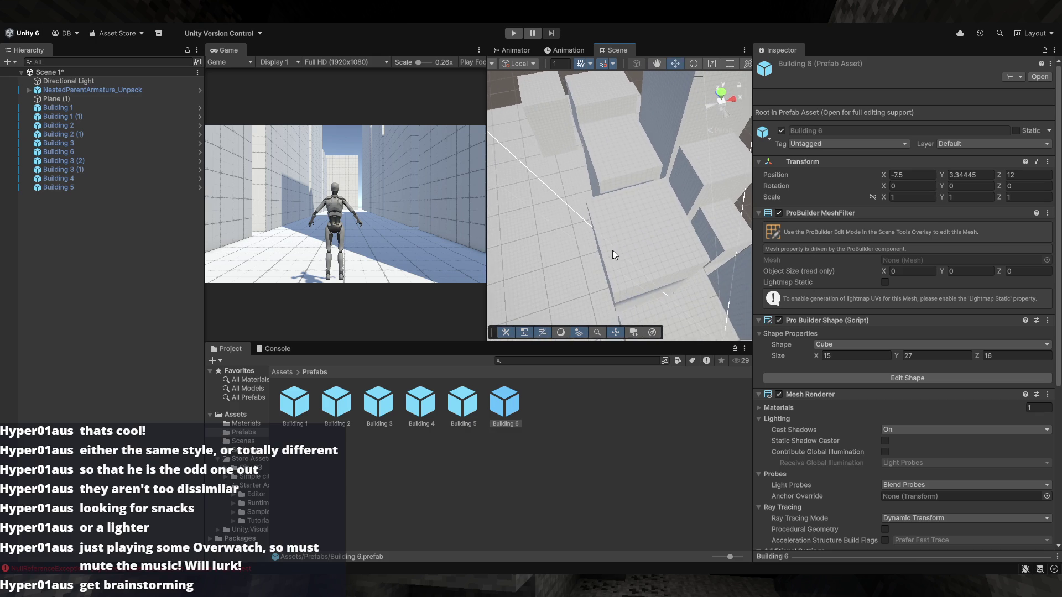
{"action": "double_click", "coordinate": [513, 408]}
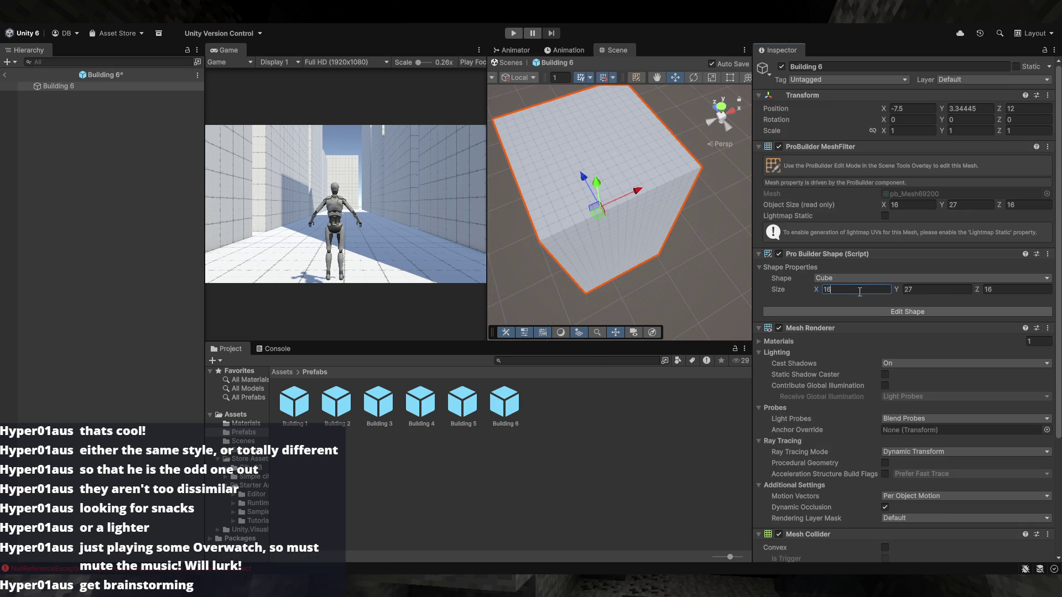
Change the Building 6 prefab cube's X size from 16 to 17 and return to Scene 1
{"action": "key", "text": "BackSpace"}
{"action": "type", "text": "7"}
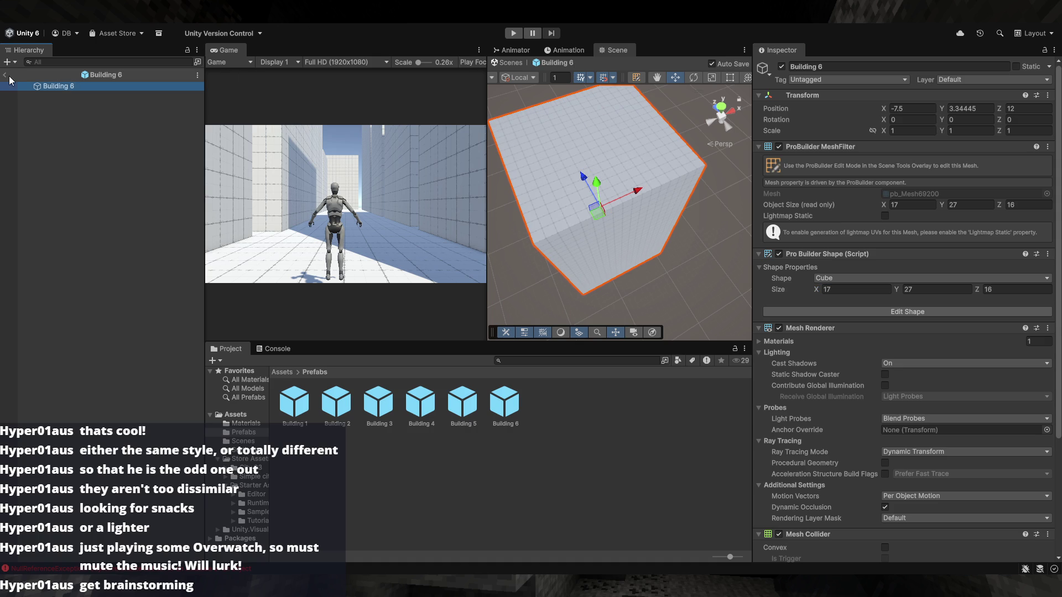
{"action": "left_click", "coordinate": [4, 78]}
Select the resized Building 6 to check its new X position of -8.5, then deselect
{"action": "mouse_move", "coordinate": [498, 218]}
{"action": "left_mouse_down"}
{"action": "mouse_move", "coordinate": [673, 239]}
{"action": "mouse_move", "coordinate": [642, 271]}
{"action": "mouse_move", "coordinate": [596, 247]}
{"action": "mouse_move", "coordinate": [660, 236]}
{"action": "mouse_move", "coordinate": [756, 184]}
{"action": "mouse_move", "coordinate": [637, 193]}
{"action": "mouse_move", "coordinate": [470, 181]}
{"action": "mouse_move", "coordinate": [397, 163]}
{"action": "mouse_move", "coordinate": [428, 242]}
{"action": "mouse_move", "coordinate": [758, 240]}
{"action": "mouse_move", "coordinate": [518, 211]}
{"action": "mouse_move", "coordinate": [386, 174]}
{"action": "mouse_move", "coordinate": [419, 196]}
{"action": "mouse_move", "coordinate": [462, 198]}
{"action": "left_mouse_up"}
{"action": "left_click", "coordinate": [596, 247]}
{"action": "left_click", "coordinate": [739, 201]}
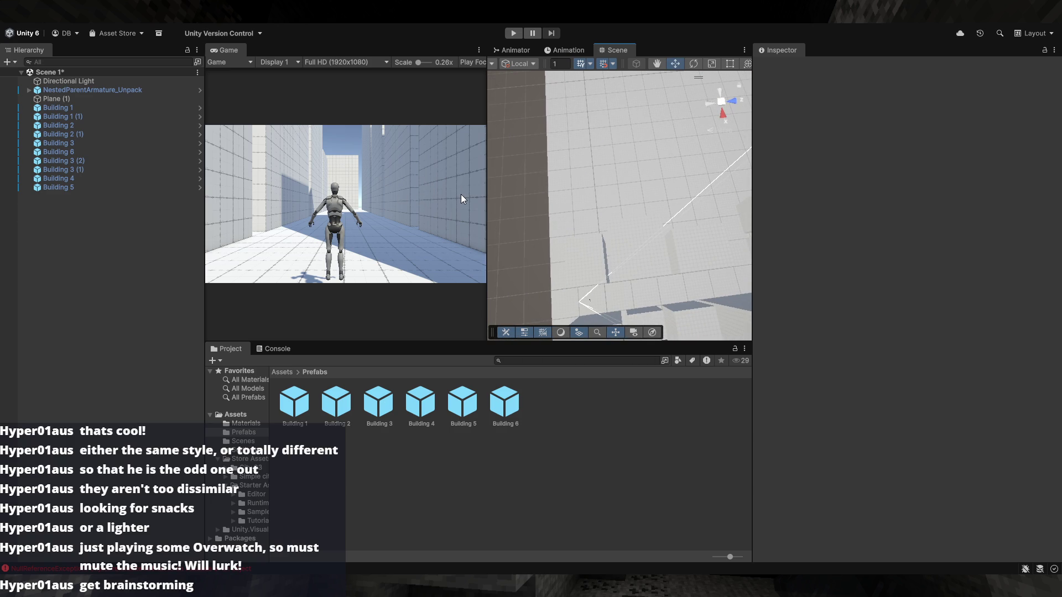
Duplicate Building 3 (2) to create Building 3 (3)
{"action": "mouse_move", "coordinate": [553, 189]}
{"action": "left_mouse_down"}
{"action": "mouse_move", "coordinate": [671, 173]}
{"action": "mouse_move", "coordinate": [612, 253]}
{"action": "mouse_move", "coordinate": [588, 166]}
{"action": "mouse_move", "coordinate": [621, 226]}
{"action": "mouse_move", "coordinate": [582, 302]}
{"action": "mouse_move", "coordinate": [668, 275]}
{"action": "mouse_move", "coordinate": [631, 237]}
{"action": "mouse_move", "coordinate": [597, 233]}
{"action": "mouse_move", "coordinate": [600, 246]}
{"action": "mouse_move", "coordinate": [574, 209]}
{"action": "mouse_move", "coordinate": [649, 338]}
{"action": "mouse_move", "coordinate": [662, 318]}
{"action": "left_mouse_up"}
{"action": "left_click", "coordinate": [574, 209]}
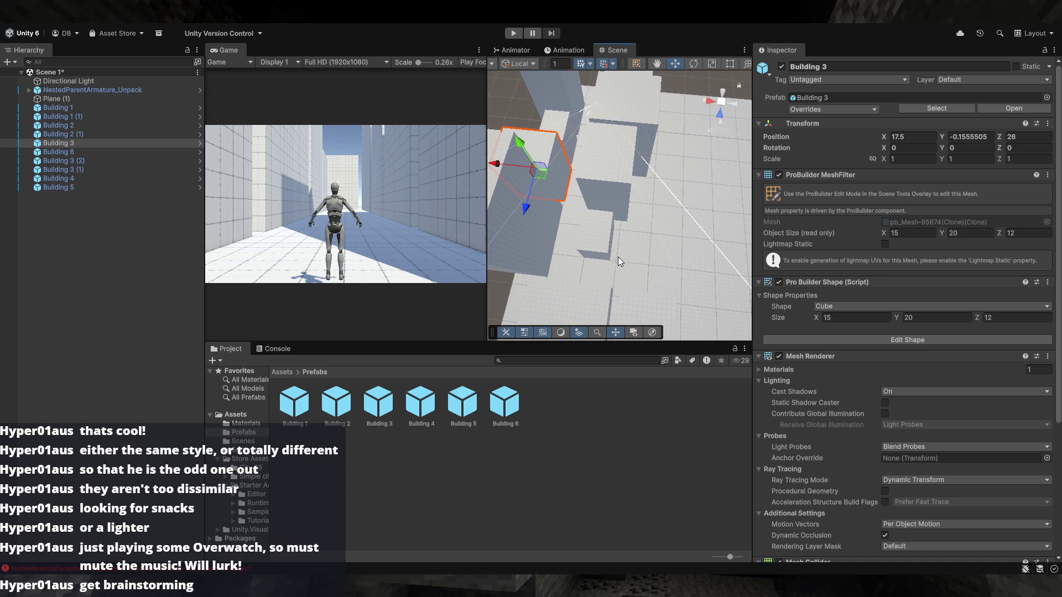
{"action": "mouse_move", "coordinate": [626, 257]}
{"action": "left_mouse_down"}
{"action": "mouse_move", "coordinate": [649, 264]}
{"action": "mouse_move", "coordinate": [655, 291]}
{"action": "mouse_move", "coordinate": [656, 231]}
{"action": "mouse_move", "coordinate": [652, 285]}
{"action": "mouse_move", "coordinate": [634, 191]}
{"action": "mouse_move", "coordinate": [593, 230]}
{"action": "mouse_move", "coordinate": [497, 201]}
{"action": "left_mouse_up"}
{"action": "left_click", "coordinate": [654, 292]}
{"action": "key", "text": "ctrl+d"}
Move Building 3 (3) into line with its neighbours, around X -15.5, Z 44
{"action": "key", "text": "e"}
{"action": "mouse_move", "coordinate": [589, 228]}
{"action": "left_mouse_down"}
{"action": "mouse_move", "coordinate": [597, 246]}
{"action": "mouse_move", "coordinate": [613, 221]}
{"action": "left_mouse_up"}
{"action": "key", "text": "w"}
{"action": "left_click_drag", "start_coordinate": [643, 153], "coordinate": [646, 155]}
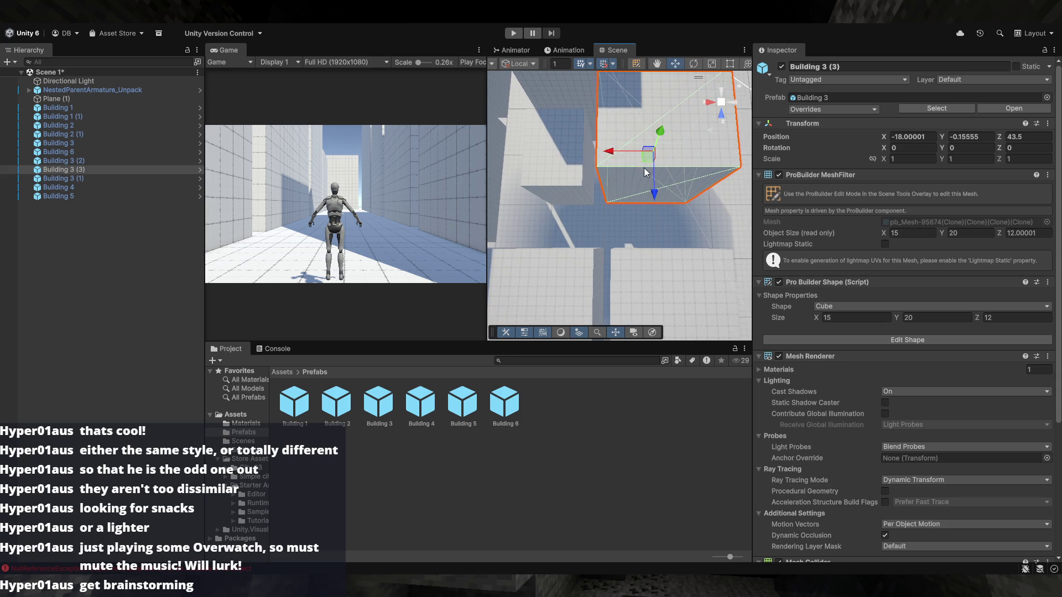
{"action": "scroll", "coordinate": [646, 169], "scroll_direction": "up", "scroll_amount": 5}
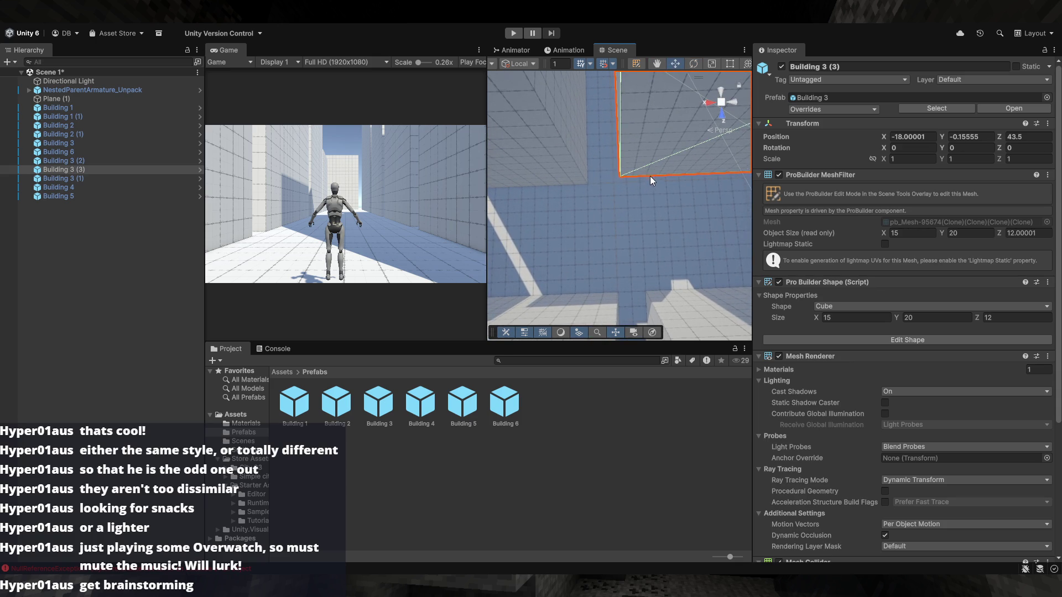
{"action": "mouse_move", "coordinate": [621, 181]}
{"action": "left_mouse_down"}
{"action": "mouse_move", "coordinate": [602, 190]}
{"action": "mouse_move", "coordinate": [607, 203]}
{"action": "left_mouse_up"}
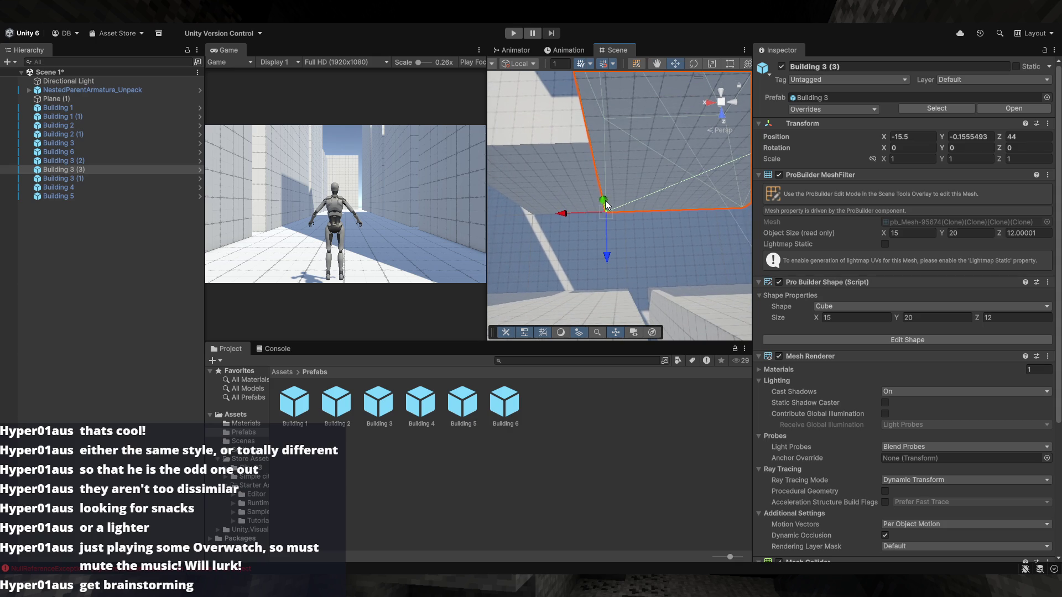
Place a Building 6 prefab instance in the scene at -33.5, 3.34, 42
{"action": "mouse_move", "coordinate": [662, 244]}
{"action": "left_mouse_down"}
{"action": "mouse_move", "coordinate": [692, 249]}
{"action": "mouse_move", "coordinate": [679, 178]}
{"action": "mouse_move", "coordinate": [646, 105]}
{"action": "mouse_move", "coordinate": [708, 182]}
{"action": "mouse_move", "coordinate": [771, 181]}
{"action": "mouse_move", "coordinate": [755, 206]}
{"action": "mouse_move", "coordinate": [782, 184]}
{"action": "mouse_move", "coordinate": [484, 240]}
{"action": "mouse_move", "coordinate": [496, 222]}
{"action": "mouse_move", "coordinate": [686, 244]}
{"action": "mouse_move", "coordinate": [633, 221]}
{"action": "left_mouse_up"}
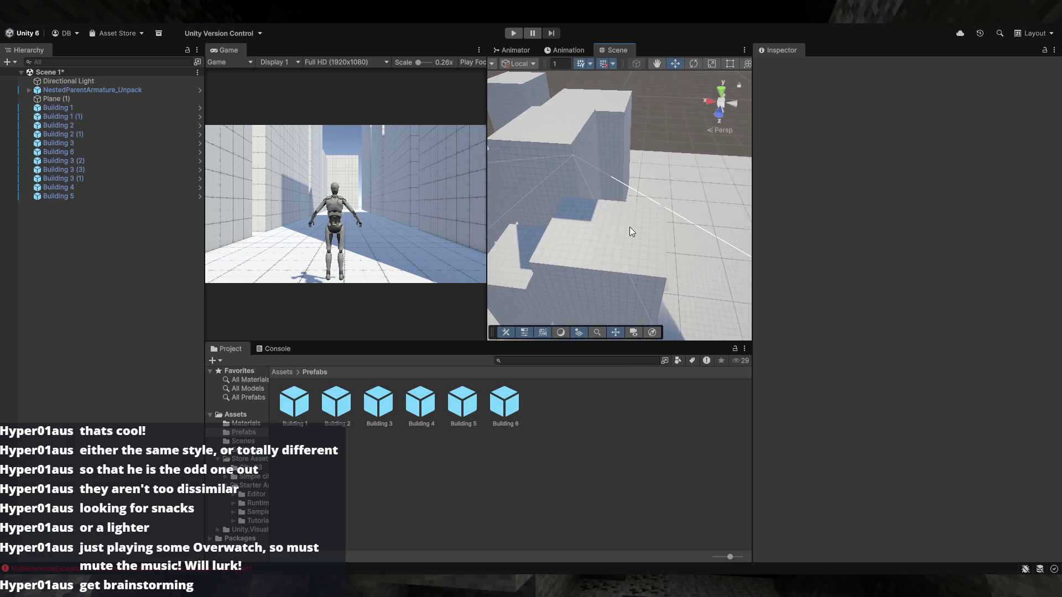
{"action": "scroll", "coordinate": [633, 222], "scroll_direction": "down", "scroll_amount": 5}
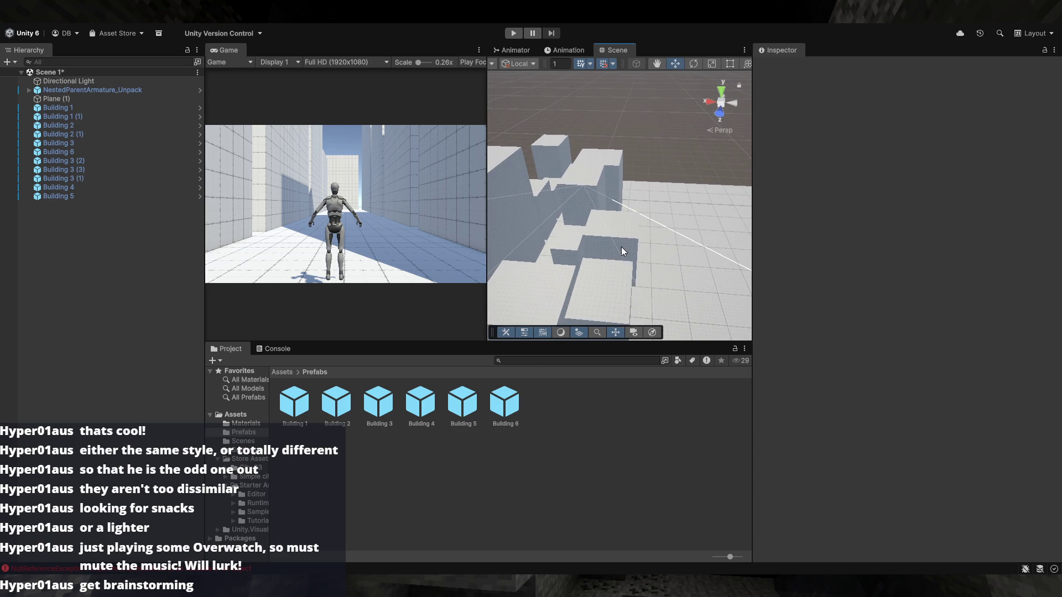
{"action": "mouse_move", "coordinate": [614, 275]}
{"action": "left_mouse_down"}
{"action": "mouse_move", "coordinate": [629, 301]}
{"action": "mouse_move", "coordinate": [570, 318]}
{"action": "mouse_move", "coordinate": [636, 404]}
{"action": "mouse_move", "coordinate": [678, 282]}
{"action": "mouse_move", "coordinate": [669, 275]}
{"action": "mouse_move", "coordinate": [490, 399]}
{"action": "left_mouse_up"}
{"action": "mouse_move", "coordinate": [634, 271]}
{"action": "left_mouse_down"}
{"action": "mouse_move", "coordinate": [651, 216]}
{"action": "mouse_move", "coordinate": [625, 251]}
{"action": "mouse_move", "coordinate": [594, 220]}
{"action": "left_mouse_up"}
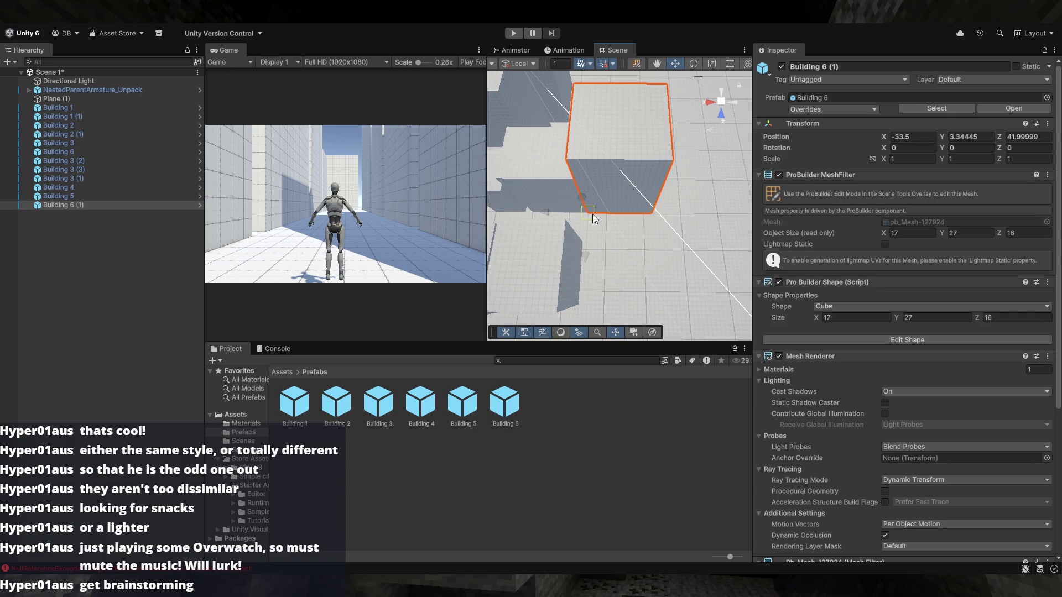
Deselect the newly placed Building 6 (1) instance
{"action": "left_click_drag", "start_coordinate": [622, 229], "coordinate": [632, 127]}
{"action": "left_click", "coordinate": [629, 179]}
{"action": "mouse_move", "coordinate": [628, 178]}
{"action": "left_mouse_down"}
{"action": "mouse_move", "coordinate": [642, 207]}
{"action": "mouse_move", "coordinate": [620, 206]}
{"action": "left_mouse_up"}
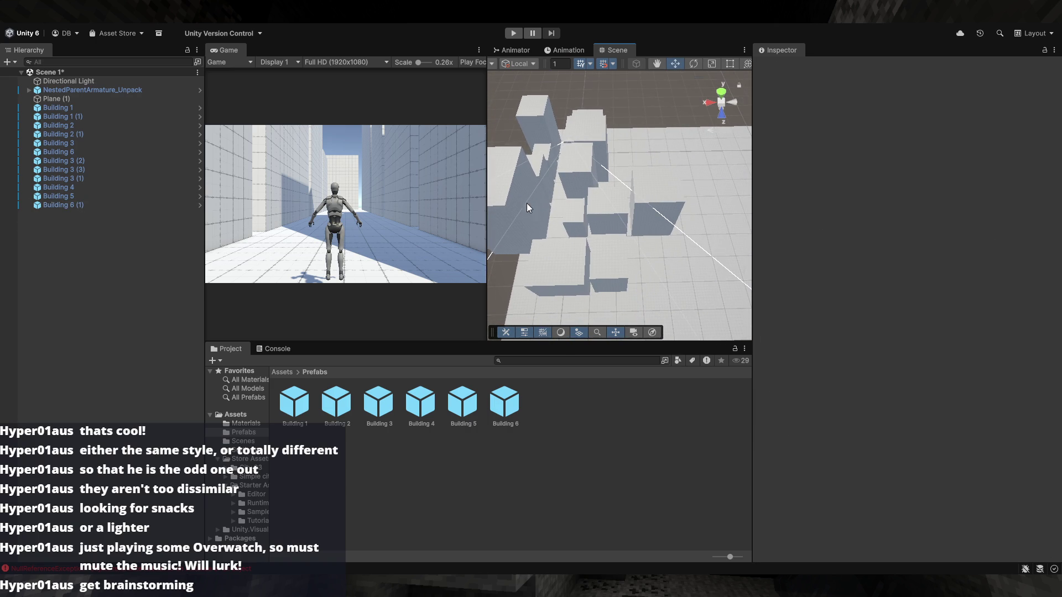
Duplicate Building 4 and move the copy to about X -36, Z 68.5
{"action": "left_click", "coordinate": [529, 204]}
{"action": "key", "text": "ctrl+d"}
{"action": "mouse_move", "coordinate": [517, 218]}
{"action": "left_mouse_down"}
{"action": "mouse_move", "coordinate": [692, 274]}
{"action": "mouse_move", "coordinate": [662, 249]}
{"action": "mouse_move", "coordinate": [870, 219]}
{"action": "mouse_move", "coordinate": [712, 241]}
{"action": "mouse_move", "coordinate": [791, 244]}
{"action": "mouse_move", "coordinate": [603, 261]}
{"action": "mouse_move", "coordinate": [650, 279]}
{"action": "mouse_move", "coordinate": [569, 222]}
{"action": "mouse_move", "coordinate": [688, 183]}
{"action": "mouse_move", "coordinate": [739, 277]}
{"action": "left_mouse_up"}
{"action": "key", "text": "f"}
{"action": "mouse_move", "coordinate": [688, 249]}
{"action": "left_mouse_down"}
{"action": "mouse_move", "coordinate": [848, 230]}
{"action": "mouse_move", "coordinate": [821, 144]}
{"action": "mouse_move", "coordinate": [649, 197]}
{"action": "mouse_move", "coordinate": [791, 192]}
{"action": "mouse_move", "coordinate": [858, 231]}
{"action": "mouse_move", "coordinate": [731, 238]}
{"action": "left_mouse_up"}
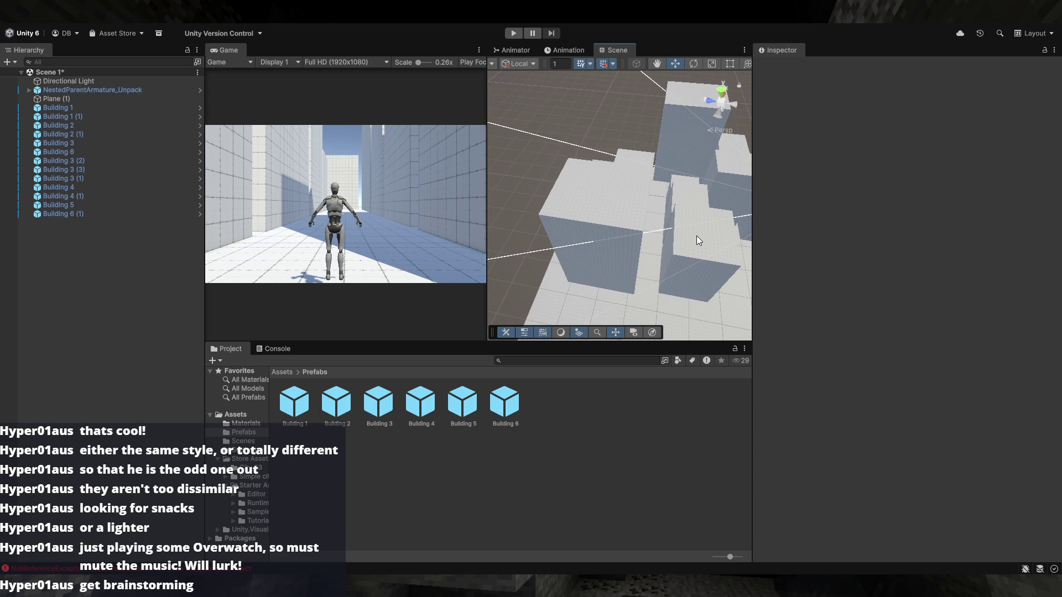
{"action": "mouse_move", "coordinate": [689, 266]}
{"action": "left_mouse_down"}
{"action": "mouse_move", "coordinate": [752, 257]}
{"action": "mouse_move", "coordinate": [620, 253]}
{"action": "mouse_move", "coordinate": [569, 238]}
{"action": "mouse_move", "coordinate": [454, 242]}
{"action": "left_mouse_up"}
Rotate Building 4 (1) 90° on Y and nudge it into place at -37.5, 8.84, 68
{"action": "left_click", "coordinate": [620, 253]}
{"action": "key", "text": "e"}
{"action": "key", "text": "w"}
{"action": "key", "text": "f"}
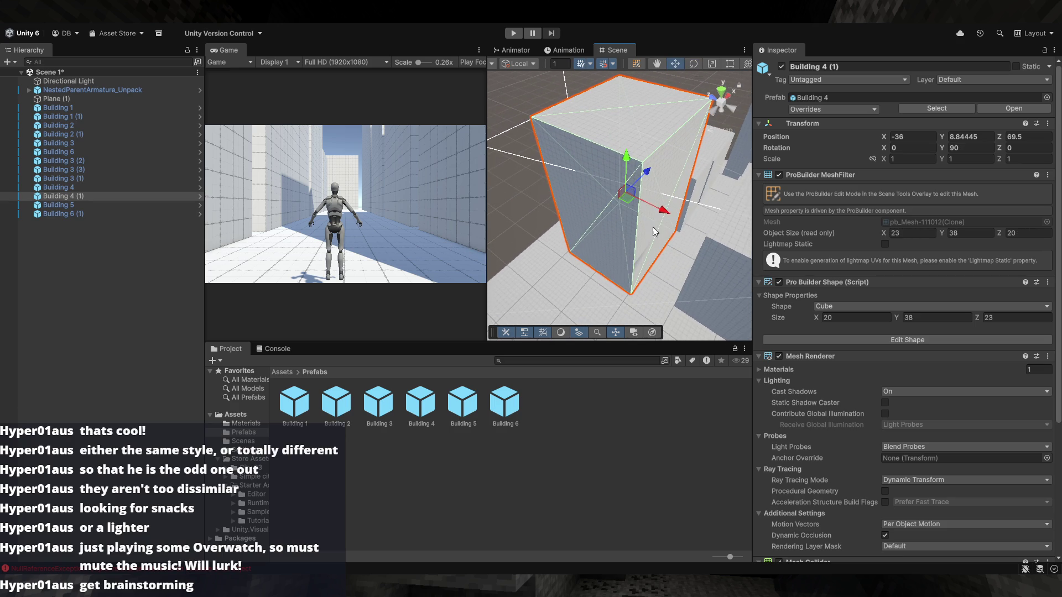
{"action": "left_click_drag", "start_coordinate": [678, 234], "coordinate": [665, 217]}
Duplicate a Building 2 block as Building 2 (2) and shift it to X -40
{"action": "mouse_move", "coordinate": [666, 175]}
{"action": "left_mouse_down"}
{"action": "mouse_move", "coordinate": [555, 178]}
{"action": "mouse_move", "coordinate": [658, 119]}
{"action": "mouse_move", "coordinate": [564, 164]}
{"action": "mouse_move", "coordinate": [835, 190]}
{"action": "mouse_move", "coordinate": [827, 178]}
{"action": "mouse_move", "coordinate": [811, 232]}
{"action": "left_mouse_up"}
{"action": "mouse_move", "coordinate": [719, 235]}
{"action": "left_mouse_down"}
{"action": "mouse_move", "coordinate": [580, 213]}
{"action": "mouse_move", "coordinate": [609, 225]}
{"action": "mouse_move", "coordinate": [522, 338]}
{"action": "left_mouse_up"}
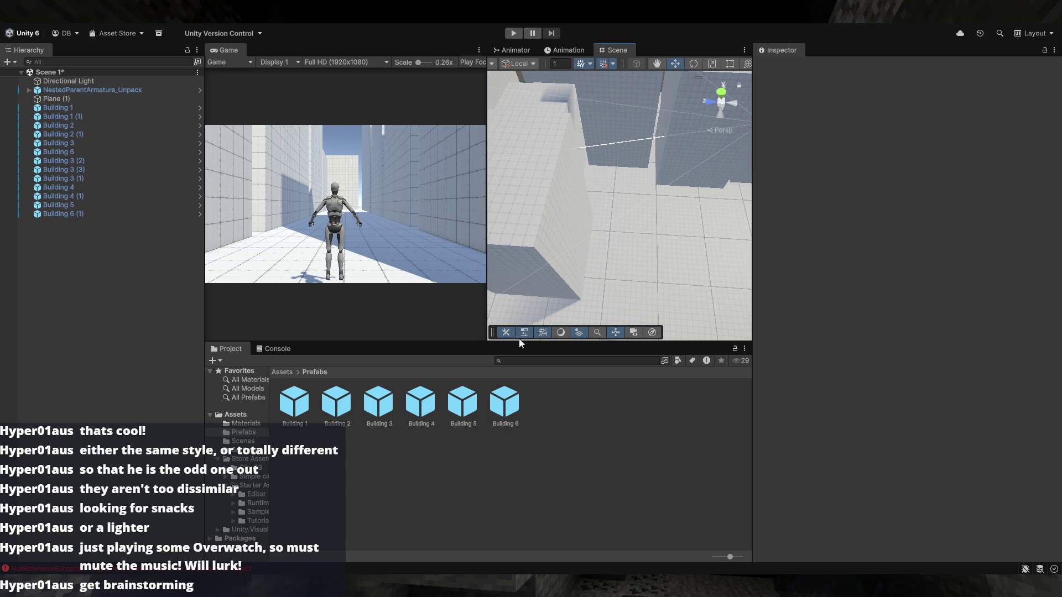
{"action": "mouse_move", "coordinate": [629, 252]}
{"action": "left_mouse_down"}
{"action": "mouse_move", "coordinate": [622, 218]}
{"action": "mouse_move", "coordinate": [585, 200]}
{"action": "left_mouse_up"}
{"action": "key", "text": "ctrl+v"}
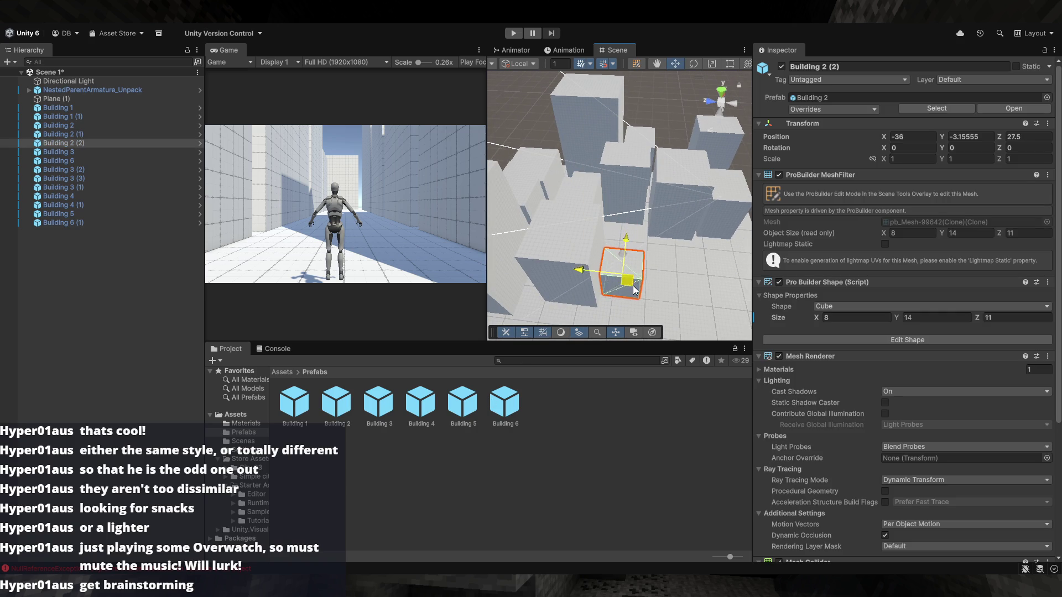
{"action": "key", "text": "f"}
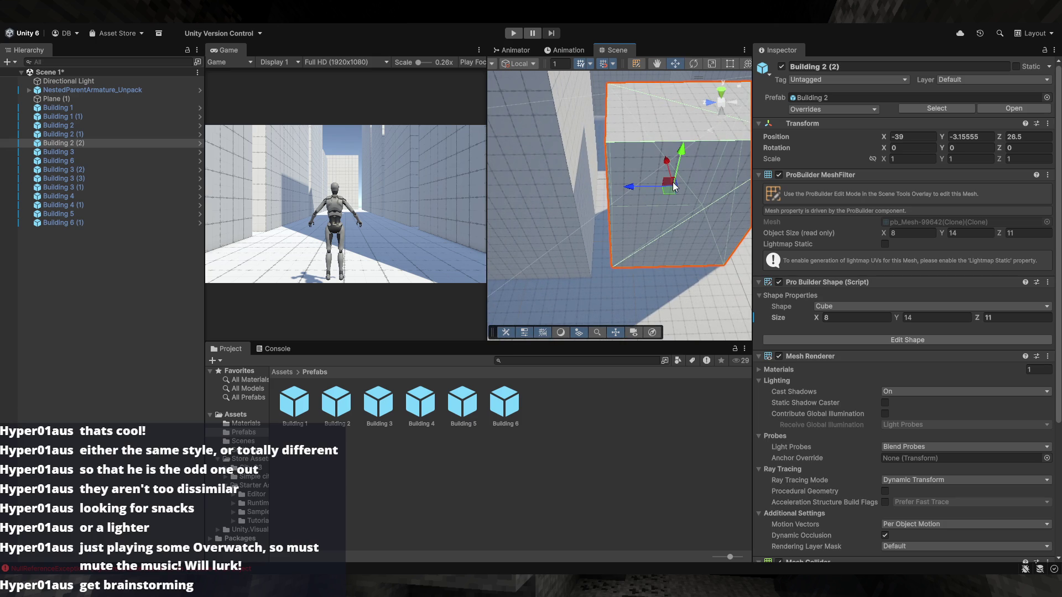
{"action": "left_click_drag", "start_coordinate": [670, 194], "coordinate": [675, 203]}
{"action": "key", "text": "f"}
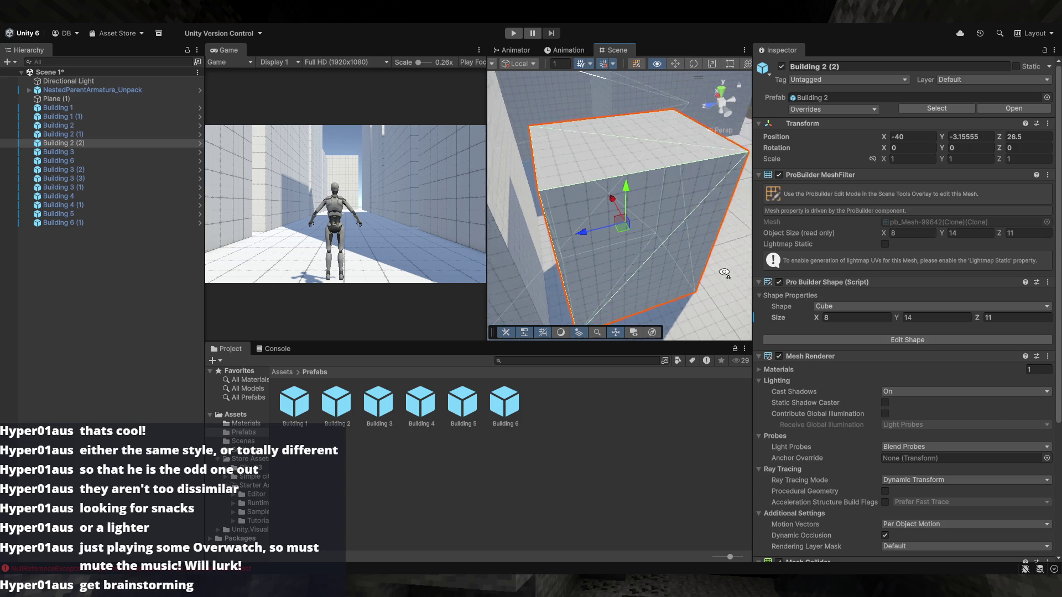
Undo the extra duplicate so Building 2 (2) stays at X -40, Z 26.5
{"action": "key", "text": "ctrl+d"}
{"action": "key", "text": "ctrl+d"}
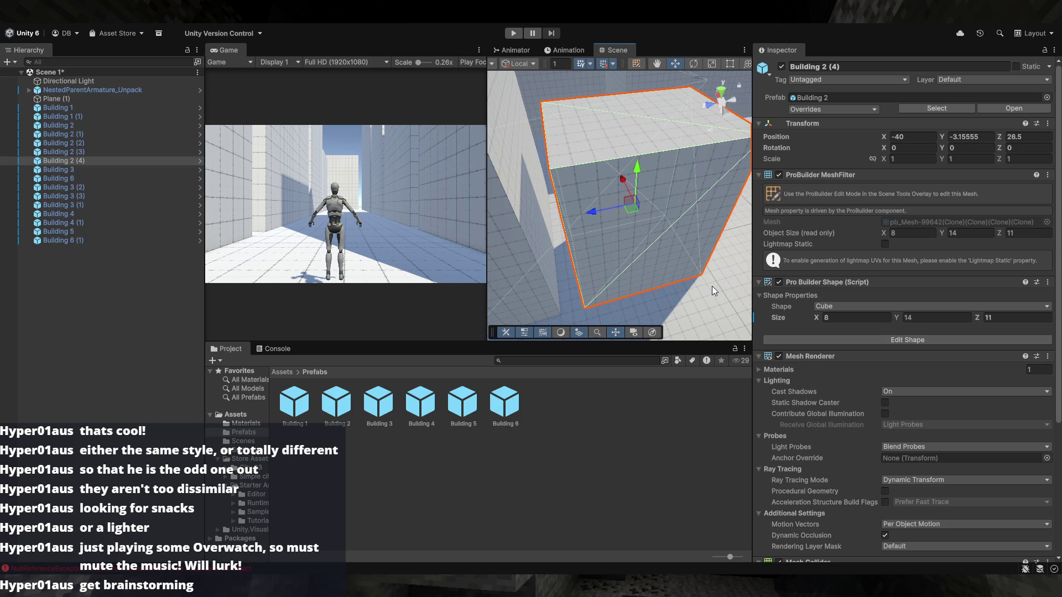
{"action": "key", "text": "ctrl+z"}
{"action": "key", "text": "ctrl+z"}
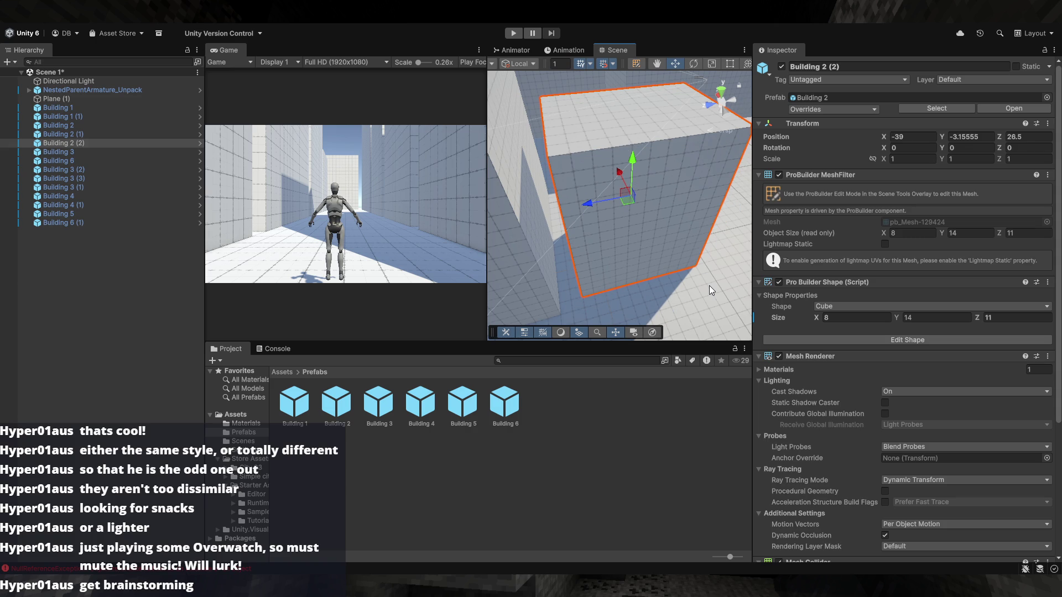
{"action": "key", "text": "ctrl+z"}
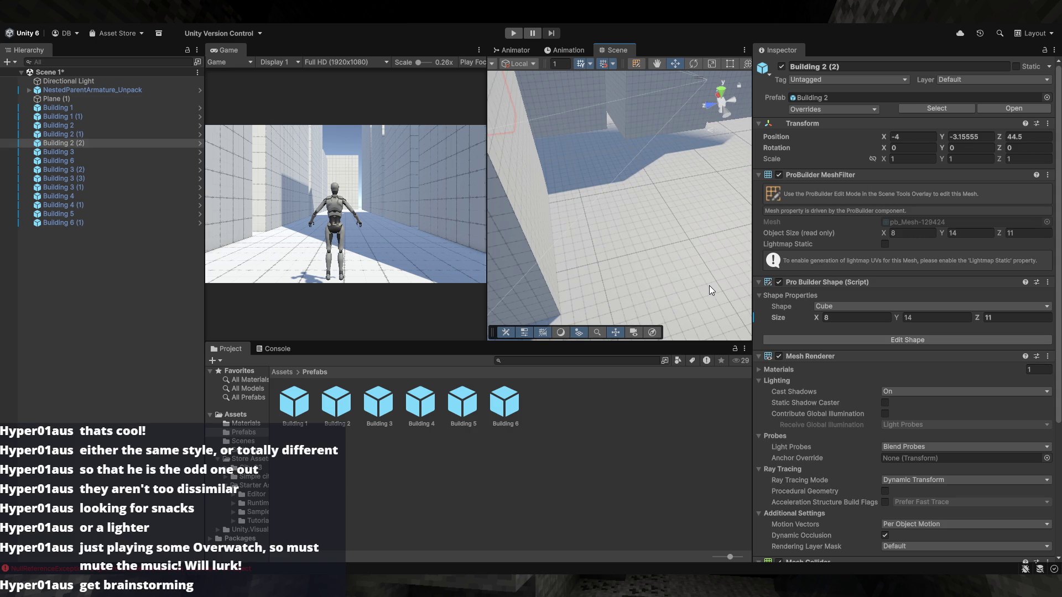
{"action": "key", "text": "ctrl+z"}
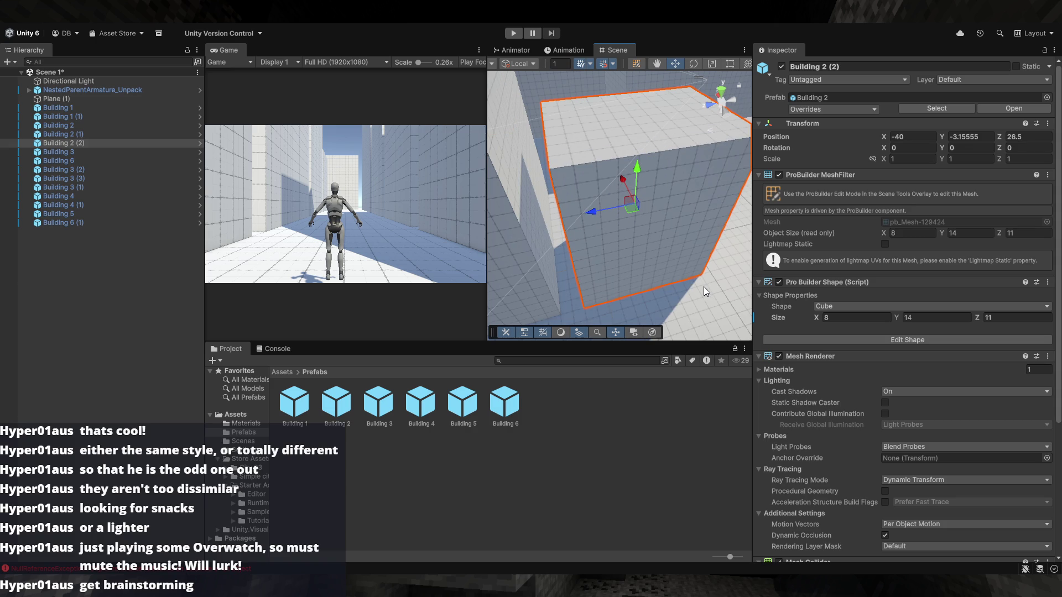
{"action": "mouse_move", "coordinate": [608, 183]}
{"action": "left_mouse_down"}
{"action": "mouse_move", "coordinate": [668, 142]}
{"action": "mouse_move", "coordinate": [619, 167]}
{"action": "mouse_move", "coordinate": [505, 184]}
{"action": "mouse_move", "coordinate": [512, 177]}
{"action": "mouse_move", "coordinate": [574, 292]}
{"action": "left_mouse_up"}
{"action": "left_click", "coordinate": [624, 310]}
{"action": "left_click", "coordinate": [611, 394]}
{"action": "mouse_move", "coordinate": [647, 270]}
{"action": "left_mouse_down"}
{"action": "mouse_move", "coordinate": [648, 236]}
{"action": "mouse_move", "coordinate": [579, 226]}
{"action": "mouse_move", "coordinate": [626, 261]}
{"action": "mouse_move", "coordinate": [645, 243]}
{"action": "mouse_move", "coordinate": [624, 275]}
{"action": "mouse_move", "coordinate": [630, 289]}
{"action": "mouse_move", "coordinate": [615, 267]}
{"action": "mouse_move", "coordinate": [656, 280]}
{"action": "mouse_move", "coordinate": [631, 300]}
{"action": "left_mouse_up"}
{"action": "left_click", "coordinate": [615, 267]}
{"action": "left_click", "coordinate": [603, 235], "text": "shift"}
{"action": "left_click", "coordinate": [616, 167], "text": "shift"}
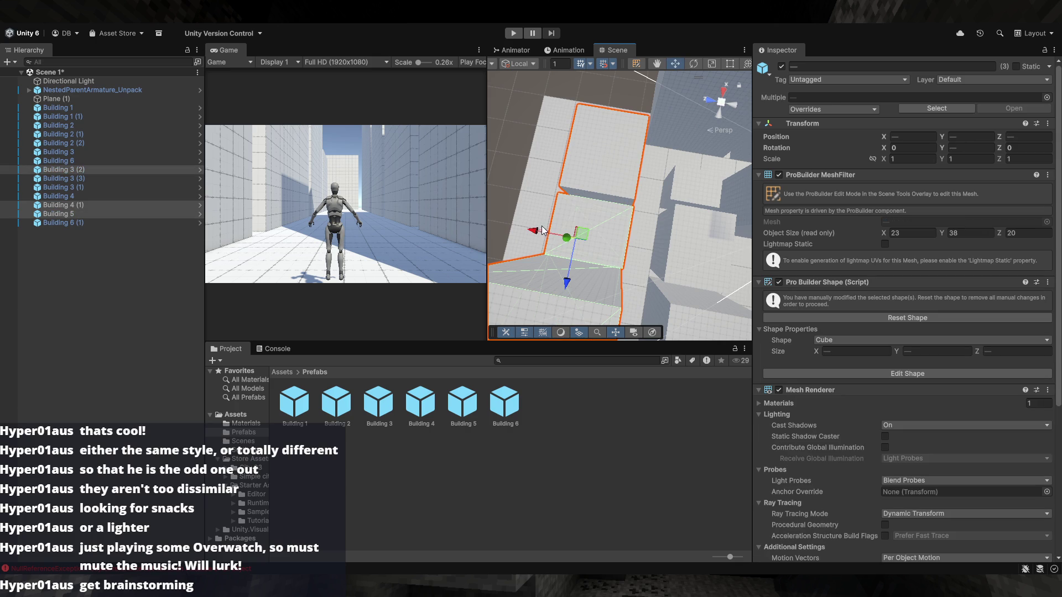
{"action": "mouse_move", "coordinate": [530, 229]}
{"action": "left_mouse_down"}
{"action": "mouse_move", "coordinate": [613, 114]}
{"action": "mouse_move", "coordinate": [676, 153]}
{"action": "mouse_move", "coordinate": [645, 128]}
{"action": "mouse_move", "coordinate": [653, 199]}
{"action": "mouse_move", "coordinate": [710, 145]}
{"action": "mouse_move", "coordinate": [663, 196]}
{"action": "left_mouse_up"}
{"action": "left_click", "coordinate": [613, 114]}
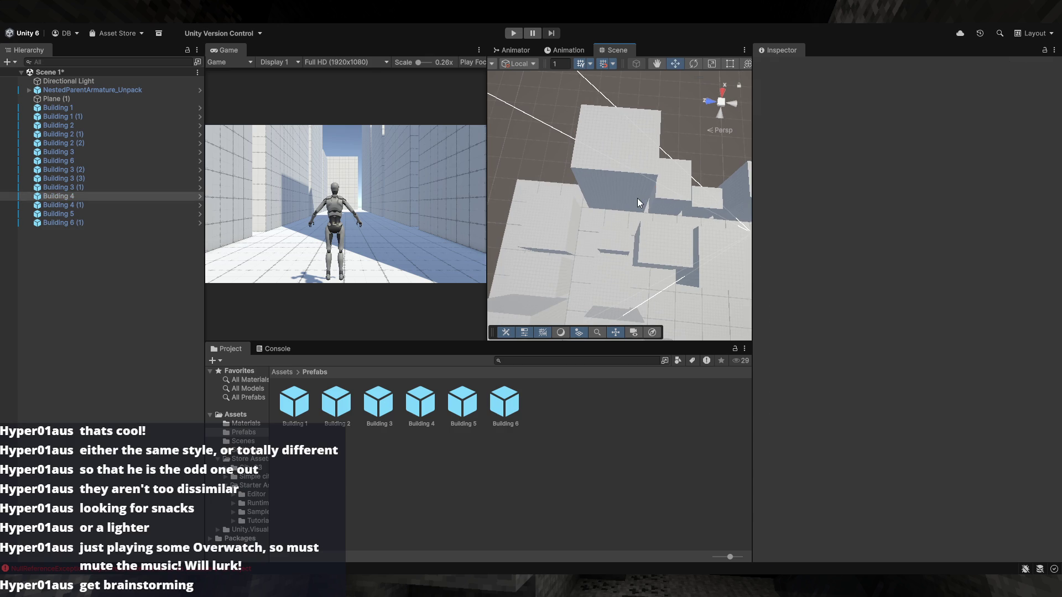
{"action": "left_click", "coordinate": [637, 198]}
{"action": "left_click", "coordinate": [656, 201], "text": "shift"}
{"action": "left_click", "coordinate": [663, 157]}
{"action": "left_click", "coordinate": [625, 162]}
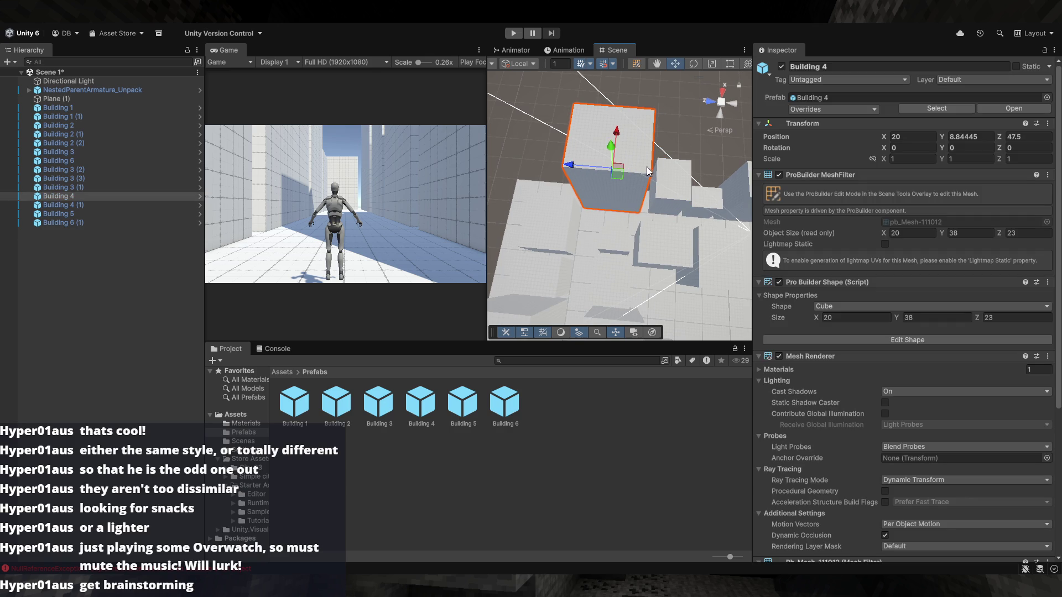
{"action": "left_click", "coordinate": [675, 145]}
{"action": "mouse_move", "coordinate": [675, 145]}
{"action": "left_mouse_down"}
{"action": "mouse_move", "coordinate": [659, 138]}
{"action": "mouse_move", "coordinate": [673, 159]}
{"action": "mouse_move", "coordinate": [694, 133]}
{"action": "mouse_move", "coordinate": [723, 134]}
{"action": "mouse_move", "coordinate": [811, 164]}
{"action": "mouse_move", "coordinate": [635, 276]}
{"action": "left_mouse_up"}
{"action": "mouse_move", "coordinate": [613, 181]}
{"action": "left_mouse_down"}
{"action": "mouse_move", "coordinate": [636, 238]}
{"action": "mouse_move", "coordinate": [675, 268]}
{"action": "mouse_move", "coordinate": [617, 275]}
{"action": "mouse_move", "coordinate": [436, 254]}
{"action": "mouse_move", "coordinate": [450, 220]}
{"action": "mouse_move", "coordinate": [466, 244]}
{"action": "mouse_move", "coordinate": [490, 247]}
{"action": "mouse_move", "coordinate": [463, 226]}
{"action": "mouse_move", "coordinate": [580, 229]}
{"action": "left_mouse_up"}
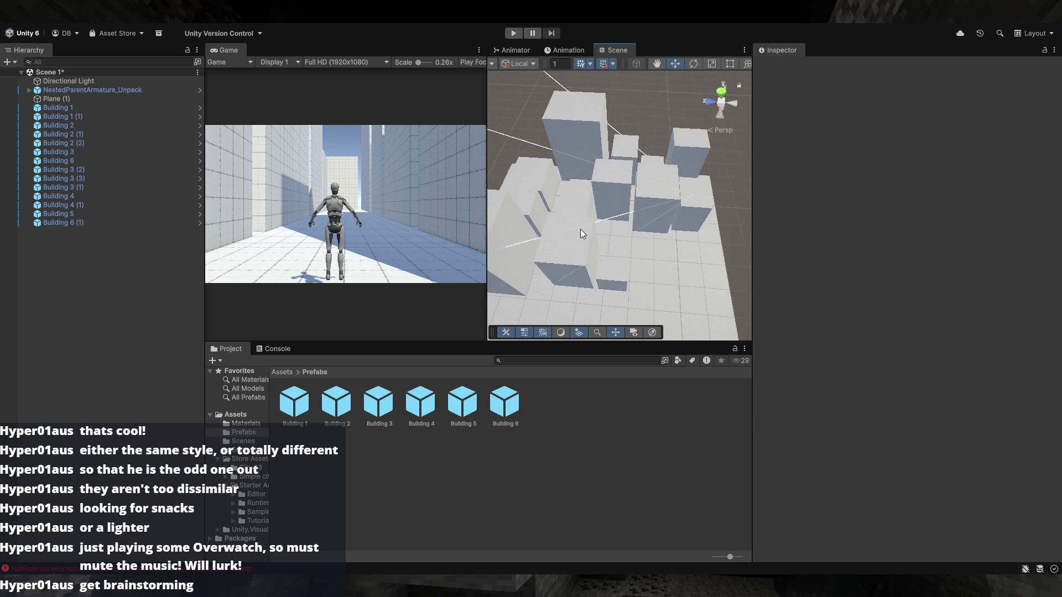
Duplicate Building 1 as Building 1 (2) and nudge the copy one unit
{"action": "scroll", "coordinate": [553, 260], "scroll_direction": "up", "scroll_amount": 5}
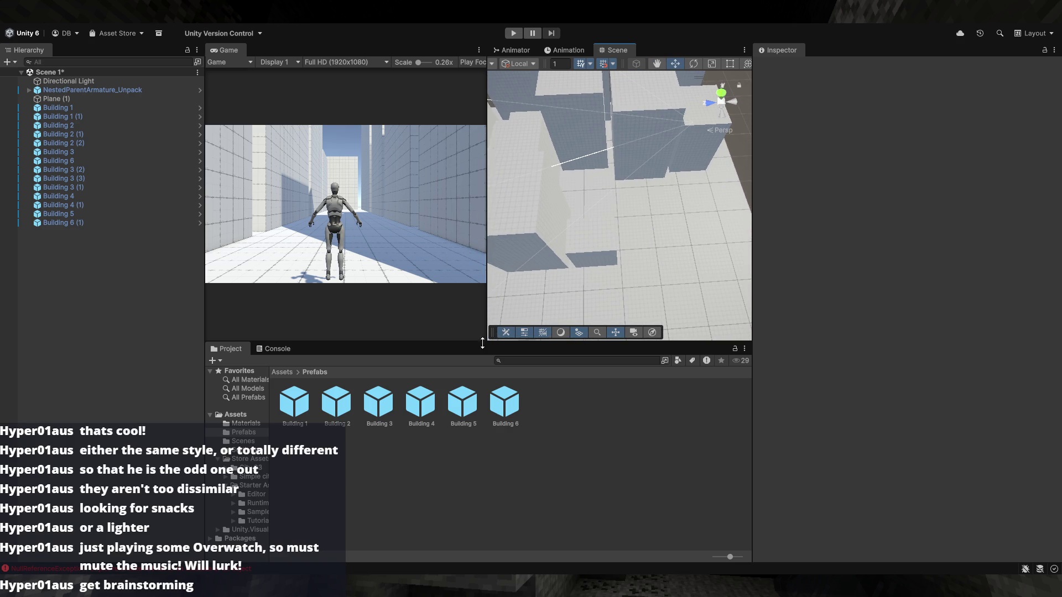
{"action": "scroll", "coordinate": [676, 187], "scroll_direction": "down", "scroll_amount": 5}
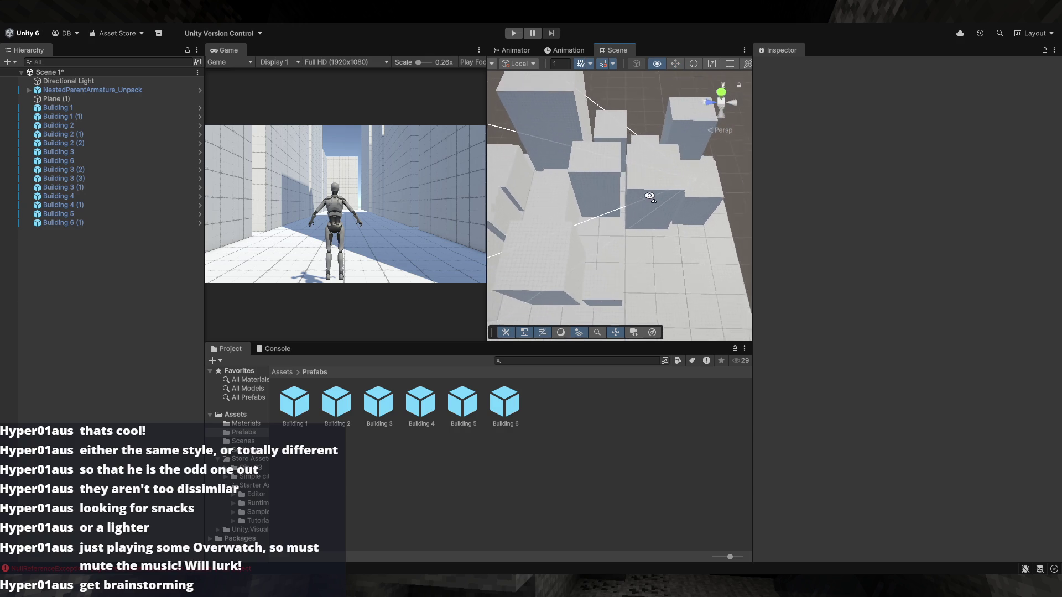
{"action": "left_click", "coordinate": [677, 154]}
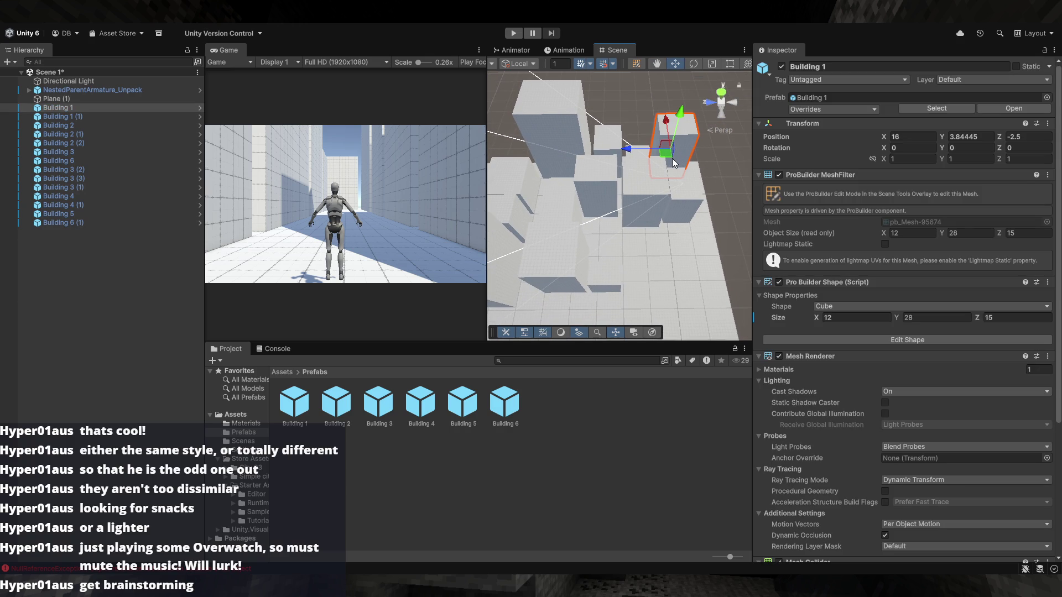
{"action": "key", "text": "ctrl+d"}
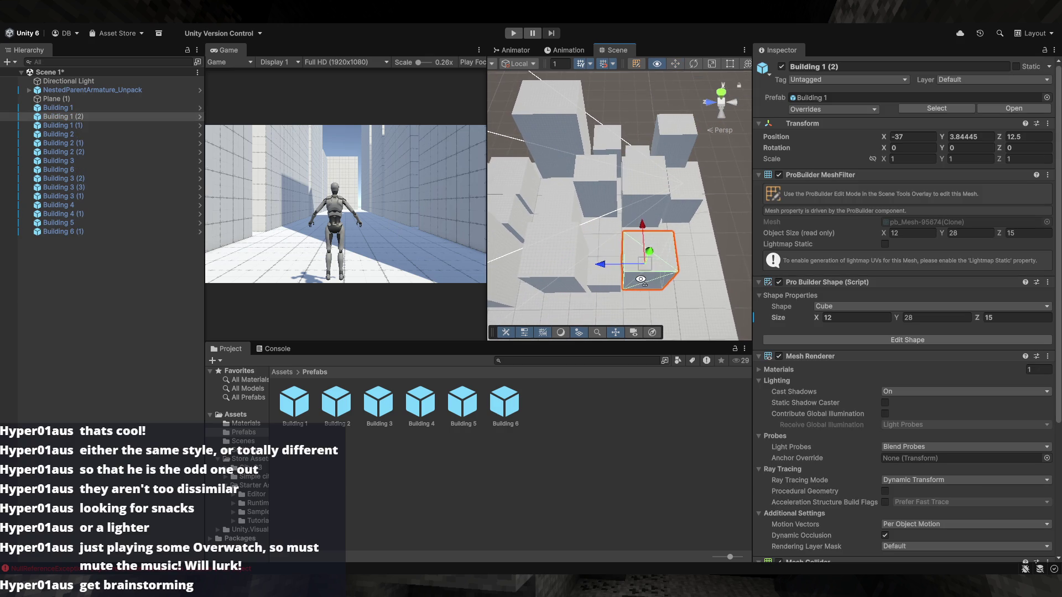
{"action": "scroll", "coordinate": [640, 279], "scroll_direction": "up", "scroll_amount": 8}
{"action": "left_click_drag", "start_coordinate": [633, 285], "coordinate": [633, 281]}
{"action": "left_click_drag", "start_coordinate": [682, 167], "coordinate": [690, 174]}
{"action": "mouse_move", "coordinate": [663, 210]}
{"action": "left_mouse_down"}
{"action": "mouse_move", "coordinate": [727, 189]}
{"action": "mouse_move", "coordinate": [688, 191]}
{"action": "mouse_move", "coordinate": [828, 251]}
{"action": "mouse_move", "coordinate": [672, 204]}
{"action": "mouse_move", "coordinate": [645, 226]}
{"action": "left_mouse_up"}
{"action": "left_click", "coordinate": [727, 189]}
Duplicate Building 6 and place Building 6 (2) at the block's edge, shifted one unit along Z
{"action": "left_click", "coordinate": [563, 178]}
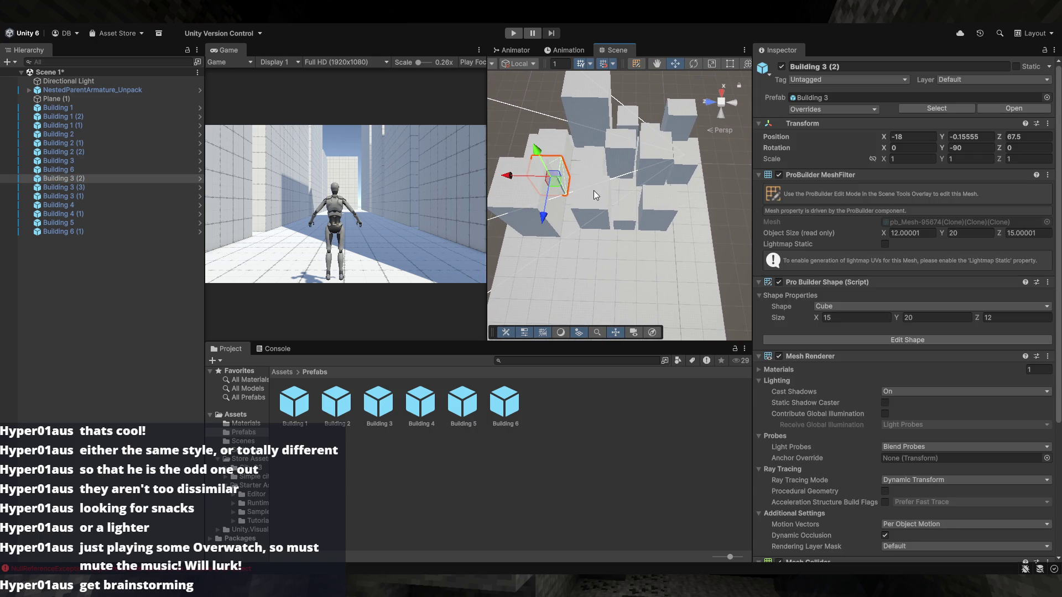
{"action": "left_click", "coordinate": [562, 153]}
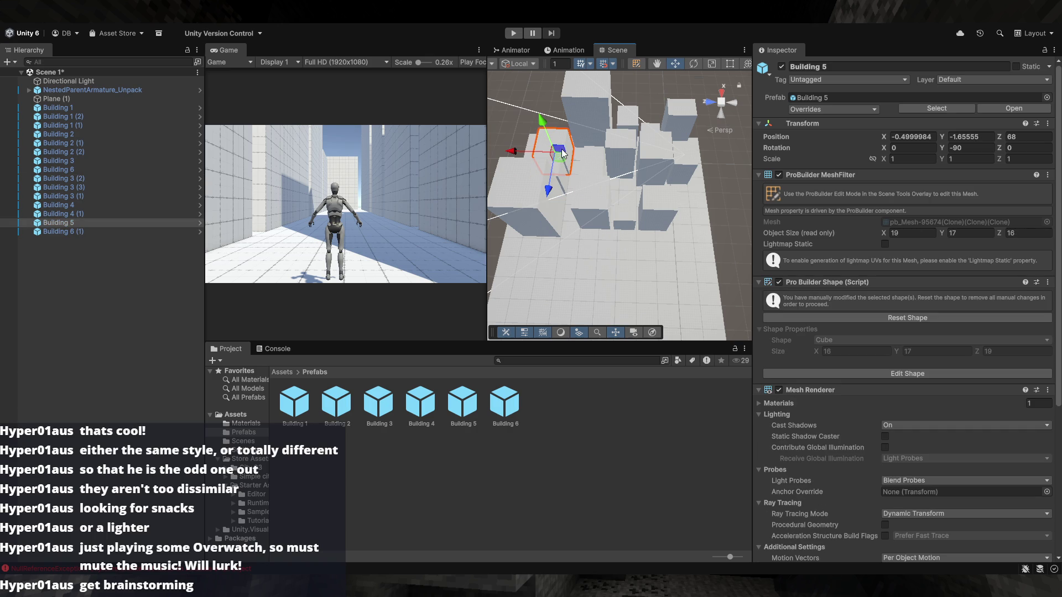
{"action": "left_click", "coordinate": [620, 153]}
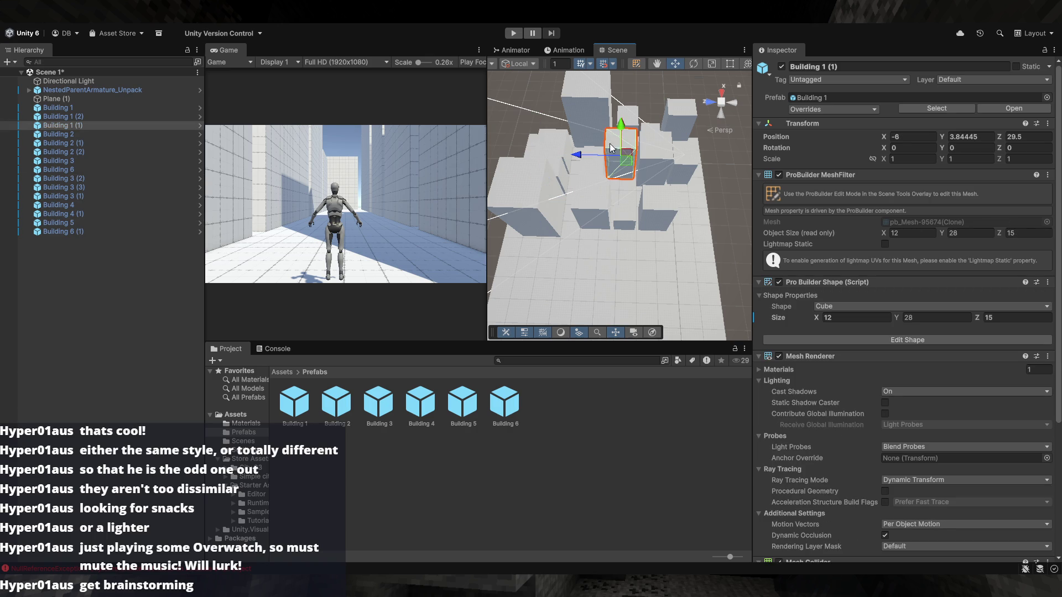
{"action": "left_click", "coordinate": [645, 145]}
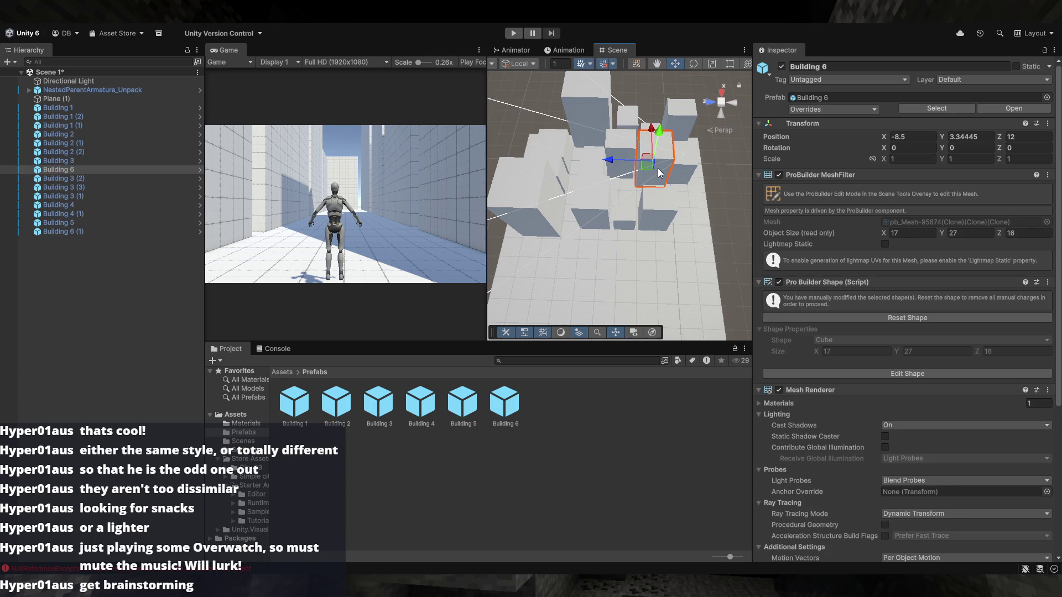
{"action": "key", "text": "ctrl+d"}
{"action": "left_click_drag", "start_coordinate": [652, 168], "coordinate": [695, 258]}
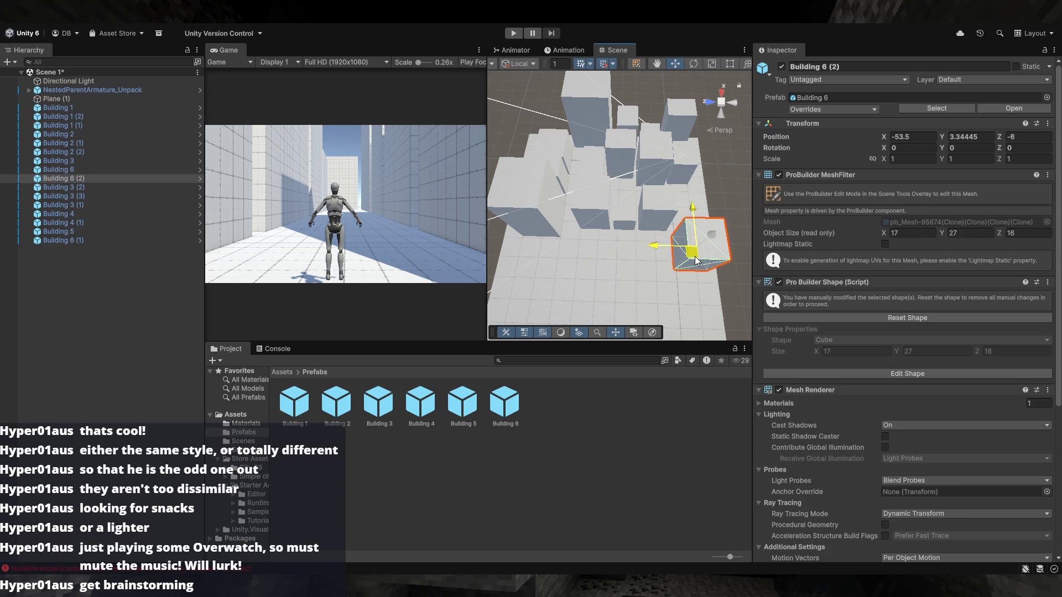
{"action": "scroll", "coordinate": [696, 255], "scroll_direction": "up", "scroll_amount": 8}
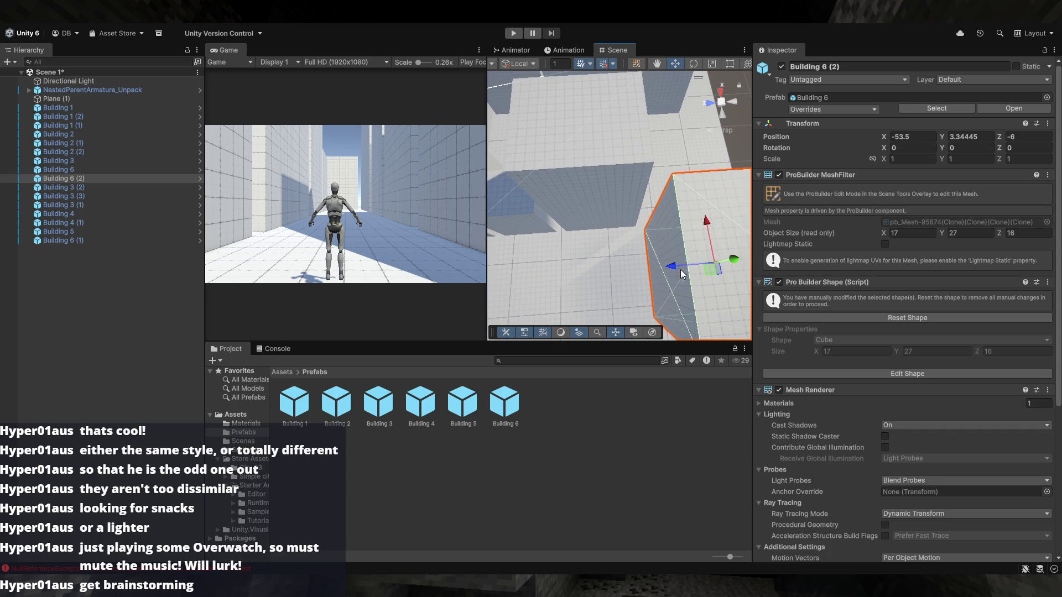
{"action": "mouse_move", "coordinate": [711, 266]}
{"action": "left_mouse_down"}
{"action": "mouse_move", "coordinate": [675, 264]}
{"action": "mouse_move", "coordinate": [738, 208]}
{"action": "left_mouse_up"}
{"action": "scroll", "coordinate": [675, 158], "scroll_direction": "down", "scroll_amount": 5}
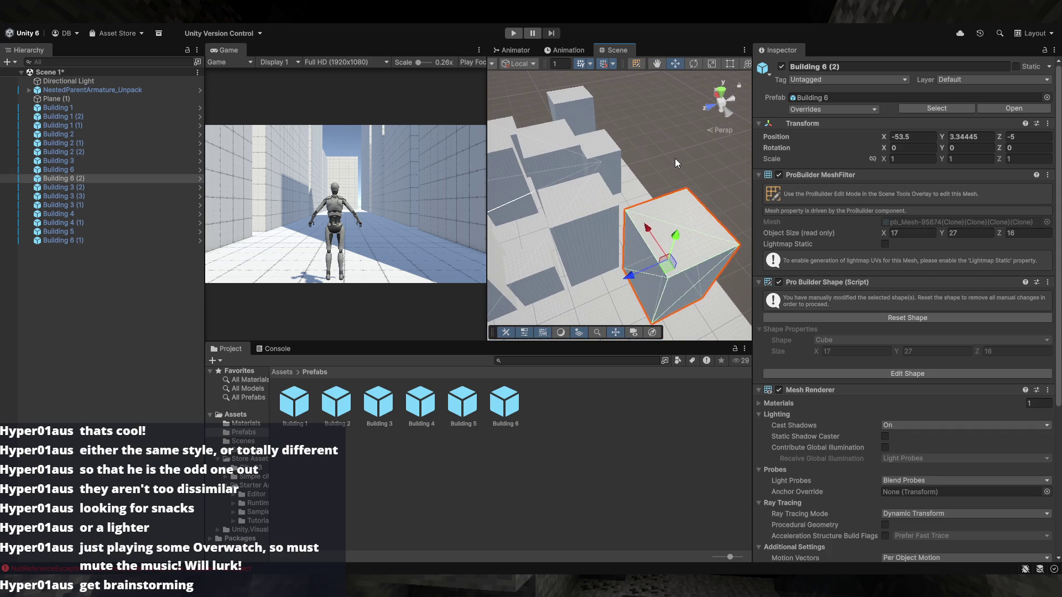
{"action": "left_click", "coordinate": [675, 158]}
Look over the block and select Building 6 (1) at -35.5, 3.34, 42
{"action": "mouse_move", "coordinate": [641, 279]}
{"action": "left_mouse_down"}
{"action": "mouse_move", "coordinate": [621, 274]}
{"action": "mouse_move", "coordinate": [845, 332]}
{"action": "left_mouse_up"}
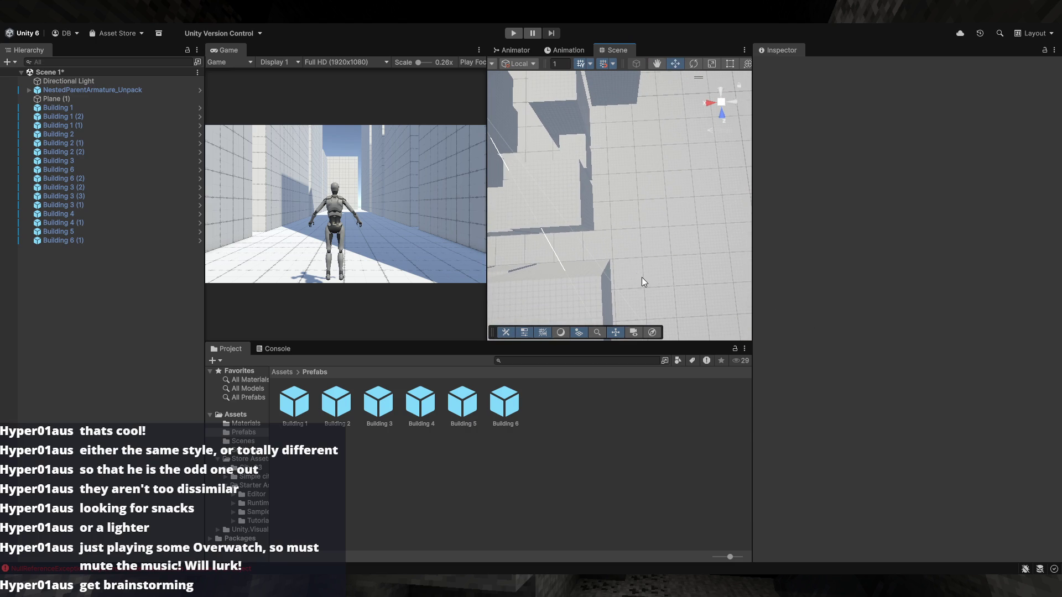
{"action": "left_click_drag", "start_coordinate": [659, 278], "coordinate": [626, 242]}
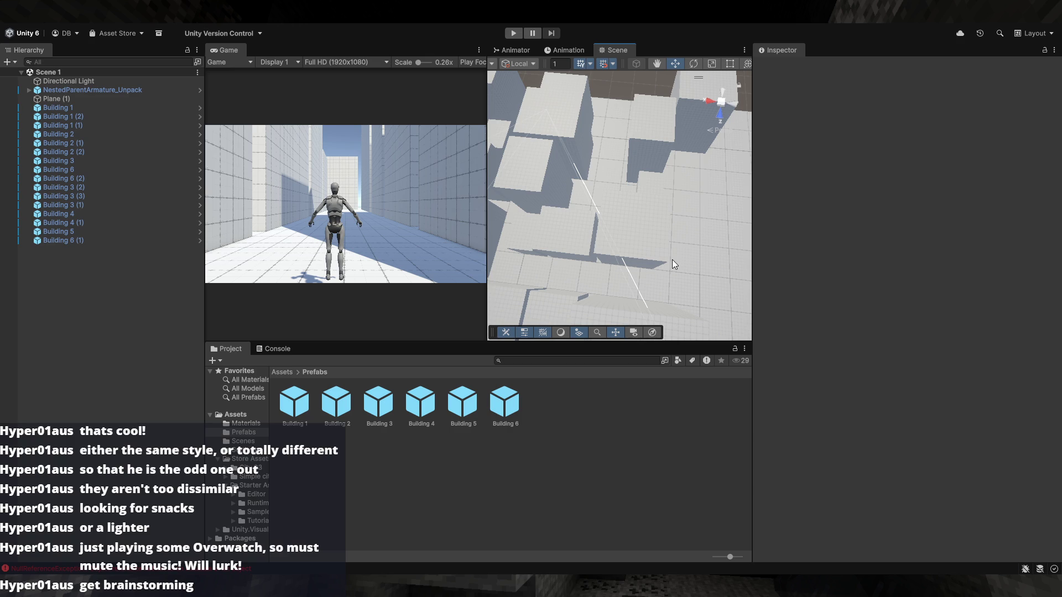
{"action": "mouse_move", "coordinate": [668, 260]}
{"action": "left_mouse_down"}
{"action": "mouse_move", "coordinate": [616, 258]}
{"action": "mouse_move", "coordinate": [646, 263]}
{"action": "mouse_move", "coordinate": [642, 249]}
{"action": "mouse_move", "coordinate": [668, 275]}
{"action": "mouse_move", "coordinate": [633, 242]}
{"action": "mouse_move", "coordinate": [662, 261]}
{"action": "left_mouse_up"}
{"action": "left_click", "coordinate": [621, 256]}
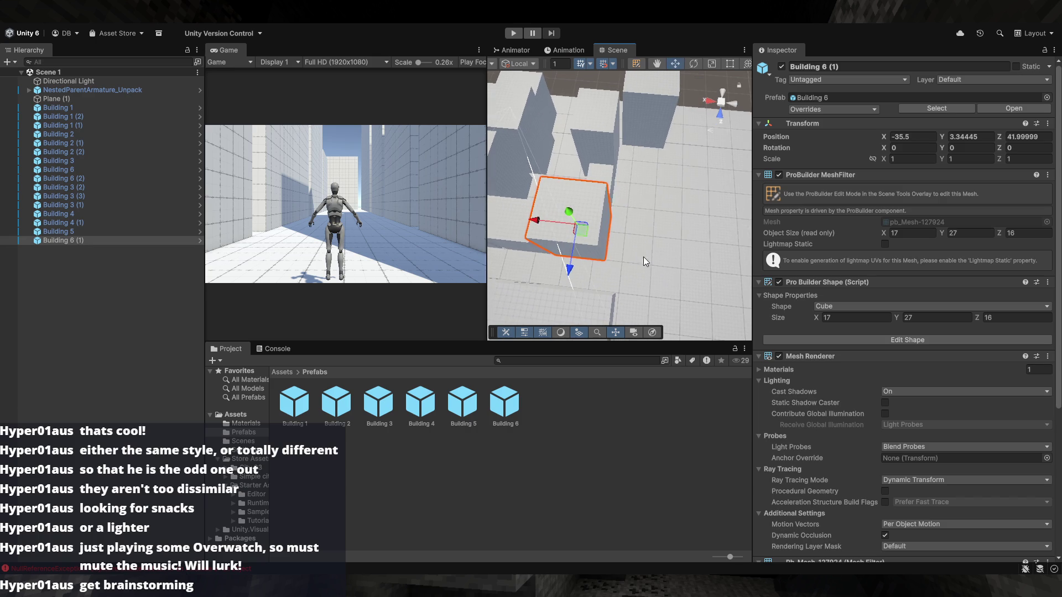
{"action": "left_click_drag", "start_coordinate": [621, 232], "coordinate": [629, 203]}
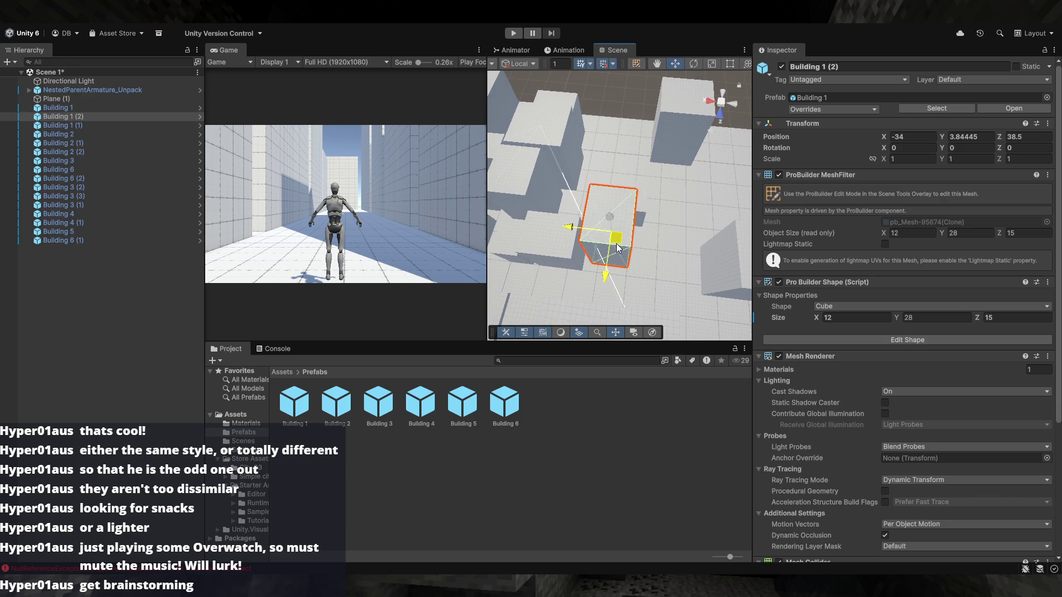
{"action": "left_click_drag", "start_coordinate": [615, 251], "coordinate": [640, 255]}
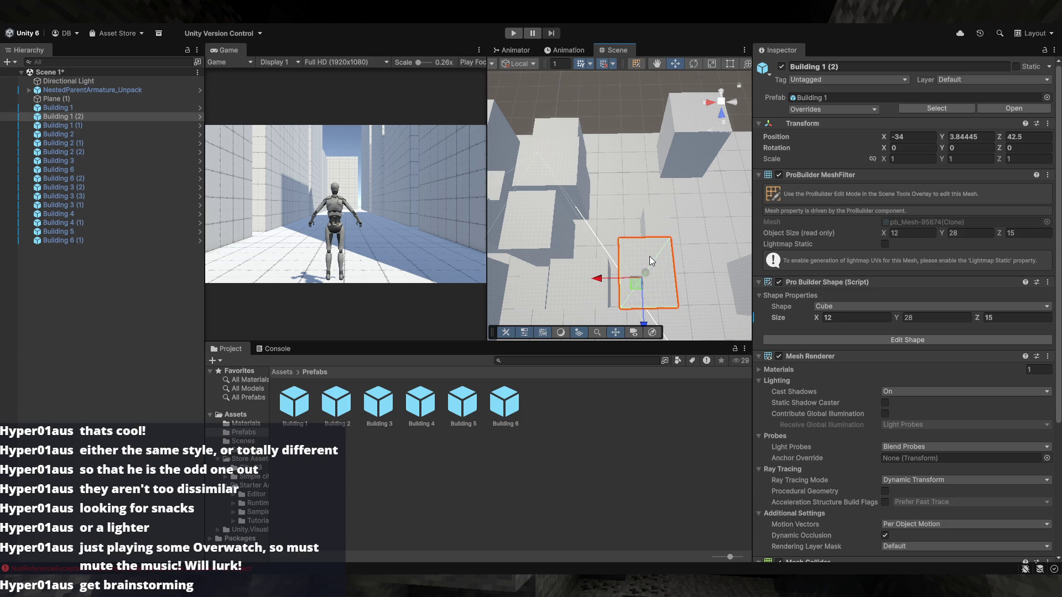
{"action": "left_click", "coordinate": [590, 279]}
{"action": "mouse_move", "coordinate": [589, 279]}
{"action": "left_mouse_down"}
{"action": "mouse_move", "coordinate": [577, 268]}
{"action": "mouse_move", "coordinate": [558, 281]}
{"action": "left_mouse_up"}
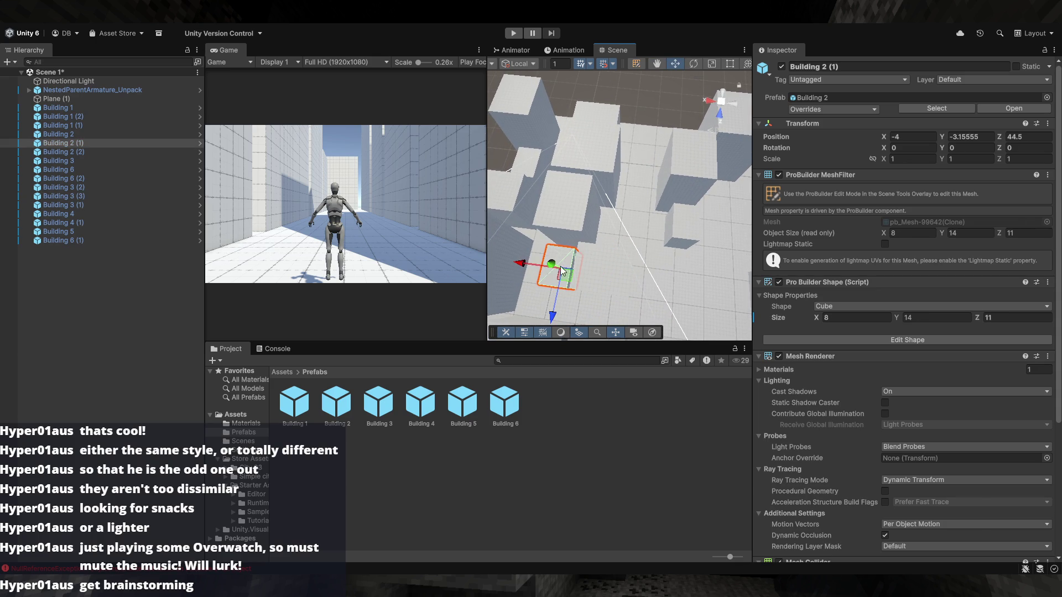
{"action": "left_click", "coordinate": [577, 208]}
{"action": "mouse_move", "coordinate": [577, 208]}
{"action": "left_mouse_down"}
{"action": "mouse_move", "coordinate": [639, 228]}
{"action": "mouse_move", "coordinate": [581, 186]}
{"action": "mouse_move", "coordinate": [575, 166]}
{"action": "left_mouse_up"}
{"action": "left_click", "coordinate": [576, 166]}
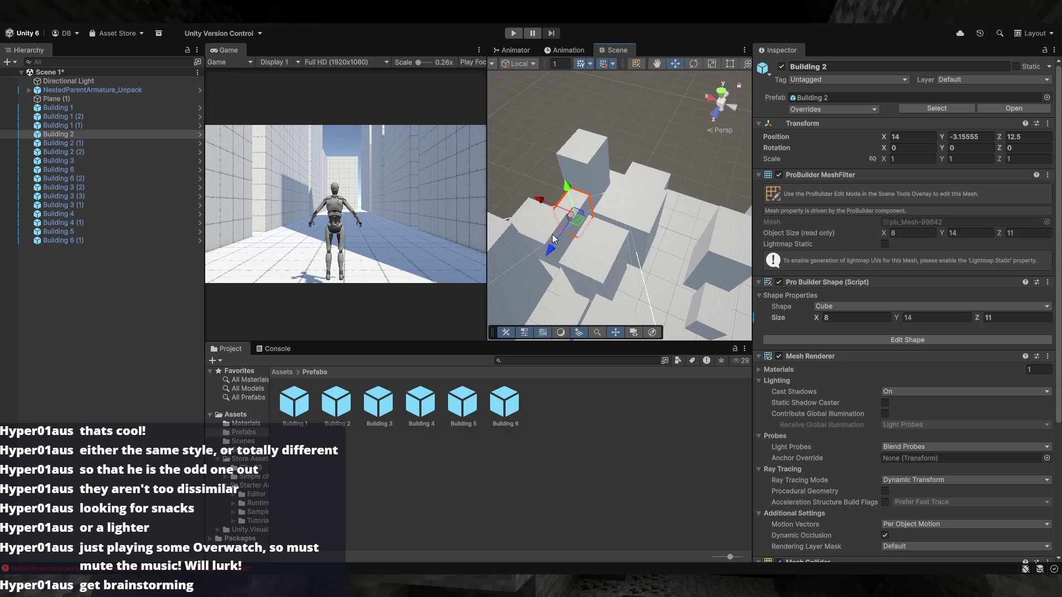
{"action": "mouse_move", "coordinate": [624, 233]}
{"action": "left_mouse_down"}
{"action": "mouse_move", "coordinate": [576, 235]}
{"action": "mouse_move", "coordinate": [603, 238]}
{"action": "mouse_move", "coordinate": [586, 240]}
{"action": "mouse_move", "coordinate": [546, 231]}
{"action": "mouse_move", "coordinate": [576, 210]}
{"action": "mouse_move", "coordinate": [635, 209]}
{"action": "mouse_move", "coordinate": [530, 208]}
{"action": "left_mouse_up"}
{"action": "left_click", "coordinate": [587, 240]}
{"action": "left_click", "coordinate": [579, 218]}
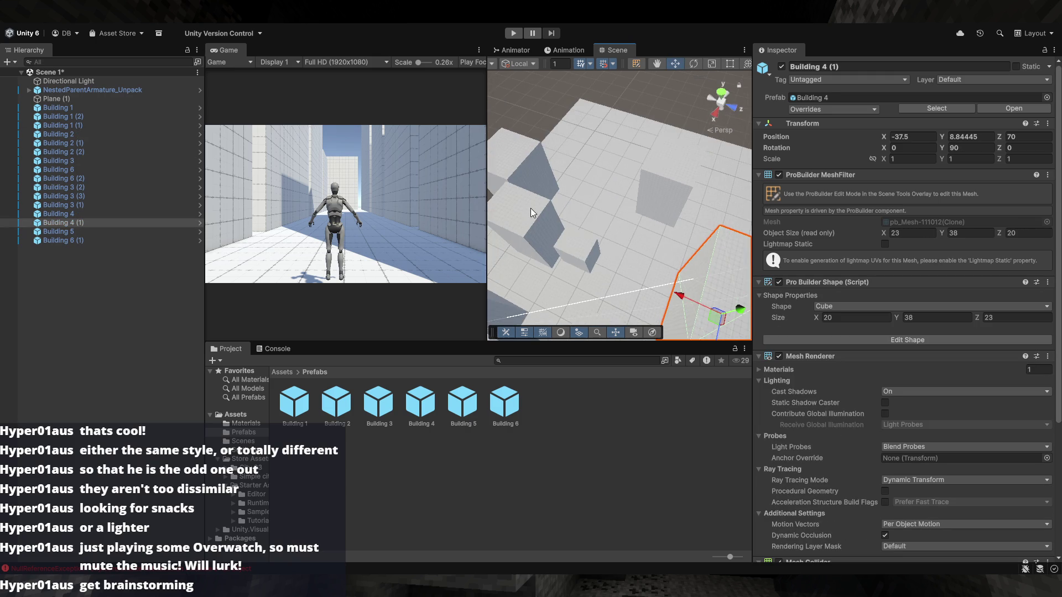
{"action": "left_click", "coordinate": [635, 230]}
{"action": "left_click_drag", "start_coordinate": [646, 231], "coordinate": [593, 254]}
{"action": "left_click", "coordinate": [627, 256]}
{"action": "left_click", "coordinate": [627, 257]}
{"action": "left_click", "coordinate": [626, 256]}
{"action": "left_click", "coordinate": [626, 256]}
{"action": "left_click", "coordinate": [627, 256]}
{"action": "left_click", "coordinate": [626, 256]}
{"action": "left_click", "coordinate": [627, 256]}
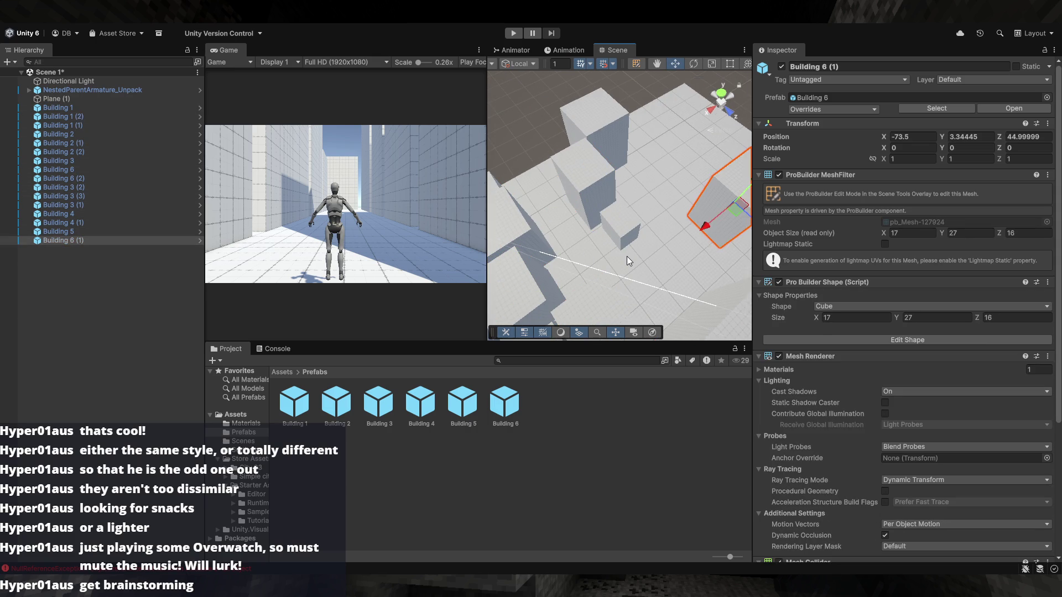
{"action": "key", "text": "ctrl+z"}
{"action": "mouse_move", "coordinate": [626, 257]}
{"action": "left_mouse_down"}
{"action": "mouse_move", "coordinate": [531, 229]}
{"action": "mouse_move", "coordinate": [480, 260]}
{"action": "mouse_move", "coordinate": [485, 274]}
{"action": "mouse_move", "coordinate": [505, 253]}
{"action": "mouse_move", "coordinate": [543, 319]}
{"action": "mouse_move", "coordinate": [641, 254]}
{"action": "mouse_move", "coordinate": [506, 217]}
{"action": "left_mouse_up"}
Turn Building 6 (1) 90° on Y and slide it flush with neighbours at -36, 3.34, 41.5
{"action": "key", "text": "e"}
{"action": "key", "text": "w"}
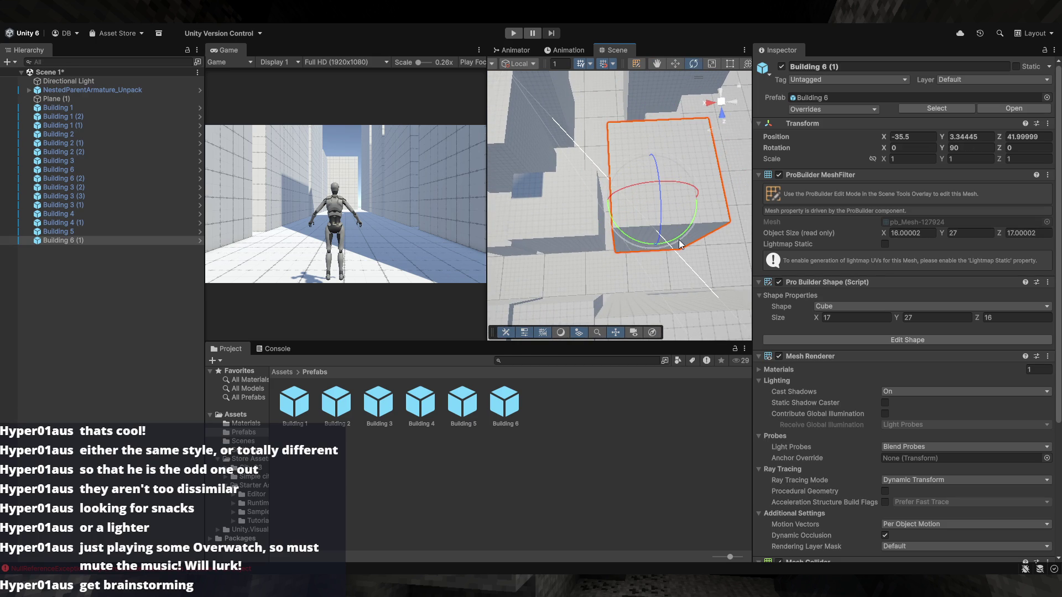
{"action": "left_click_drag", "start_coordinate": [649, 209], "coordinate": [656, 222]}
{"action": "key", "text": "w"}
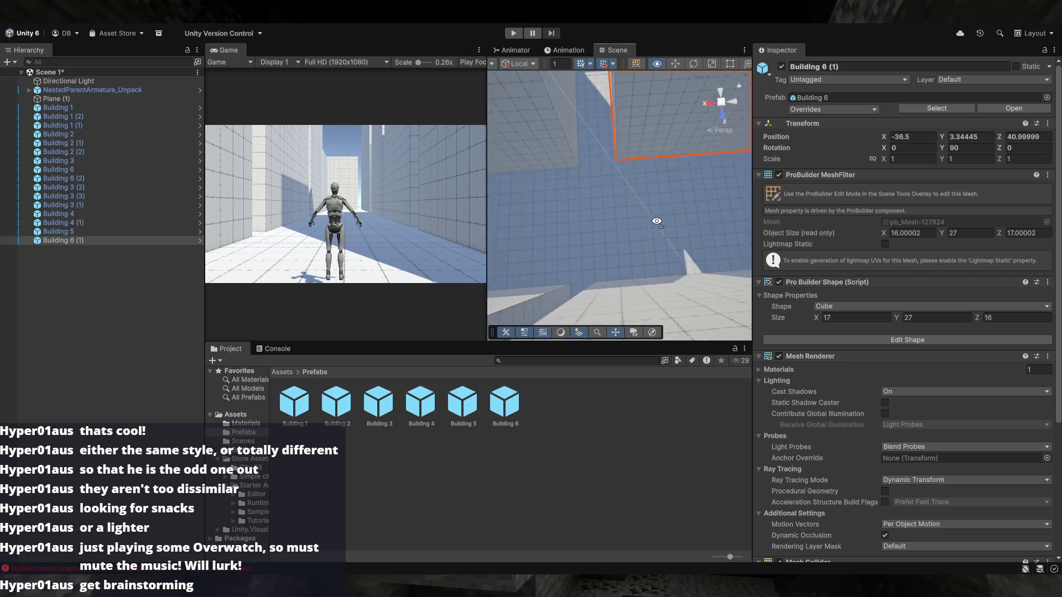
{"action": "mouse_move", "coordinate": [624, 222]}
{"action": "left_mouse_down"}
{"action": "mouse_move", "coordinate": [565, 221]}
{"action": "mouse_move", "coordinate": [586, 235]}
{"action": "left_mouse_up"}
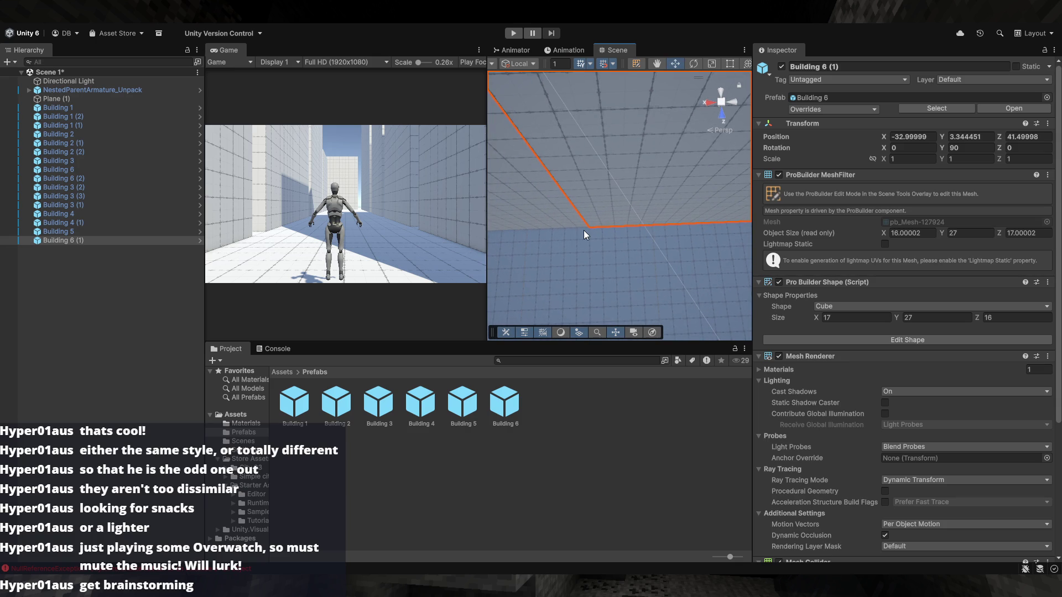
{"action": "key", "text": "w"}
{"action": "mouse_move", "coordinate": [577, 229]}
{"action": "left_mouse_down"}
{"action": "mouse_move", "coordinate": [595, 227]}
{"action": "mouse_move", "coordinate": [615, 201]}
{"action": "mouse_move", "coordinate": [587, 261]}
{"action": "mouse_move", "coordinate": [583, 239]}
{"action": "left_mouse_up"}
{"action": "mouse_move", "coordinate": [583, 239]}
{"action": "left_mouse_down"}
{"action": "mouse_move", "coordinate": [592, 194]}
{"action": "mouse_move", "coordinate": [607, 192]}
{"action": "mouse_move", "coordinate": [603, 160]}
{"action": "mouse_move", "coordinate": [498, 155]}
{"action": "mouse_move", "coordinate": [394, 191]}
{"action": "mouse_move", "coordinate": [579, 218]}
{"action": "left_mouse_up"}
{"action": "left_click", "coordinate": [599, 125]}
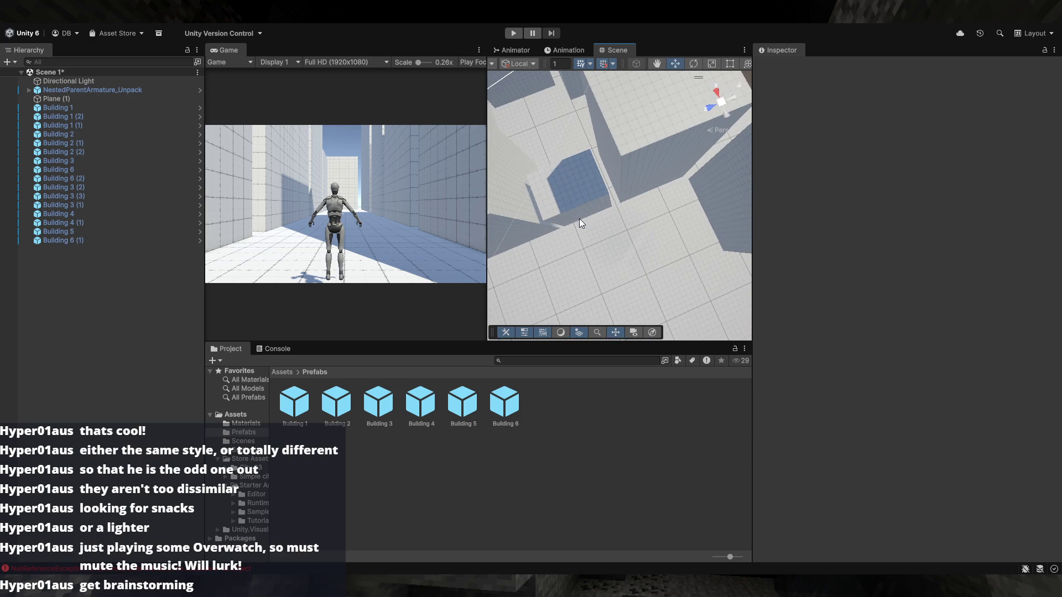
{"action": "left_click", "coordinate": [572, 217]}
{"action": "left_click", "coordinate": [634, 171], "text": "shift"}
{"action": "left_click", "coordinate": [703, 189], "text": "shift"}
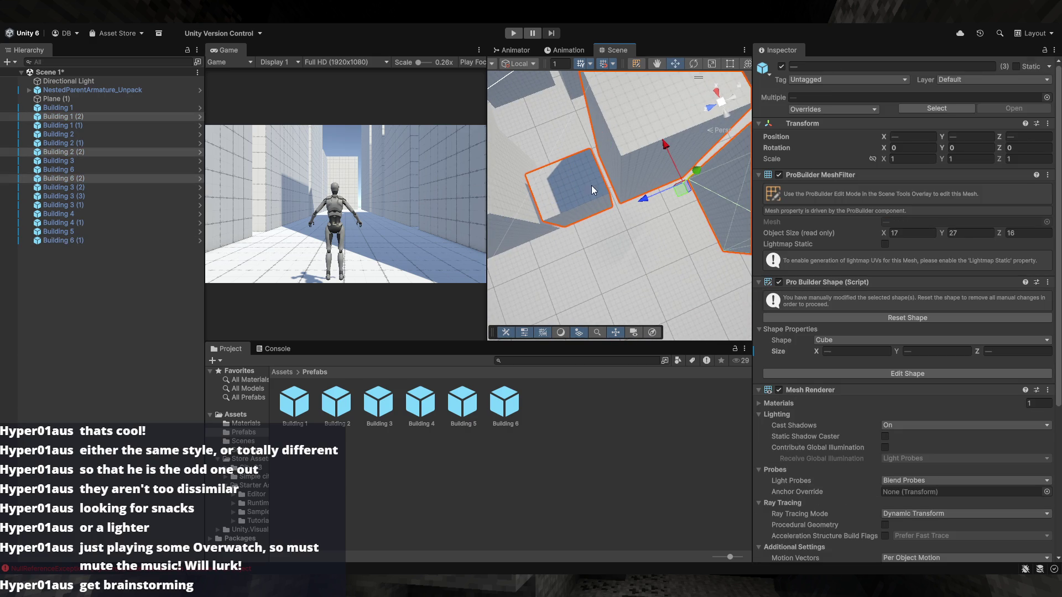
{"action": "mouse_move", "coordinate": [655, 199]}
{"action": "left_mouse_down"}
{"action": "mouse_move", "coordinate": [640, 182]}
{"action": "mouse_move", "coordinate": [647, 177]}
{"action": "mouse_move", "coordinate": [637, 173]}
{"action": "mouse_move", "coordinate": [645, 187]}
{"action": "mouse_move", "coordinate": [612, 171]}
{"action": "mouse_move", "coordinate": [614, 120]}
{"action": "left_mouse_up"}
{"action": "key", "text": "shift+d"}
{"action": "left_click", "coordinate": [634, 205]}
{"action": "left_click", "coordinate": [615, 113]}
{"action": "mouse_move", "coordinate": [652, 223]}
{"action": "left_mouse_down"}
{"action": "mouse_move", "coordinate": [676, 227]}
{"action": "mouse_move", "coordinate": [640, 249]}
{"action": "mouse_move", "coordinate": [647, 263]}
{"action": "mouse_move", "coordinate": [668, 263]}
{"action": "left_mouse_up"}
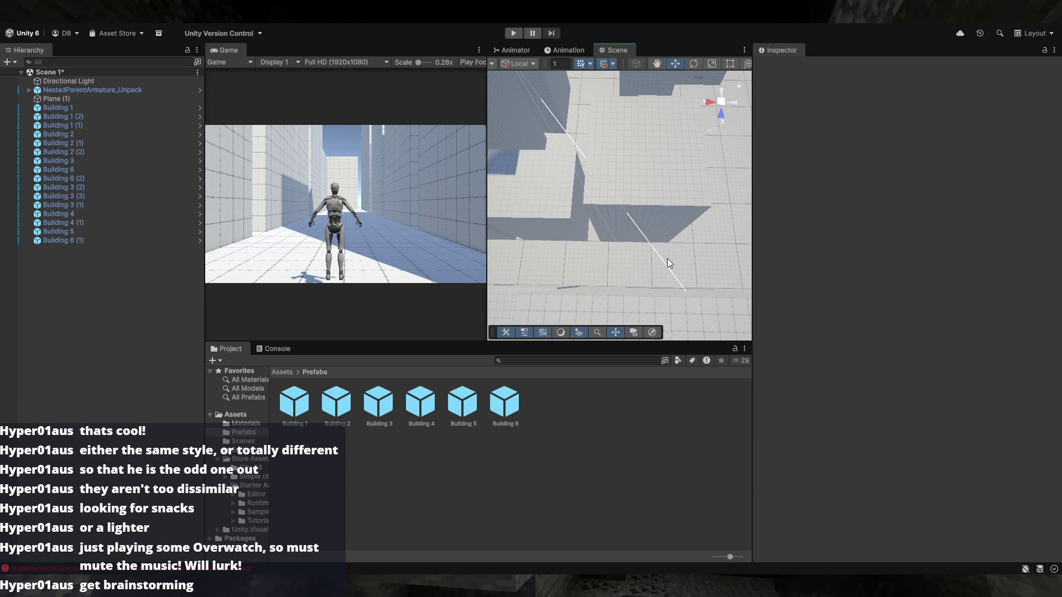
{"action": "scroll", "coordinate": [668, 197], "scroll_direction": "down", "scroll_amount": 5}
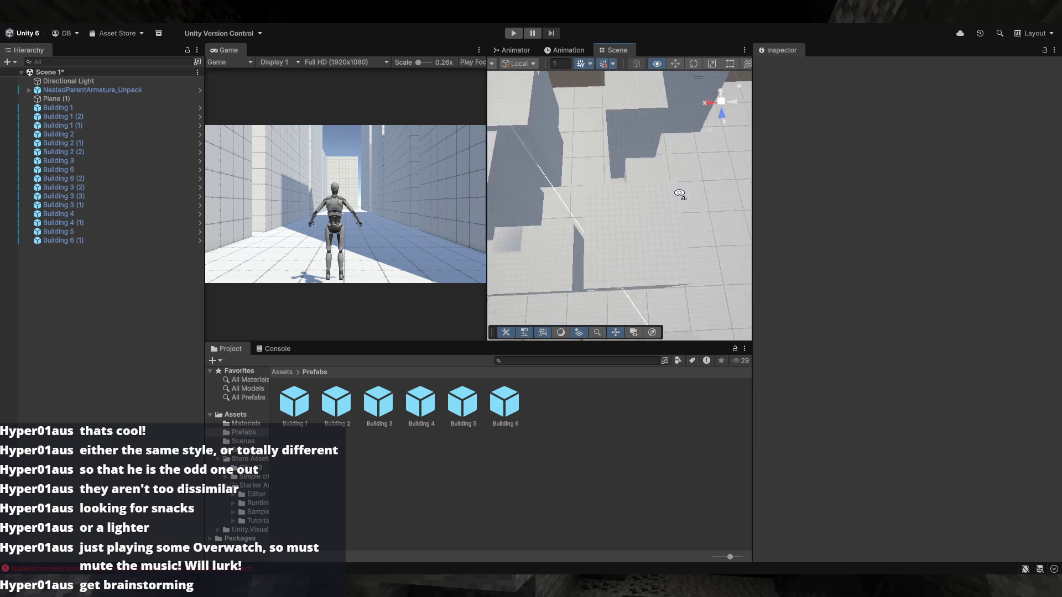
{"action": "left_click", "coordinate": [644, 203]}
{"action": "left_click", "coordinate": [645, 185], "text": "shift"}
{"action": "left_click", "coordinate": [686, 111], "text": "shift"}
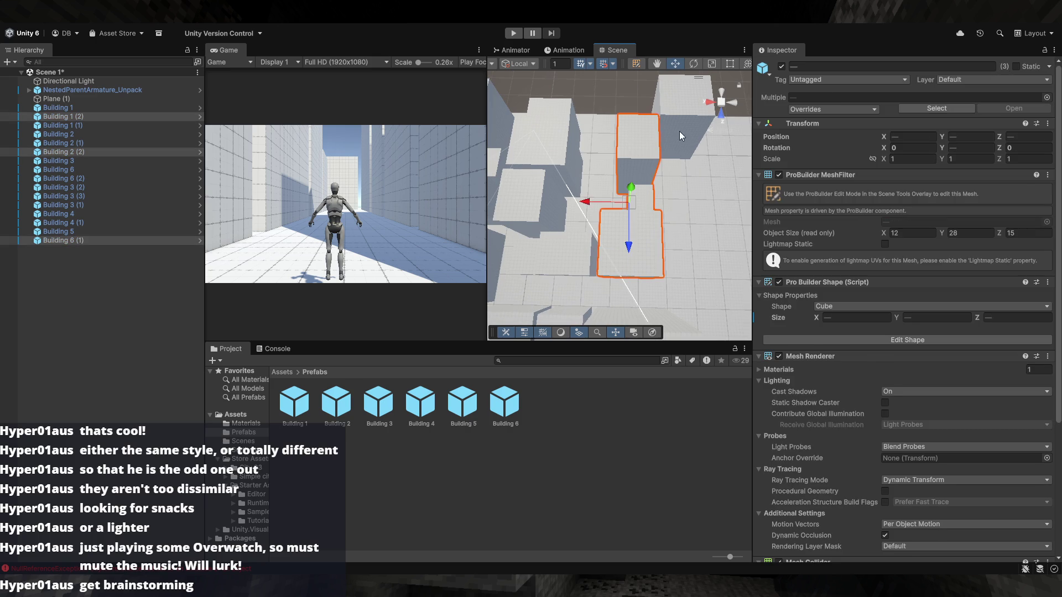
{"action": "left_click", "coordinate": [622, 181], "text": "shift"}
{"action": "mouse_move", "coordinate": [617, 177]}
{"action": "left_mouse_down"}
{"action": "mouse_move", "coordinate": [607, 102]}
{"action": "mouse_move", "coordinate": [599, 184]}
{"action": "mouse_move", "coordinate": [581, 161]}
{"action": "mouse_move", "coordinate": [607, 154]}
{"action": "mouse_move", "coordinate": [627, 170]}
{"action": "left_mouse_up"}
{"action": "left_click", "coordinate": [628, 171]}
{"action": "key", "text": "f"}
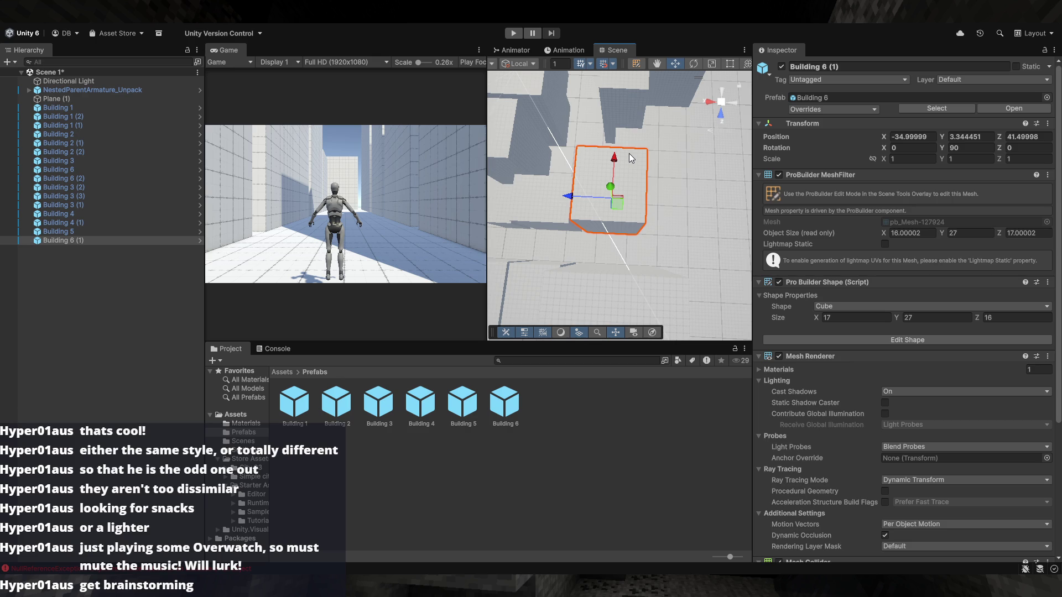
{"action": "mouse_move", "coordinate": [651, 251]}
{"action": "left_mouse_down"}
{"action": "mouse_move", "coordinate": [537, 212]}
{"action": "mouse_move", "coordinate": [602, 226]}
{"action": "mouse_move", "coordinate": [621, 214]}
{"action": "mouse_move", "coordinate": [641, 249]}
{"action": "mouse_move", "coordinate": [667, 260]}
{"action": "left_mouse_up"}
{"action": "left_click", "coordinate": [603, 229]}
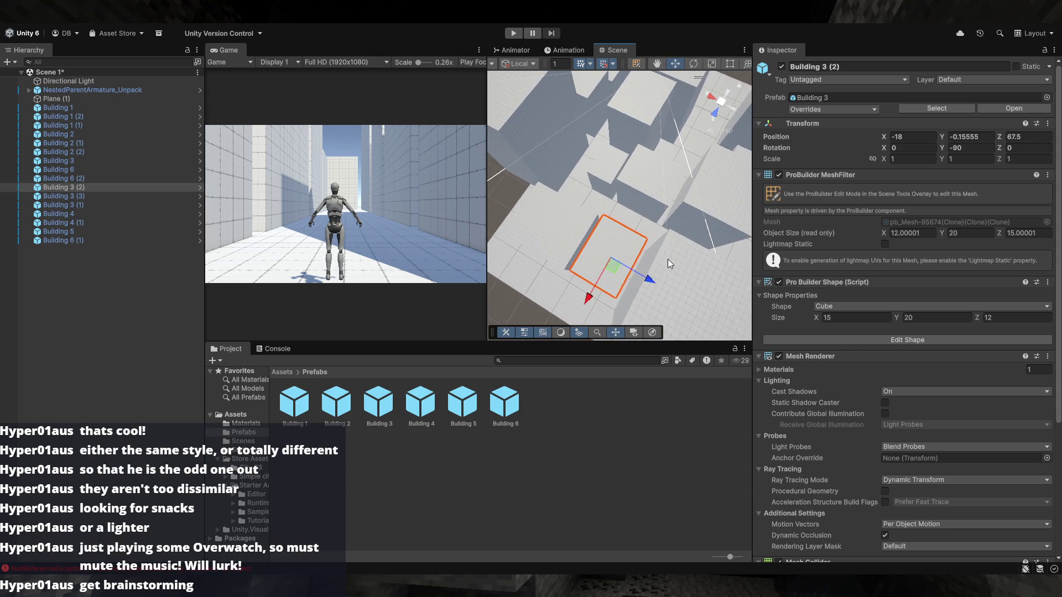
{"action": "left_click", "coordinate": [642, 218]}
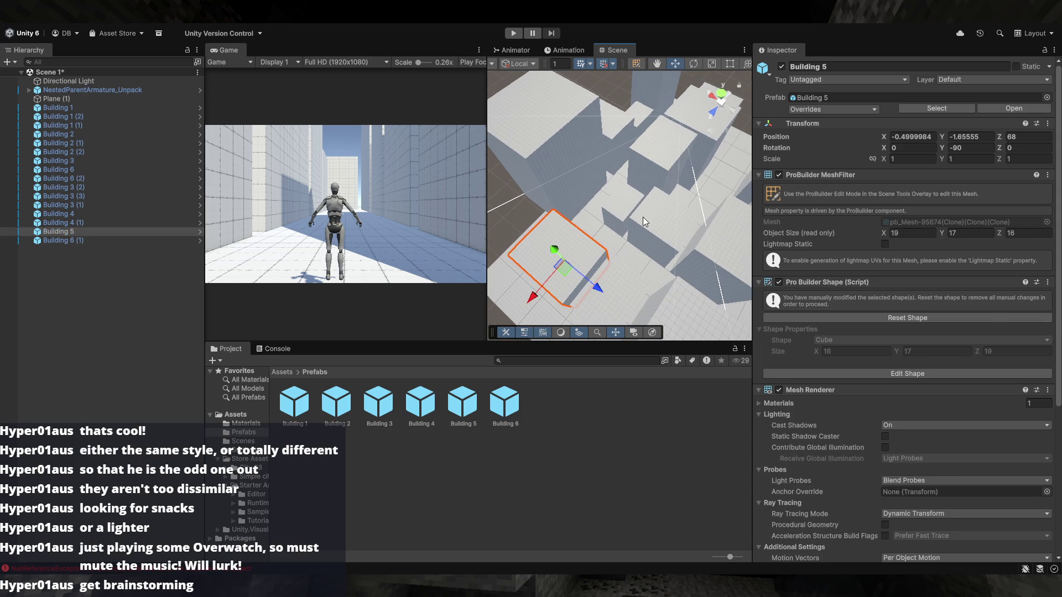
{"action": "left_click", "coordinate": [612, 206]}
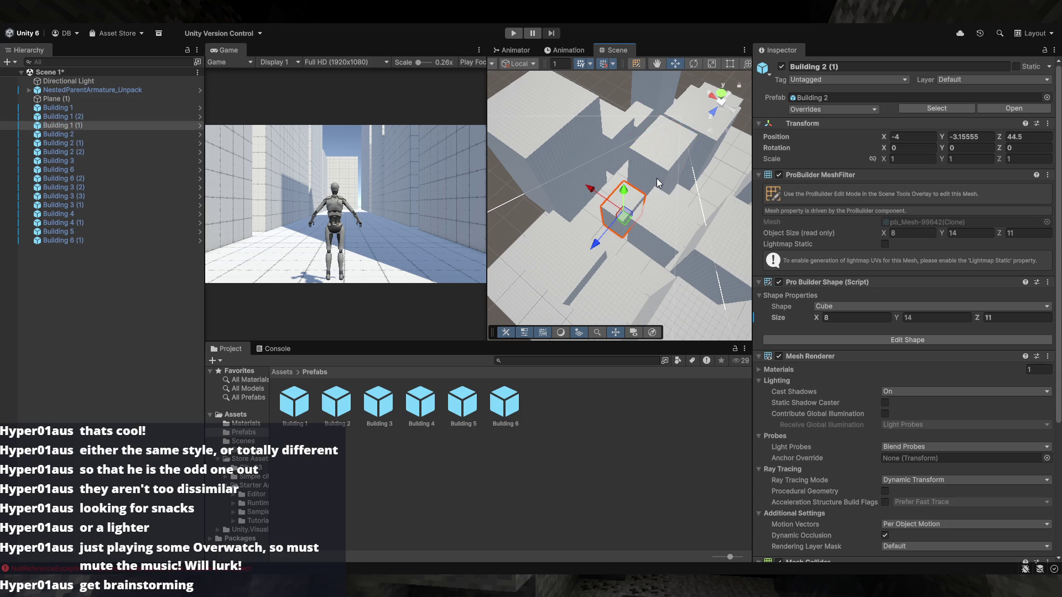
{"action": "left_click", "coordinate": [620, 154]}
{"action": "left_click_drag", "start_coordinate": [620, 154], "coordinate": [633, 150]}
{"action": "left_click", "coordinate": [619, 185]}
{"action": "left_click", "coordinate": [639, 142]}
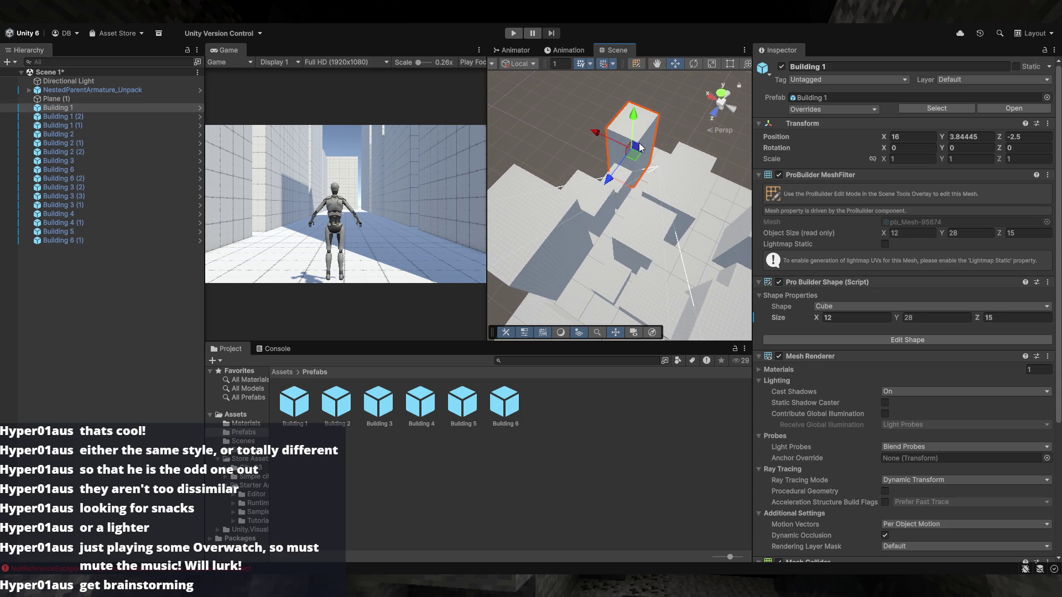
{"action": "left_click", "coordinate": [693, 165]}
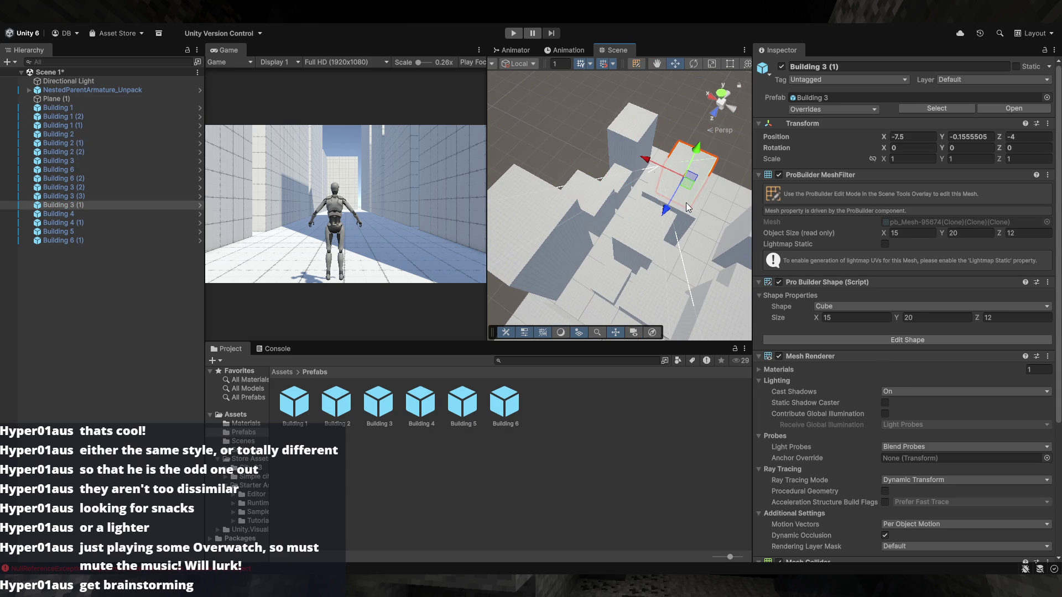
{"action": "scroll", "coordinate": [686, 202], "scroll_direction": "up", "scroll_amount": 3}
{"action": "left_click", "coordinate": [593, 200]}
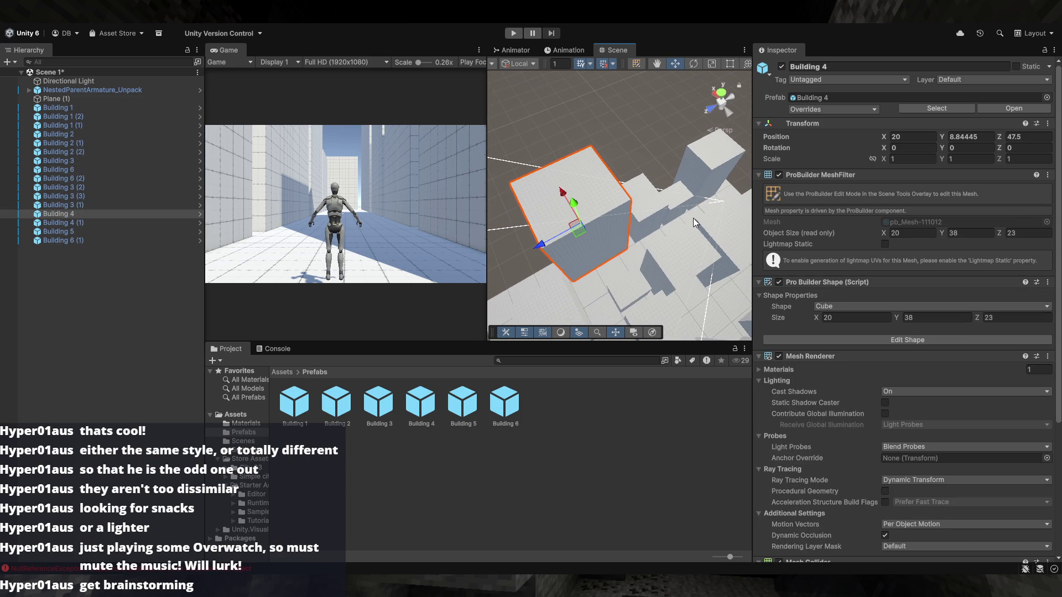
{"action": "left_click", "coordinate": [692, 223]}
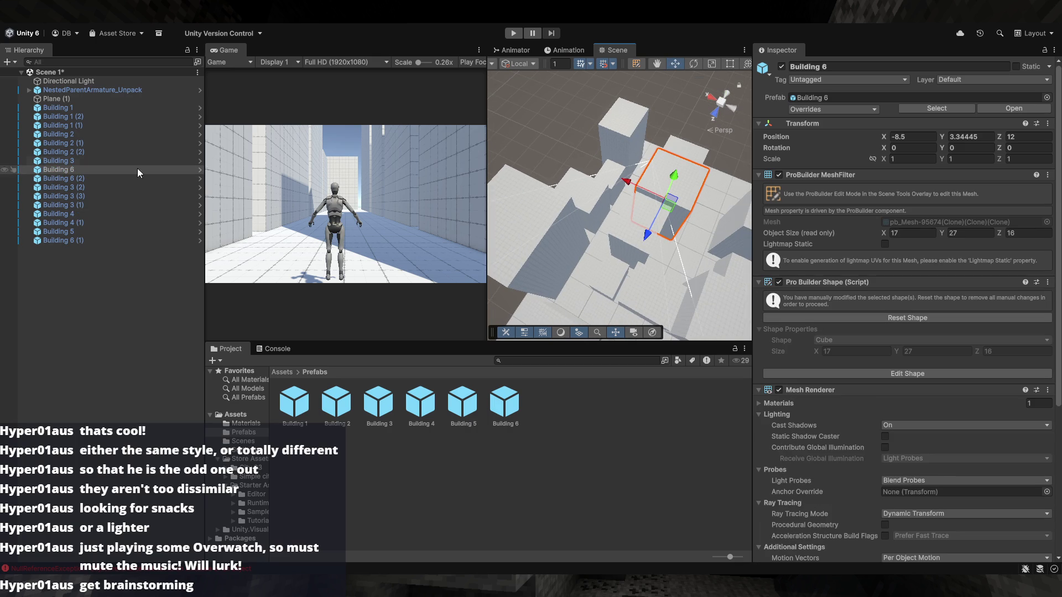
{"action": "double_click", "coordinate": [83, 168]}
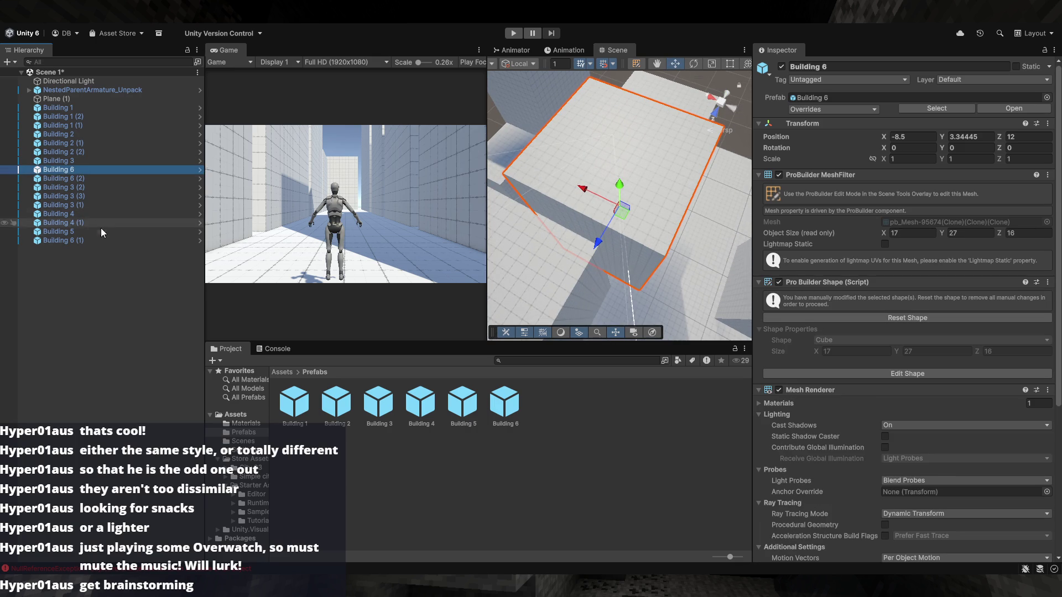
Open the Building 6 prefab, return to the scene, and reset Building 6's modified shape
{"action": "double_click", "coordinate": [518, 403]}
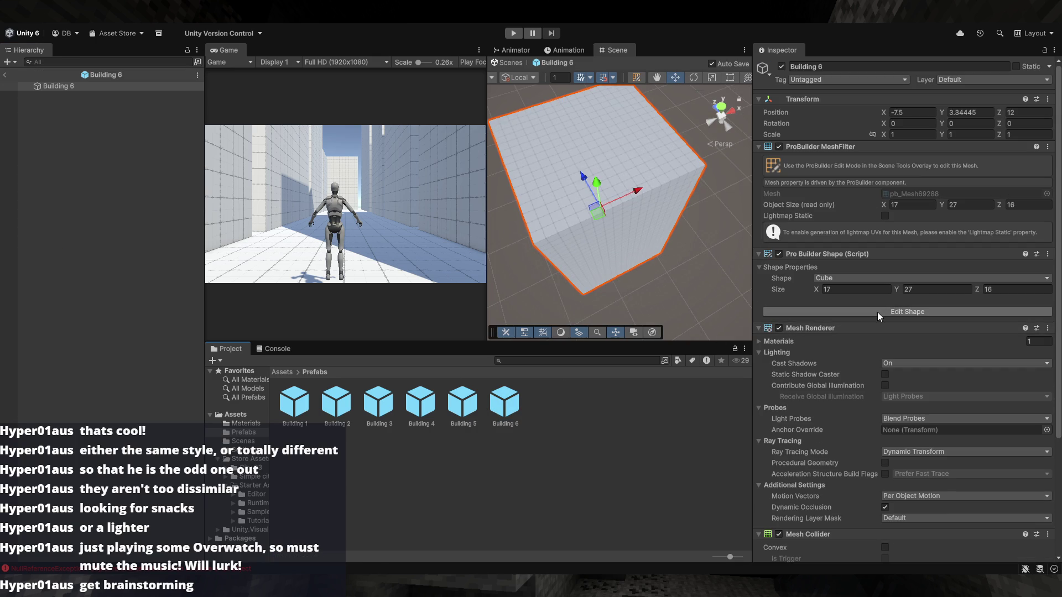
{"action": "left_click", "coordinate": [6, 75]}
{"action": "left_click", "coordinate": [663, 207]}
{"action": "mouse_move", "coordinate": [663, 207]}
{"action": "left_mouse_down"}
{"action": "mouse_move", "coordinate": [626, 251]}
{"action": "mouse_move", "coordinate": [817, 319]}
{"action": "left_mouse_up"}
{"action": "left_click", "coordinate": [849, 318]}
Select Building 6 (1) and start editing its 17 × 27 × 16 cube shape
{"action": "mouse_move", "coordinate": [709, 284]}
{"action": "left_mouse_down"}
{"action": "mouse_move", "coordinate": [707, 235]}
{"action": "mouse_move", "coordinate": [677, 233]}
{"action": "mouse_move", "coordinate": [666, 252]}
{"action": "mouse_move", "coordinate": [598, 214]}
{"action": "left_mouse_up"}
{"action": "left_click", "coordinate": [666, 252]}
{"action": "left_click", "coordinate": [564, 197]}
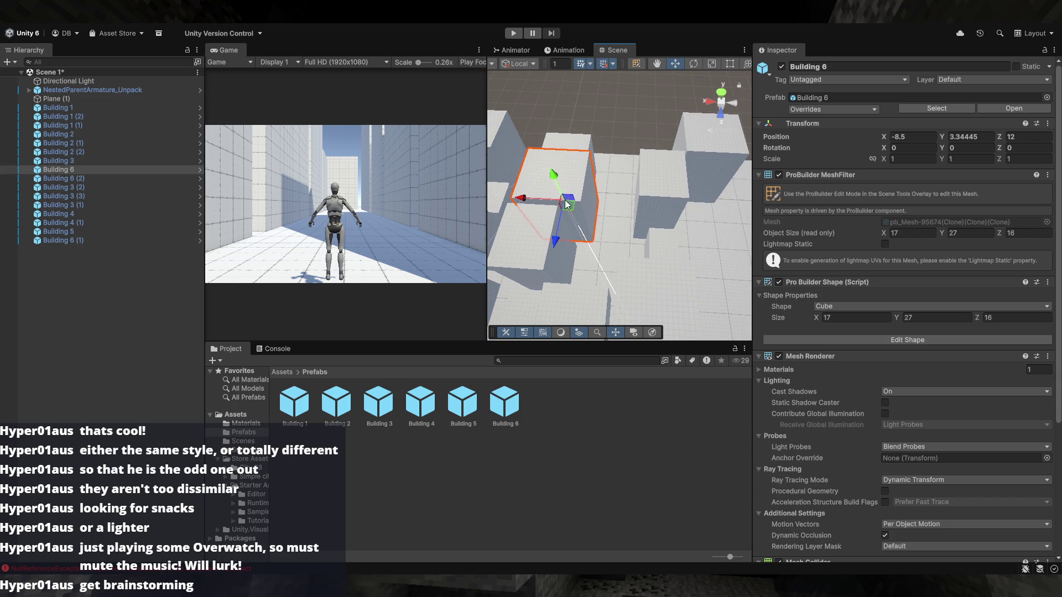
{"action": "left_click", "coordinate": [659, 294]}
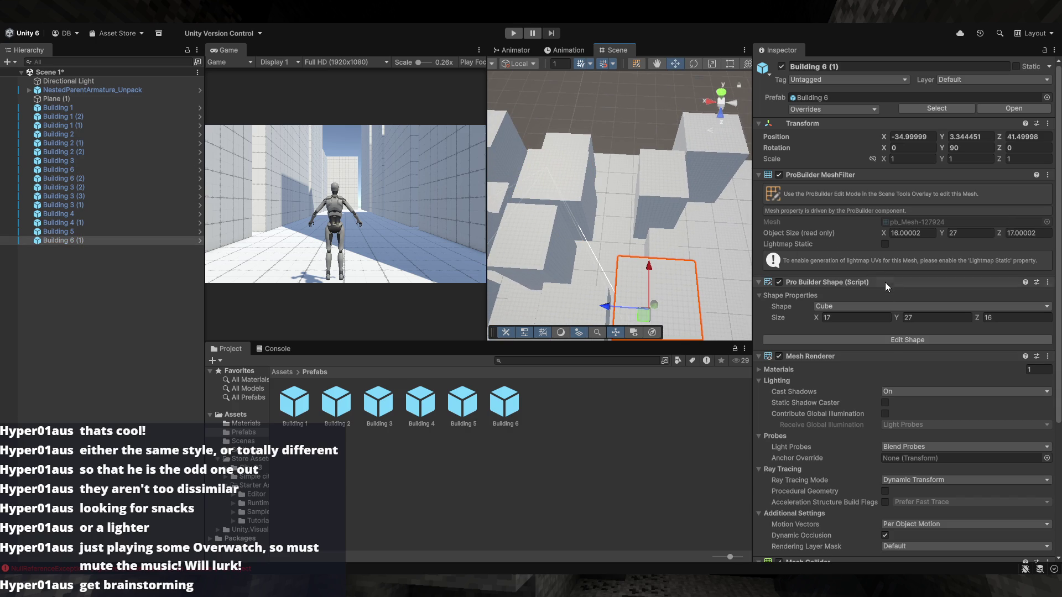
{"action": "left_click", "coordinate": [889, 338]}
{"action": "mouse_move", "coordinate": [704, 299]}
{"action": "left_mouse_down"}
{"action": "mouse_move", "coordinate": [704, 244]}
{"action": "mouse_move", "coordinate": [680, 237]}
{"action": "mouse_move", "coordinate": [696, 238]}
{"action": "left_mouse_up"}
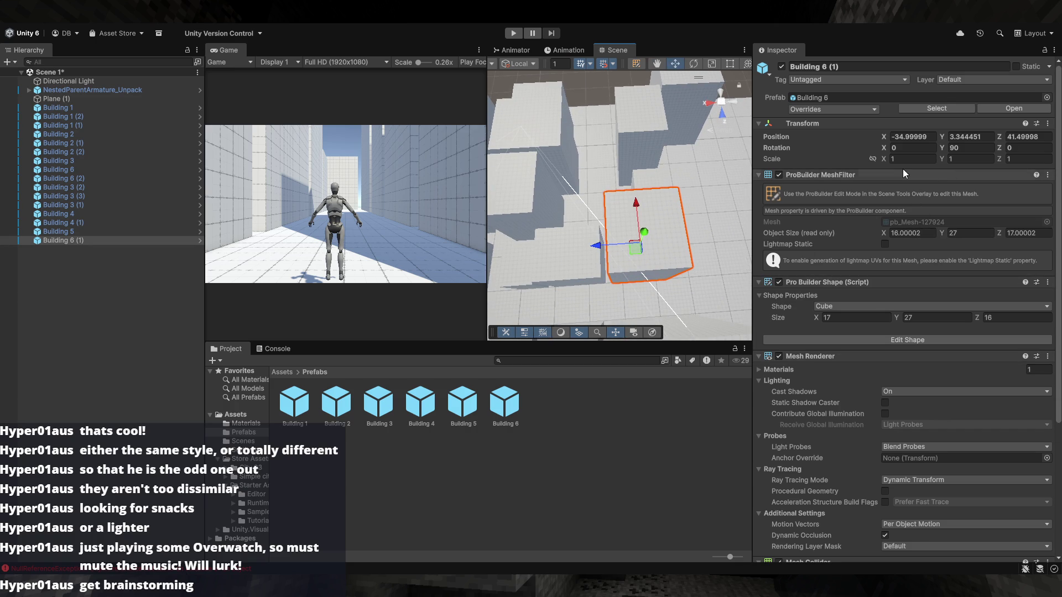
{"action": "left_click_drag", "start_coordinate": [745, 182], "coordinate": [630, 190]}
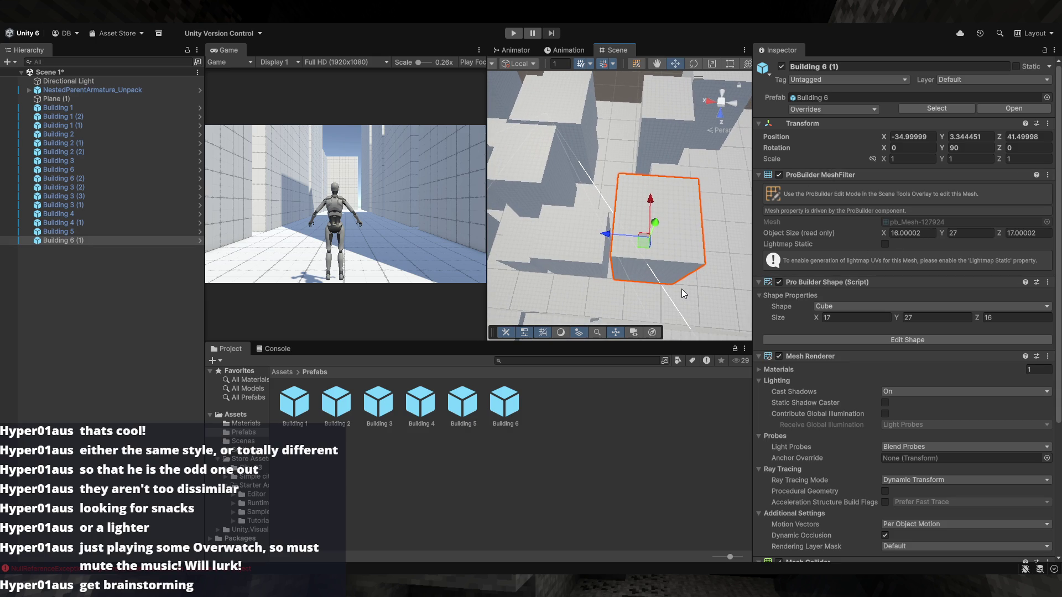
Delete Building 6 (1), restore it with undo, and move it down and right
{"action": "left_click", "coordinate": [573, 131]}
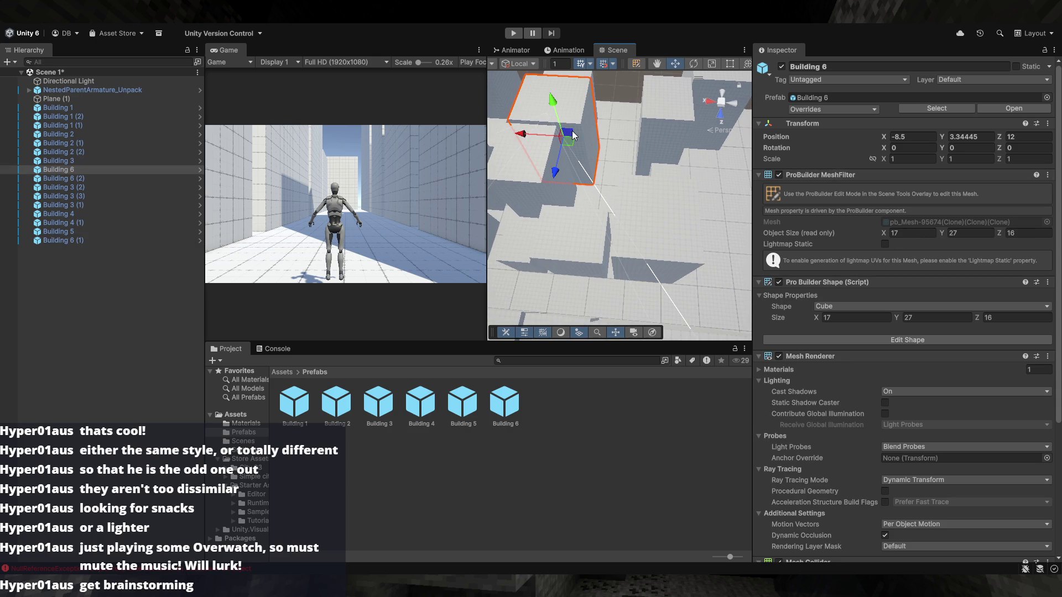
{"action": "left_click", "coordinate": [636, 255]}
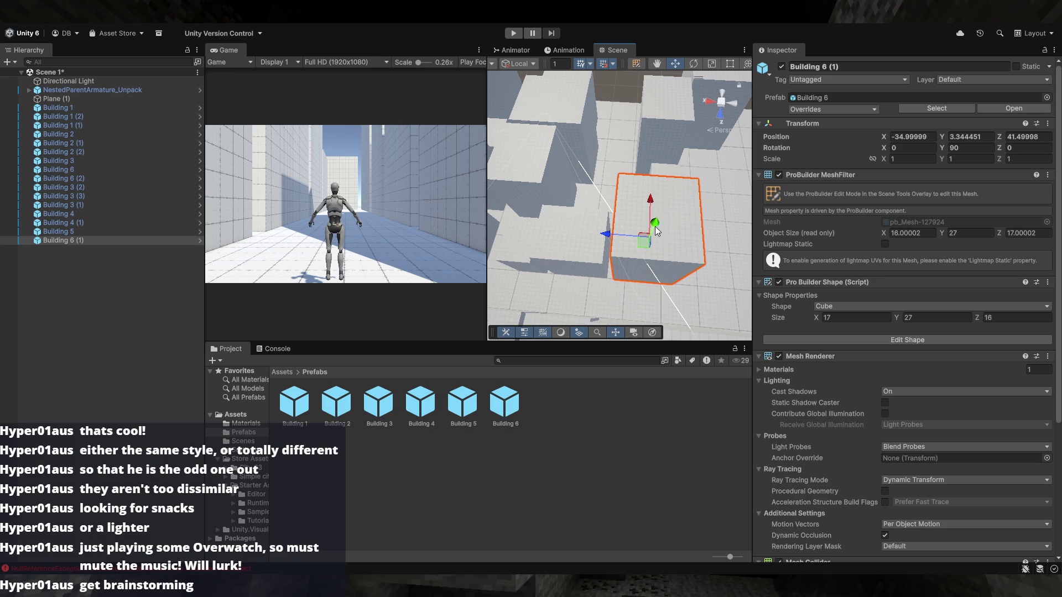
{"action": "key", "text": "Delete"}
{"action": "key", "text": "ctrl+z"}
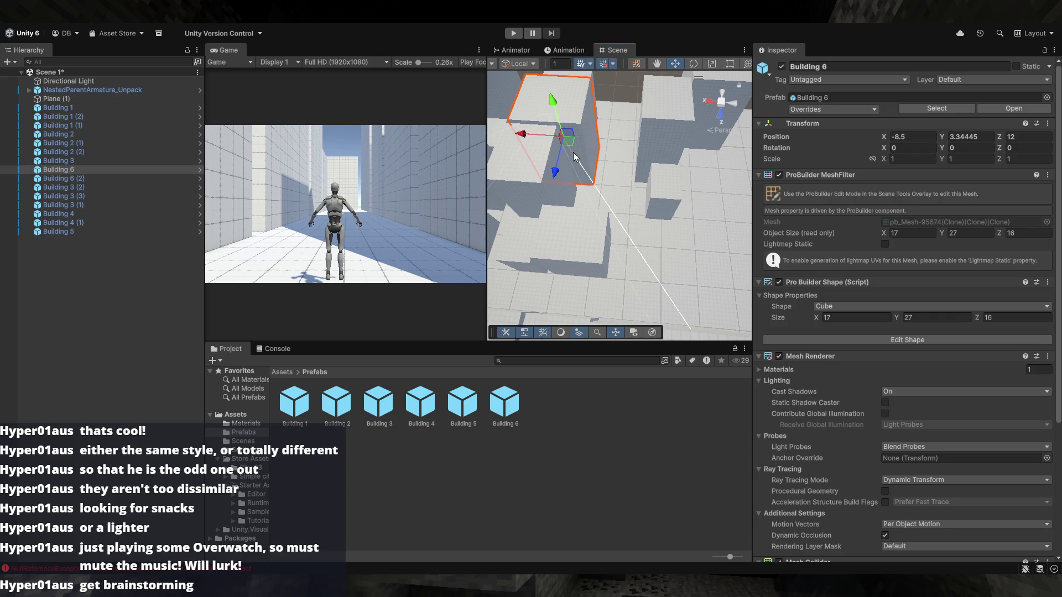
{"action": "mouse_move", "coordinate": [573, 151]}
{"action": "left_mouse_down"}
{"action": "mouse_move", "coordinate": [685, 254]}
{"action": "mouse_move", "coordinate": [673, 254]}
{"action": "left_mouse_up"}
Rotate Building 6 (1) to -90° on Y and move it to X -35, Z 41.5
{"action": "key", "text": "e"}
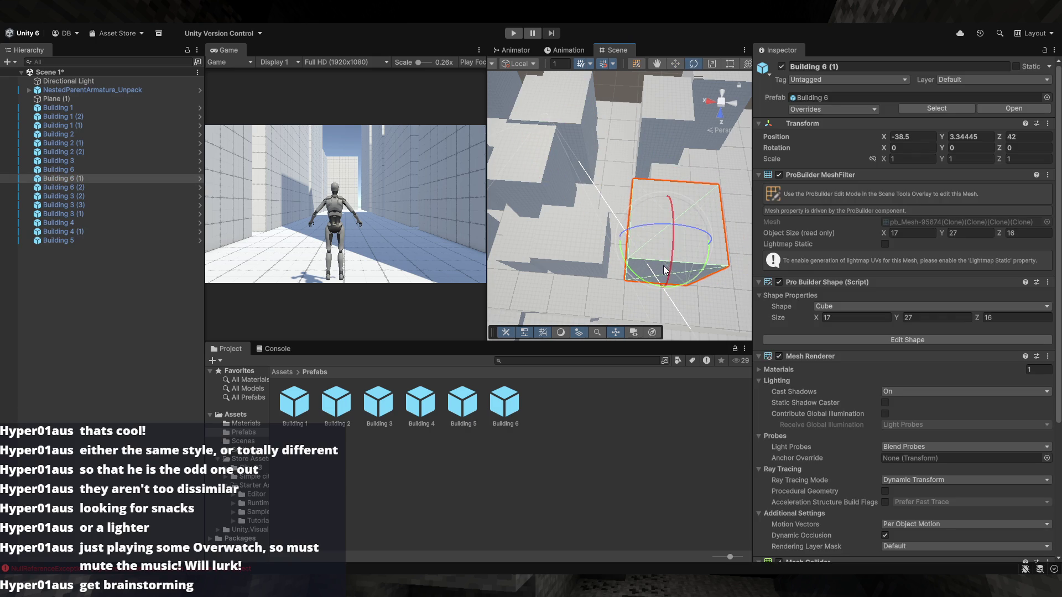
{"action": "mouse_move", "coordinate": [649, 286]}
{"action": "left_mouse_down"}
{"action": "mouse_move", "coordinate": [726, 314]}
{"action": "mouse_move", "coordinate": [785, 318]}
{"action": "left_mouse_up"}
{"action": "key", "text": "w"}
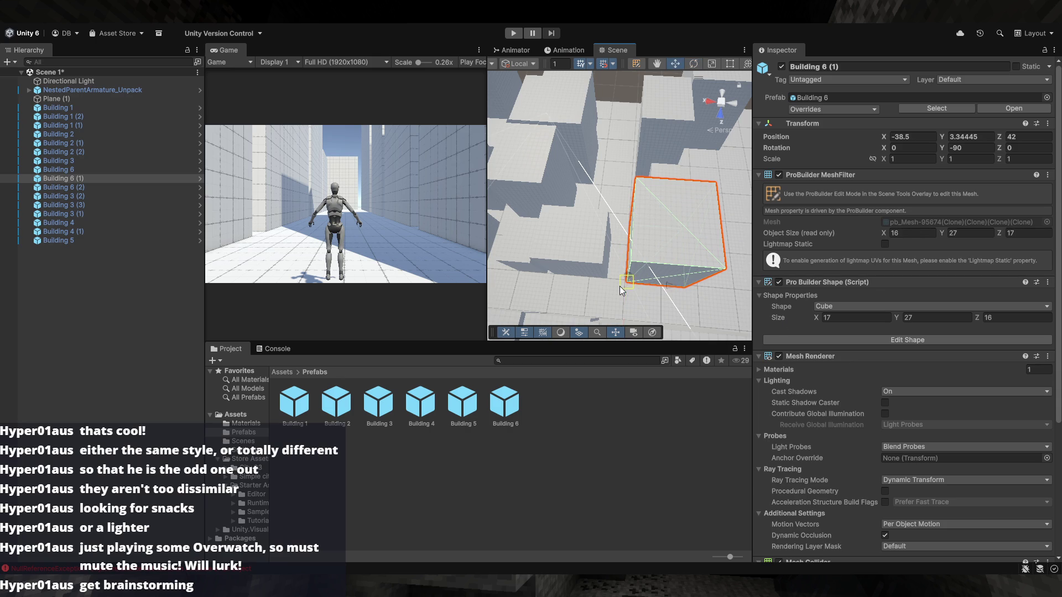
{"action": "left_click_drag", "start_coordinate": [619, 287], "coordinate": [608, 281]}
{"action": "mouse_move", "coordinate": [686, 242]}
{"action": "left_mouse_down"}
{"action": "mouse_move", "coordinate": [696, 246]}
{"action": "mouse_move", "coordinate": [661, 204]}
{"action": "mouse_move", "coordinate": [660, 170]}
{"action": "left_mouse_up"}
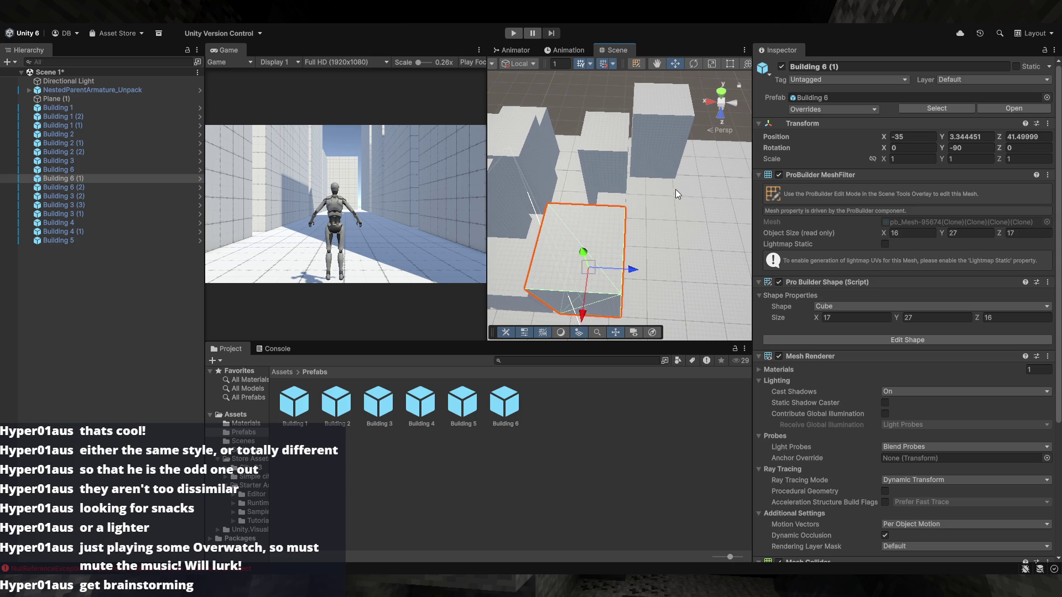
{"action": "mouse_move", "coordinate": [666, 221]}
{"action": "left_mouse_down"}
{"action": "mouse_move", "coordinate": [602, 180]}
{"action": "mouse_move", "coordinate": [659, 108]}
{"action": "mouse_move", "coordinate": [677, 145]}
{"action": "mouse_move", "coordinate": [684, 197]}
{"action": "mouse_move", "coordinate": [682, 142]}
{"action": "mouse_move", "coordinate": [668, 181]}
{"action": "mouse_move", "coordinate": [553, 207]}
{"action": "mouse_move", "coordinate": [625, 250]}
{"action": "mouse_move", "coordinate": [617, 220]}
{"action": "mouse_move", "coordinate": [677, 251]}
{"action": "left_mouse_up"}
{"action": "left_click", "coordinate": [635, 221]}
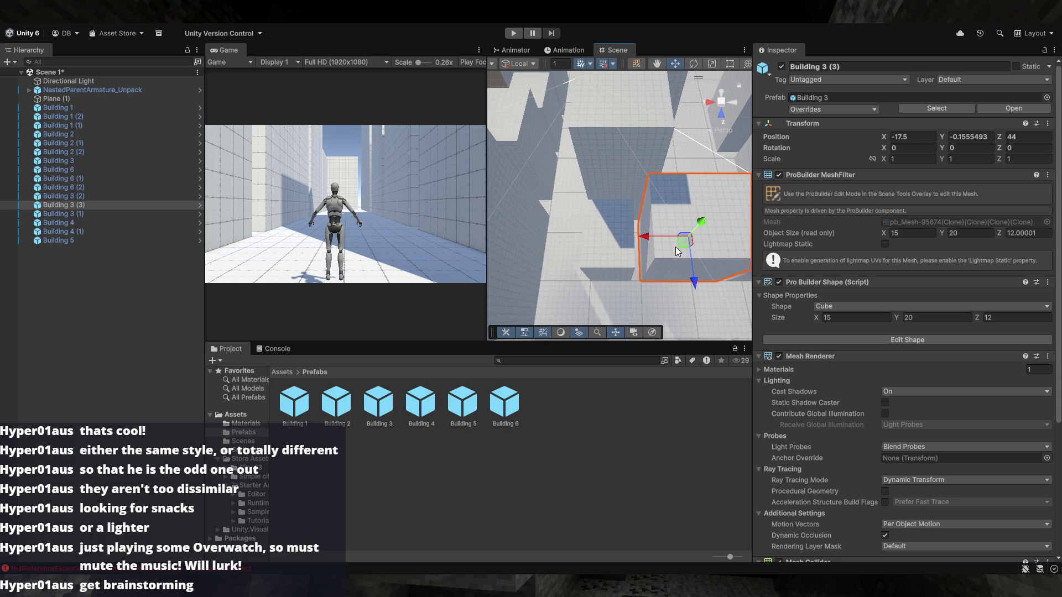
{"action": "left_click", "coordinate": [621, 252]}
{"action": "mouse_move", "coordinate": [621, 251]}
{"action": "left_mouse_down"}
{"action": "mouse_move", "coordinate": [666, 205]}
{"action": "mouse_move", "coordinate": [638, 179]}
{"action": "mouse_move", "coordinate": [785, 198]}
{"action": "mouse_move", "coordinate": [769, 177]}
{"action": "mouse_move", "coordinate": [579, 248]}
{"action": "mouse_move", "coordinate": [731, 204]}
{"action": "mouse_move", "coordinate": [680, 215]}
{"action": "mouse_move", "coordinate": [699, 201]}
{"action": "left_mouse_up"}
{"action": "left_click", "coordinate": [633, 181]}
{"action": "left_click", "coordinate": [638, 183]}
{"action": "left_click", "coordinate": [580, 243]}
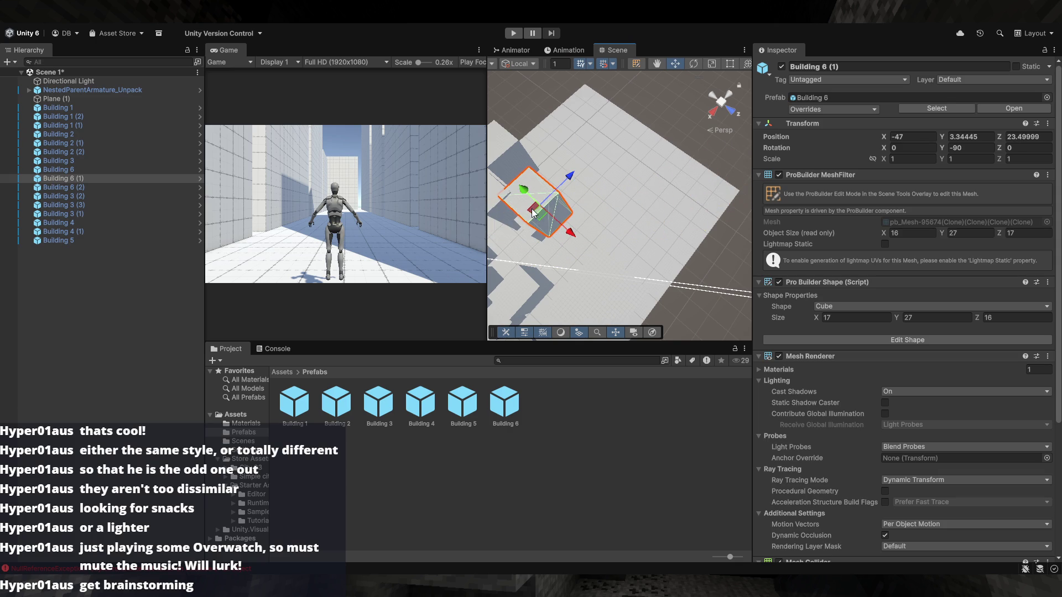
{"action": "key", "text": "ctrl+z"}
{"action": "left_click_drag", "start_coordinate": [744, 191], "coordinate": [764, 192]}
{"action": "mouse_move", "coordinate": [648, 165]}
{"action": "left_mouse_down"}
{"action": "mouse_move", "coordinate": [635, 158]}
{"action": "mouse_move", "coordinate": [656, 164]}
{"action": "left_mouse_up"}
{"action": "left_click_drag", "start_coordinate": [658, 112], "coordinate": [609, 193]}
{"action": "mouse_move", "coordinate": [583, 239]}
{"action": "left_mouse_down"}
{"action": "mouse_move", "coordinate": [565, 250]}
{"action": "mouse_move", "coordinate": [615, 239]}
{"action": "mouse_move", "coordinate": [632, 218]}
{"action": "left_mouse_up"}
{"action": "left_click_drag", "start_coordinate": [615, 165], "coordinate": [609, 182]}
{"action": "scroll", "coordinate": [610, 184], "scroll_direction": "down", "scroll_amount": 3}
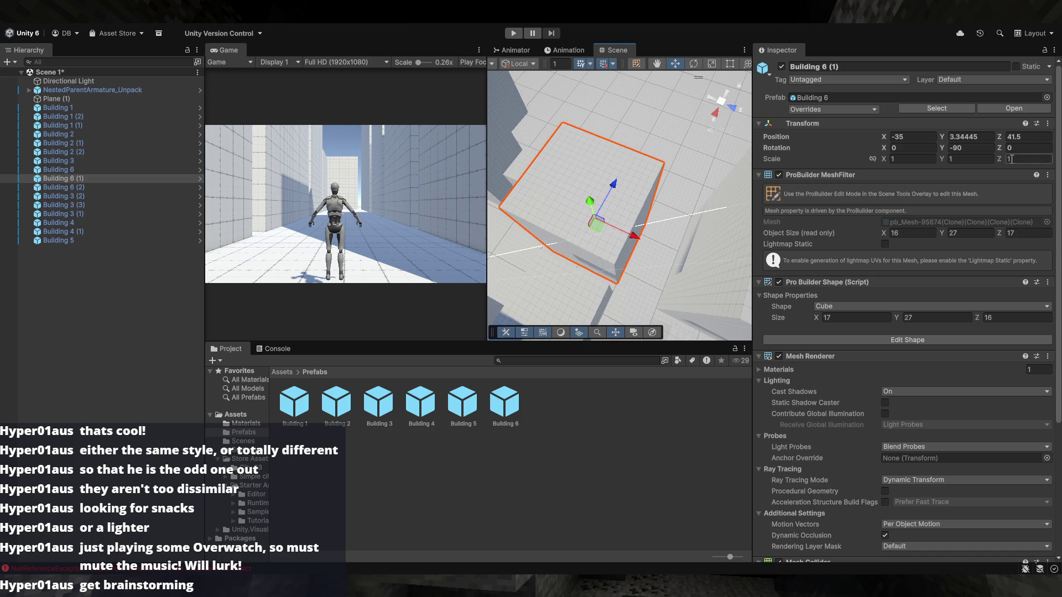
{"action": "mouse_move", "coordinate": [649, 131]}
{"action": "left_mouse_down"}
{"action": "mouse_move", "coordinate": [538, 152]}
{"action": "mouse_move", "coordinate": [350, 242]}
{"action": "mouse_move", "coordinate": [178, 188]}
{"action": "mouse_move", "coordinate": [466, 236]}
{"action": "left_mouse_up"}
{"action": "left_click", "coordinate": [650, 132]}
{"action": "mouse_move", "coordinate": [627, 224]}
{"action": "left_mouse_down"}
{"action": "mouse_move", "coordinate": [645, 218]}
{"action": "mouse_move", "coordinate": [671, 339]}
{"action": "left_mouse_up"}
{"action": "mouse_move", "coordinate": [675, 312]}
{"action": "left_mouse_down"}
{"action": "mouse_move", "coordinate": [647, 284]}
{"action": "mouse_move", "coordinate": [651, 298]}
{"action": "mouse_move", "coordinate": [598, 283]}
{"action": "mouse_move", "coordinate": [534, 285]}
{"action": "mouse_move", "coordinate": [674, 261]}
{"action": "left_mouse_up"}
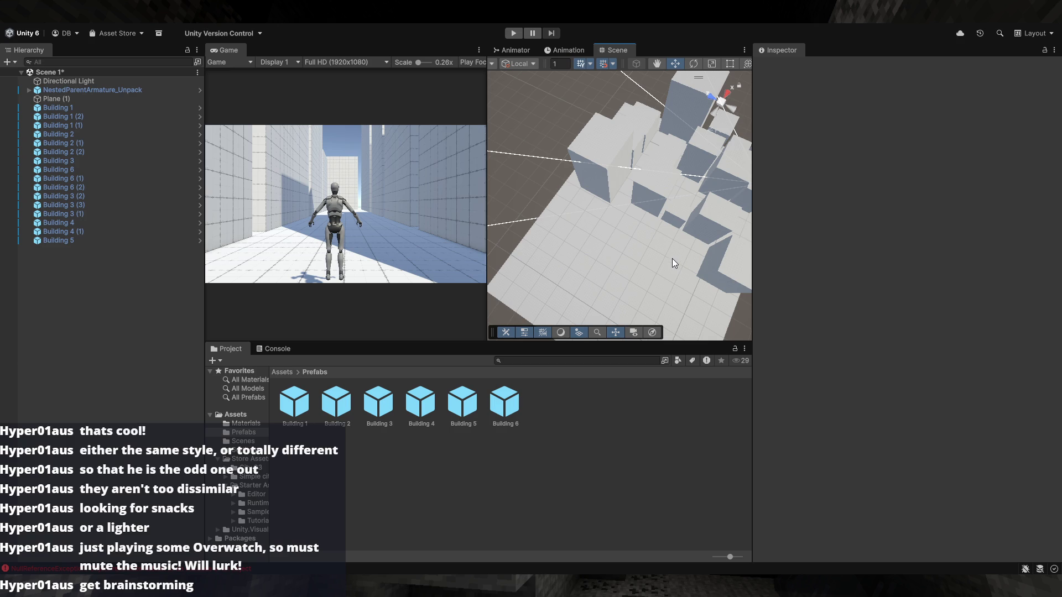
Duplicate Building 6 (1), try the copy at X -61, then undo it back to X -35
{"action": "mouse_move", "coordinate": [664, 243]}
{"action": "left_mouse_down"}
{"action": "mouse_move", "coordinate": [708, 233]}
{"action": "mouse_move", "coordinate": [630, 220]}
{"action": "mouse_move", "coordinate": [648, 222]}
{"action": "mouse_move", "coordinate": [637, 190]}
{"action": "mouse_move", "coordinate": [636, 251]}
{"action": "mouse_move", "coordinate": [740, 252]}
{"action": "left_mouse_up"}
{"action": "left_click", "coordinate": [630, 219]}
{"action": "key", "text": "ctrl+d"}
{"action": "key", "text": "f"}
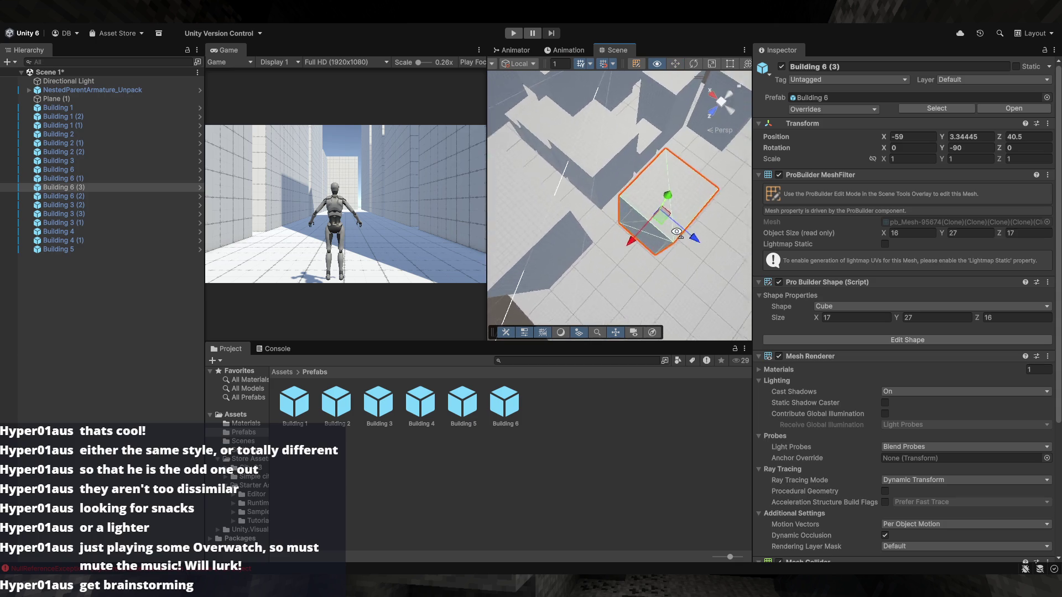
{"action": "mouse_move", "coordinate": [664, 208]}
{"action": "left_mouse_down"}
{"action": "mouse_move", "coordinate": [655, 221]}
{"action": "mouse_move", "coordinate": [696, 211]}
{"action": "left_mouse_up"}
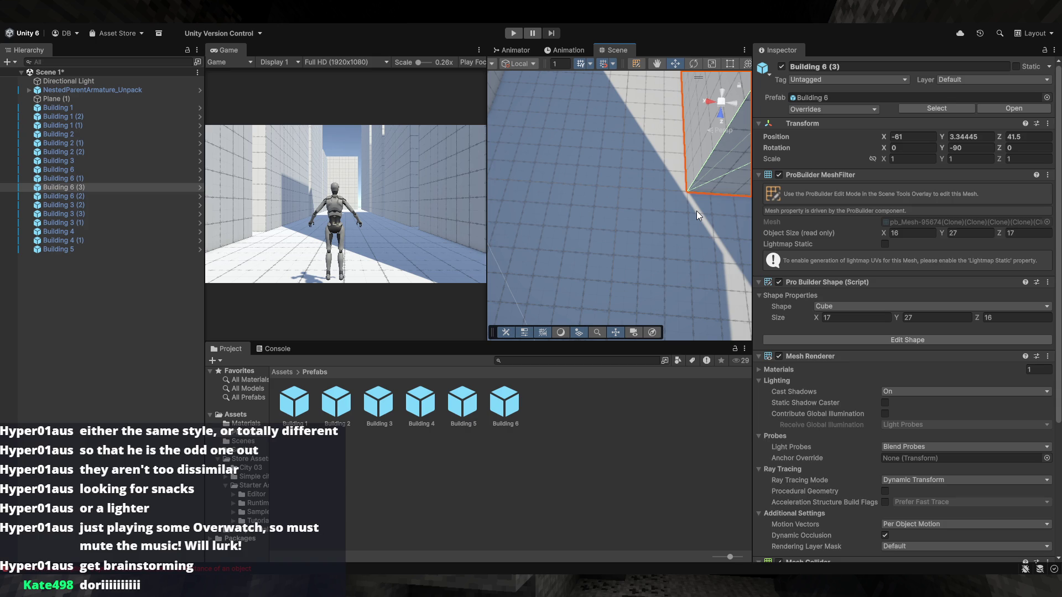
{"action": "mouse_move", "coordinate": [691, 165]}
{"action": "left_mouse_down"}
{"action": "mouse_move", "coordinate": [673, 190]}
{"action": "mouse_move", "coordinate": [633, 205]}
{"action": "mouse_move", "coordinate": [660, 239]}
{"action": "left_mouse_up"}
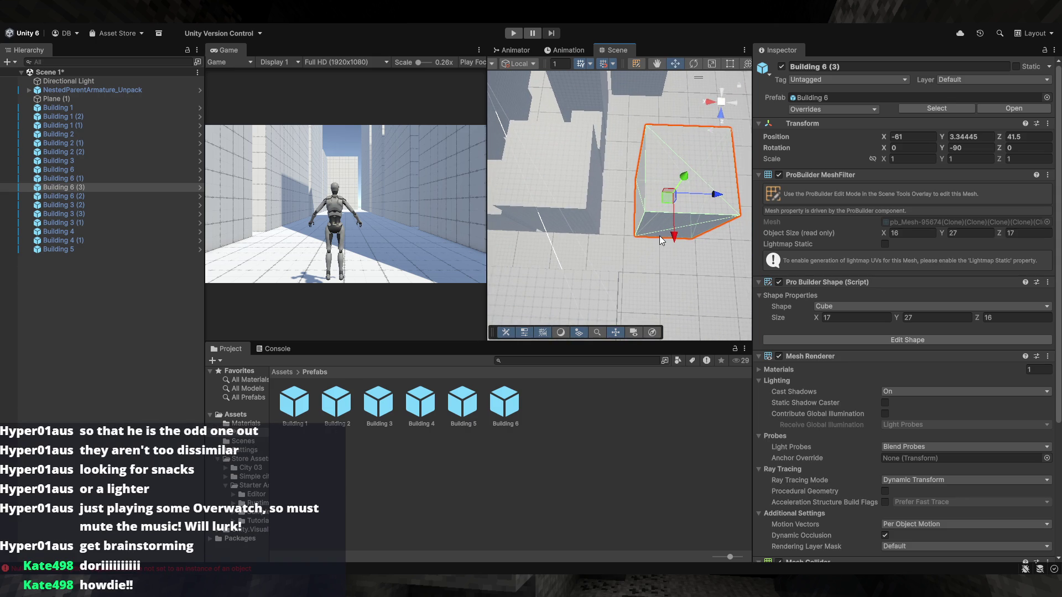
{"action": "key", "text": "ctrl+z"}
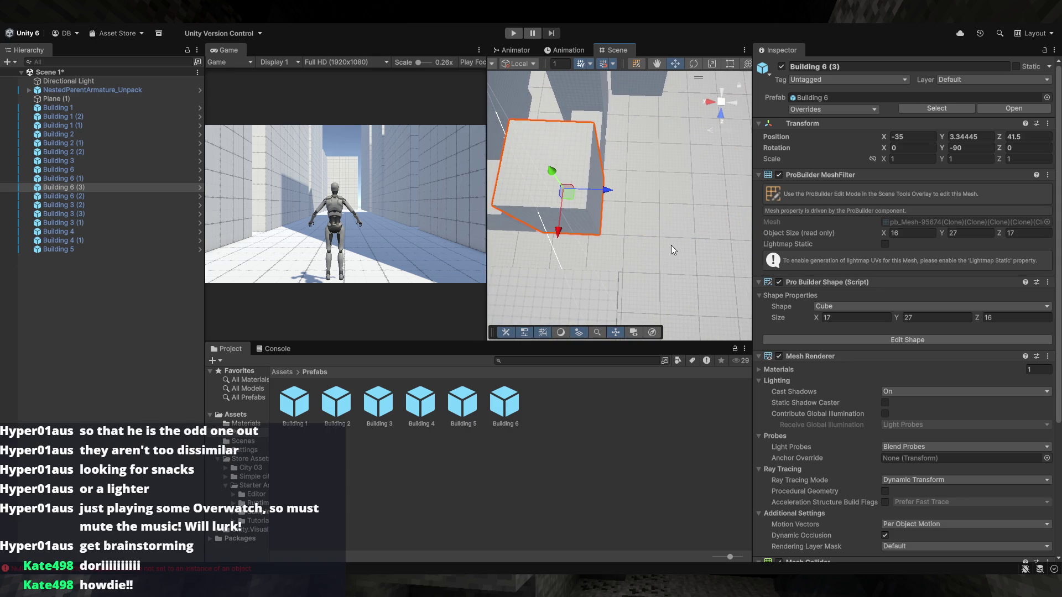
Duplicate Building 3 and place Building 3 (4) at X -57.5, Z 40
{"action": "mouse_move", "coordinate": [672, 244]}
{"action": "left_mouse_down"}
{"action": "mouse_move", "coordinate": [606, 140]}
{"action": "mouse_move", "coordinate": [700, 238]}
{"action": "mouse_move", "coordinate": [581, 215]}
{"action": "mouse_move", "coordinate": [622, 199]}
{"action": "mouse_move", "coordinate": [553, 198]}
{"action": "mouse_move", "coordinate": [575, 202]}
{"action": "mouse_move", "coordinate": [563, 196]}
{"action": "left_mouse_up"}
{"action": "left_click", "coordinate": [552, 197]}
{"action": "key", "text": "ctrl+d"}
{"action": "mouse_move", "coordinate": [507, 161]}
{"action": "left_mouse_down"}
{"action": "mouse_move", "coordinate": [675, 238]}
{"action": "mouse_move", "coordinate": [669, 257]}
{"action": "left_mouse_up"}
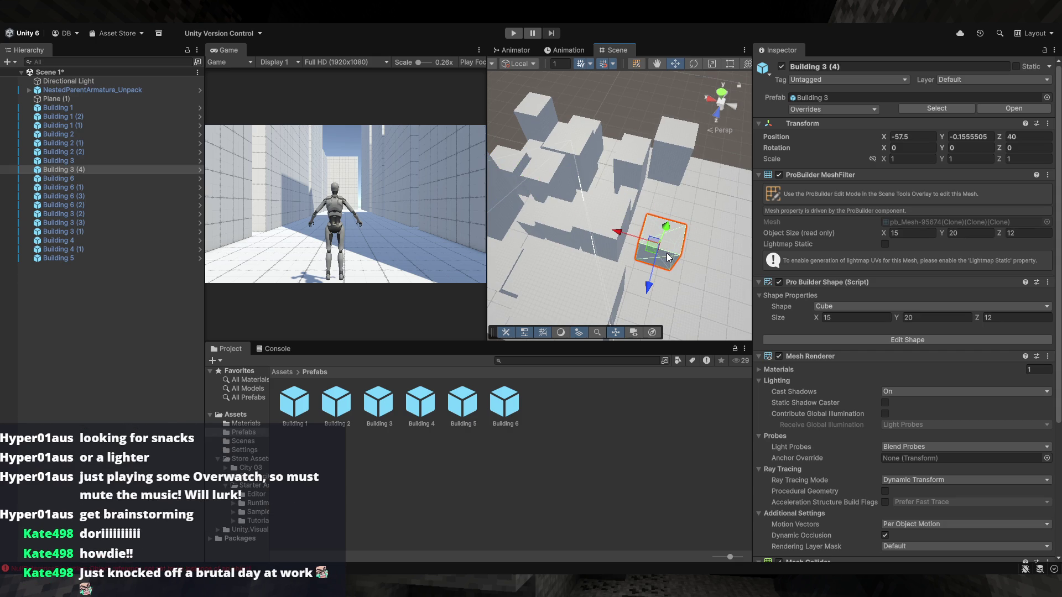
{"action": "left_click_drag", "start_coordinate": [690, 268], "coordinate": [648, 261]}
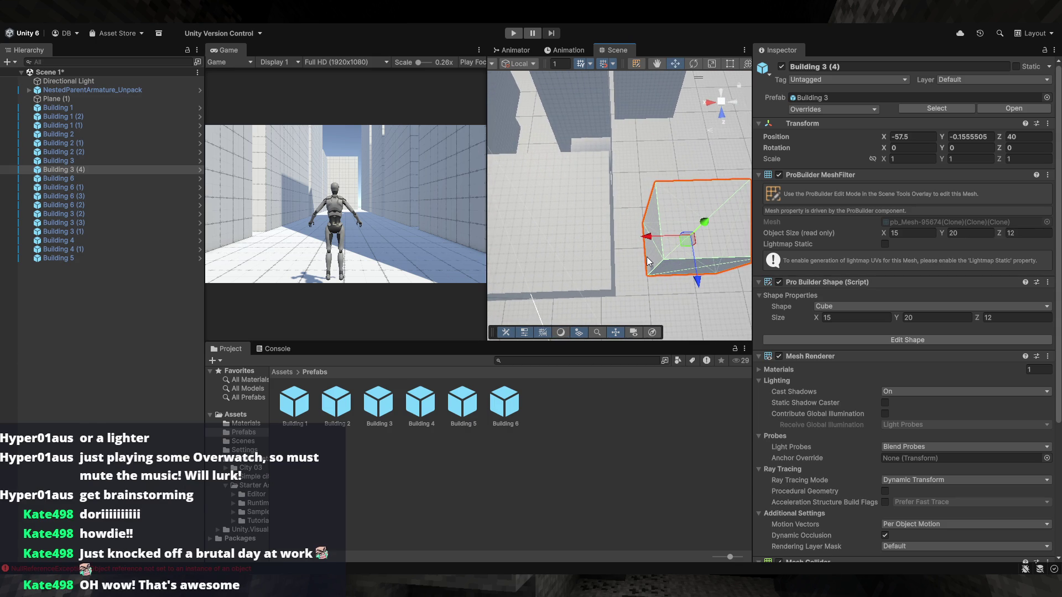
{"action": "left_click_drag", "start_coordinate": [646, 254], "coordinate": [631, 221]}
{"action": "mouse_move", "coordinate": [629, 182]}
{"action": "left_mouse_down"}
{"action": "mouse_move", "coordinate": [640, 244]}
{"action": "mouse_move", "coordinate": [628, 176]}
{"action": "mouse_move", "coordinate": [615, 178]}
{"action": "mouse_move", "coordinate": [609, 151]}
{"action": "mouse_move", "coordinate": [636, 173]}
{"action": "mouse_move", "coordinate": [637, 164]}
{"action": "mouse_move", "coordinate": [616, 193]}
{"action": "left_mouse_up"}
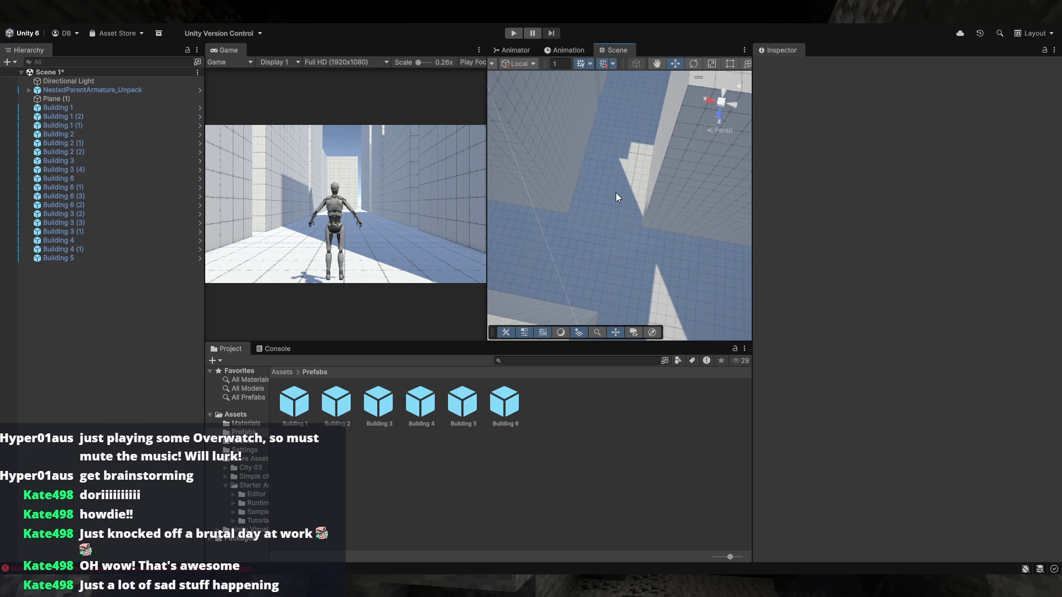
{"action": "mouse_move", "coordinate": [617, 192]}
{"action": "left_mouse_down"}
{"action": "mouse_move", "coordinate": [657, 204]}
{"action": "mouse_move", "coordinate": [626, 202]}
{"action": "mouse_move", "coordinate": [635, 213]}
{"action": "mouse_move", "coordinate": [645, 208]}
{"action": "mouse_move", "coordinate": [631, 200]}
{"action": "mouse_move", "coordinate": [645, 204]}
{"action": "mouse_move", "coordinate": [596, 191]}
{"action": "mouse_move", "coordinate": [680, 128]}
{"action": "left_mouse_up"}
{"action": "left_click", "coordinate": [603, 195]}
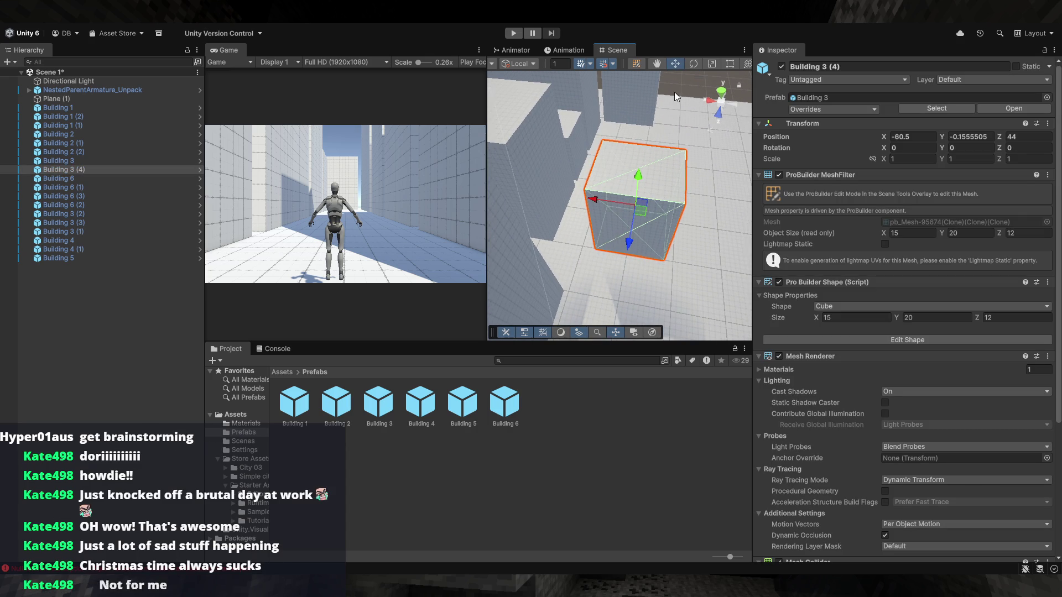
{"action": "left_click", "coordinate": [674, 96]}
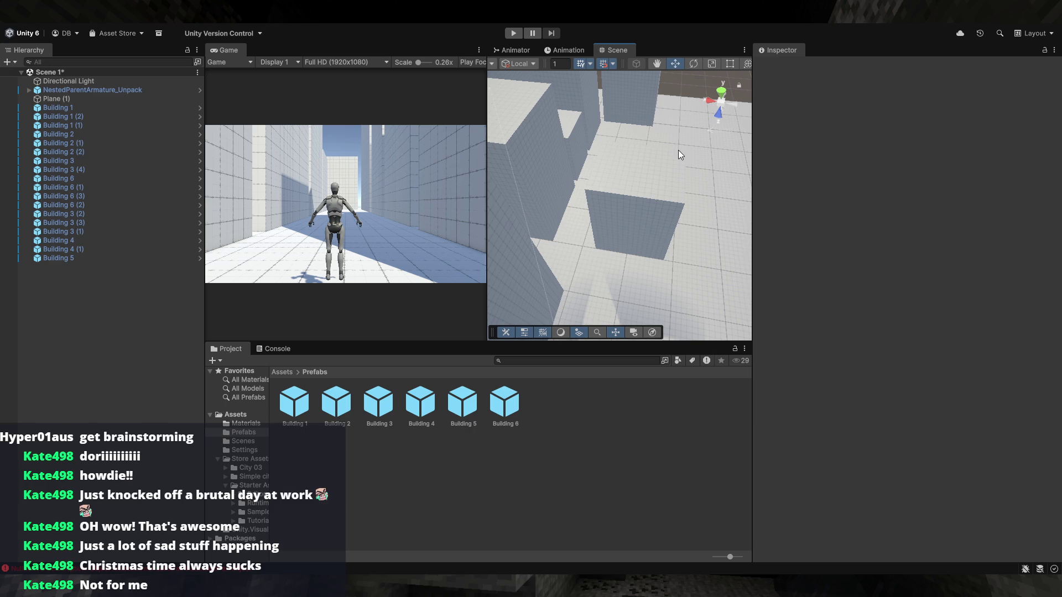
{"action": "mouse_move", "coordinate": [662, 155]}
{"action": "left_mouse_down"}
{"action": "mouse_move", "coordinate": [567, 190]}
{"action": "mouse_move", "coordinate": [567, 216]}
{"action": "mouse_move", "coordinate": [720, 238]}
{"action": "mouse_move", "coordinate": [736, 227]}
{"action": "mouse_move", "coordinate": [635, 182]}
{"action": "left_mouse_up"}
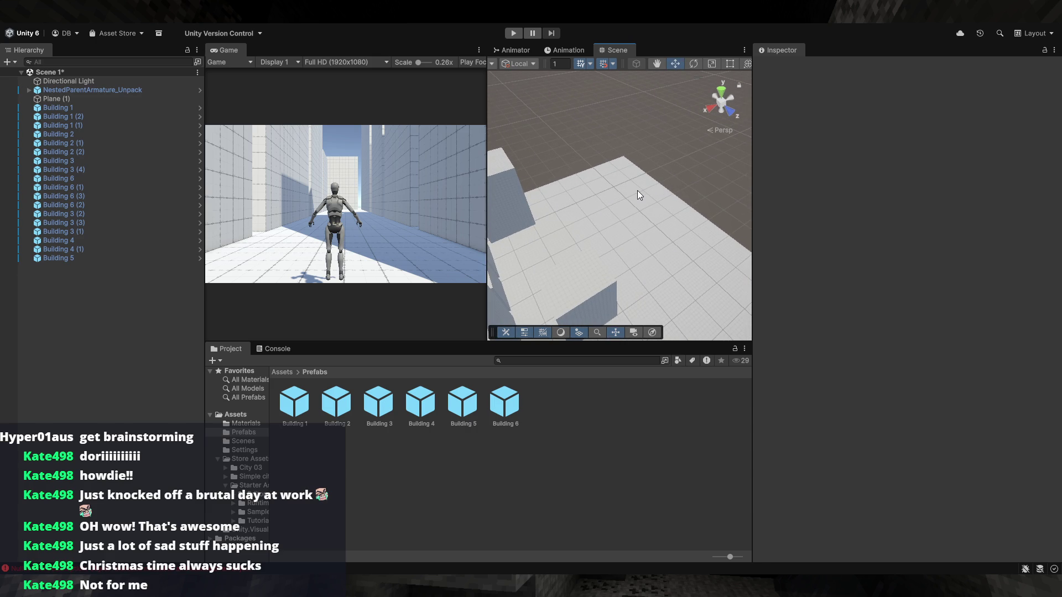
{"action": "left_click_drag", "start_coordinate": [659, 256], "coordinate": [619, 332]}
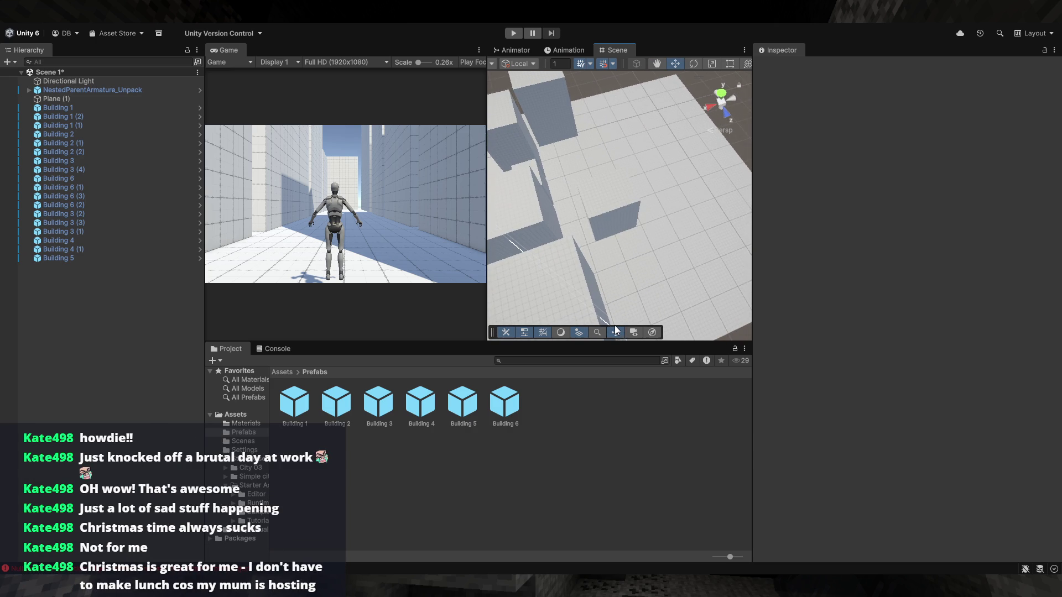
{"action": "mouse_move", "coordinate": [633, 298]}
{"action": "left_mouse_down"}
{"action": "mouse_move", "coordinate": [612, 277]}
{"action": "mouse_move", "coordinate": [556, 287]}
{"action": "mouse_move", "coordinate": [646, 247]}
{"action": "mouse_move", "coordinate": [889, 244]}
{"action": "mouse_move", "coordinate": [18, 208]}
{"action": "mouse_move", "coordinate": [84, 219]}
{"action": "left_mouse_up"}
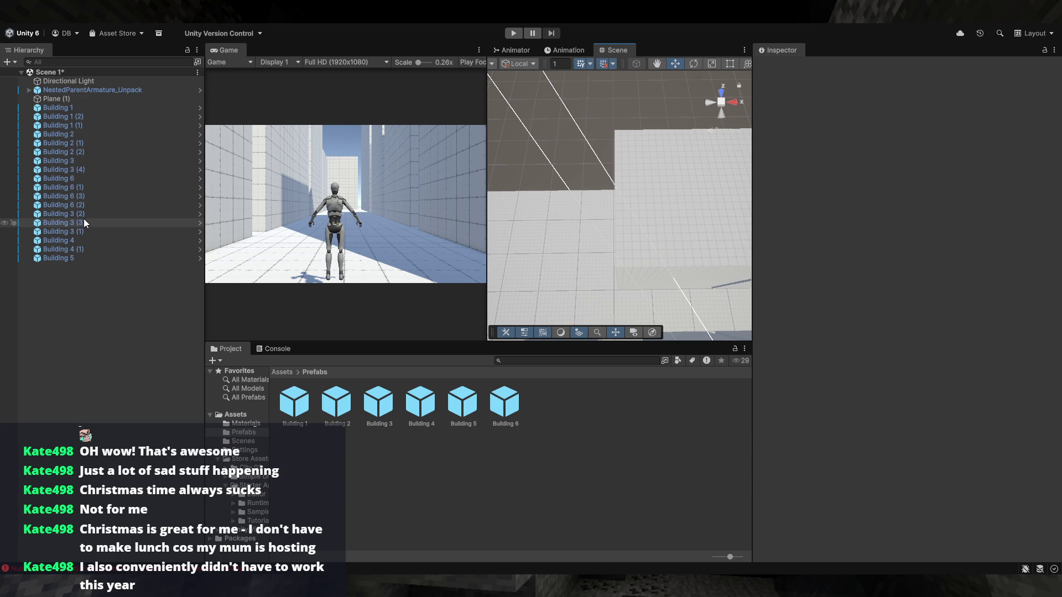
{"action": "mouse_move", "coordinate": [620, 237]}
{"action": "left_mouse_down"}
{"action": "mouse_move", "coordinate": [635, 241]}
{"action": "mouse_move", "coordinate": [669, 201]}
{"action": "mouse_move", "coordinate": [710, 244]}
{"action": "left_mouse_up"}
{"action": "left_click", "coordinate": [710, 243]}
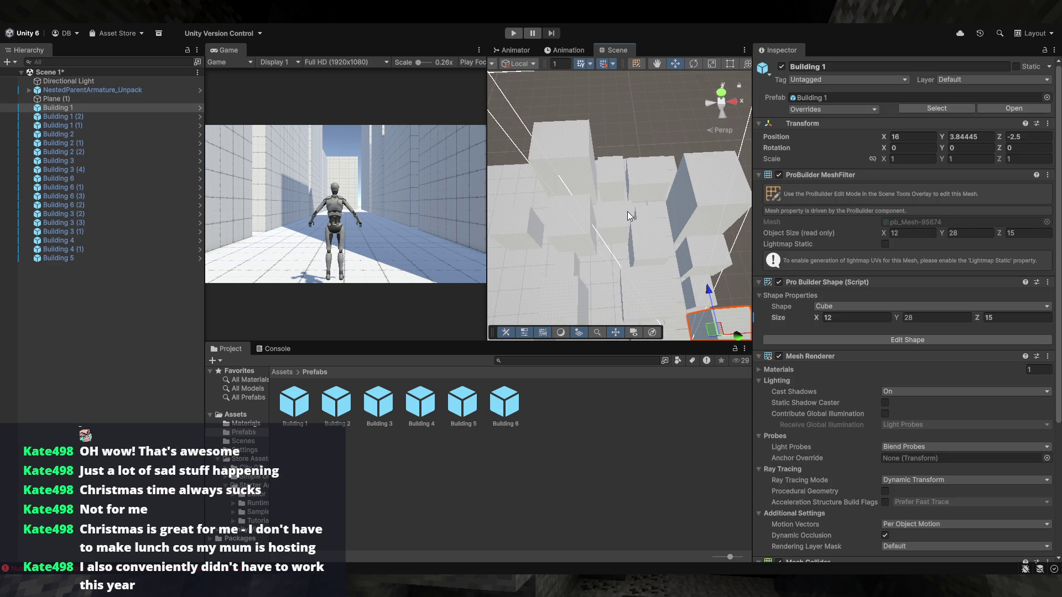
Duplicate Building 1 as Building 1 (3) and drag it to -56, 3.84445, 67.5
{"action": "key", "text": "ctrl+d"}
{"action": "mouse_move", "coordinate": [620, 198]}
{"action": "left_mouse_down"}
{"action": "mouse_move", "coordinate": [712, 250]}
{"action": "mouse_move", "coordinate": [581, 185]}
{"action": "mouse_move", "coordinate": [564, 159]}
{"action": "mouse_move", "coordinate": [593, 166]}
{"action": "mouse_move", "coordinate": [598, 190]}
{"action": "mouse_move", "coordinate": [589, 192]}
{"action": "left_mouse_up"}
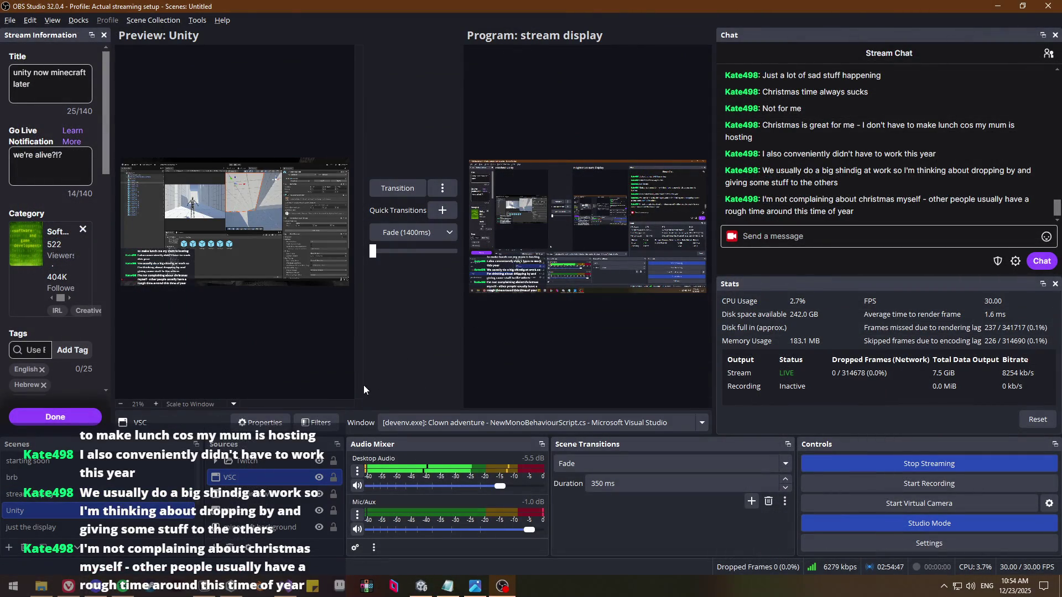
Google 'shindig' in a new Vivaldi tab to read its definition, then return to Unity
{"action": "left_click", "coordinate": [68, 586]}
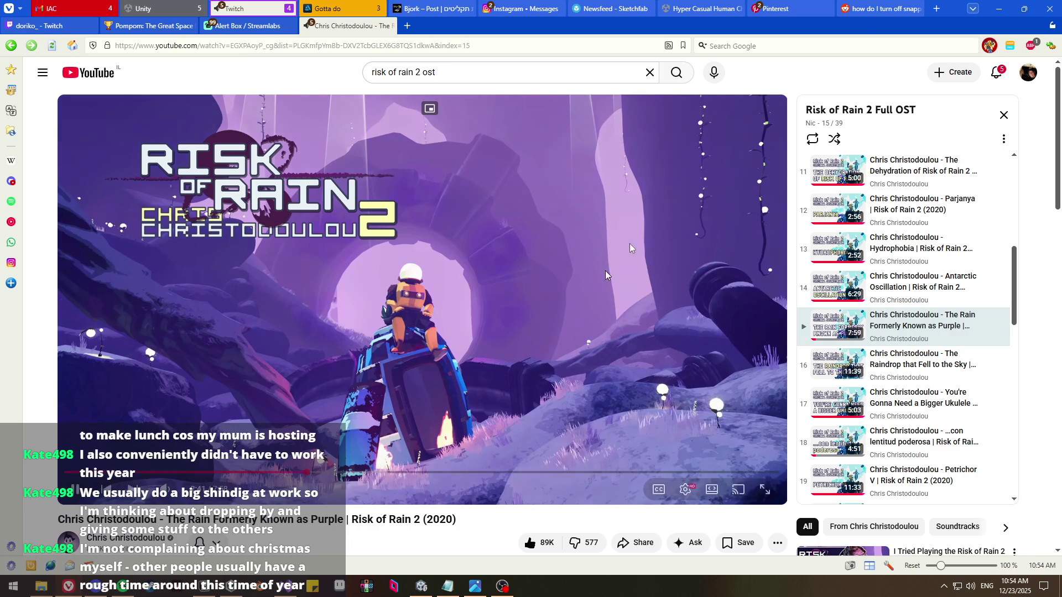
{"action": "left_click", "coordinate": [936, 10]}
{"action": "type", "text": "s"}
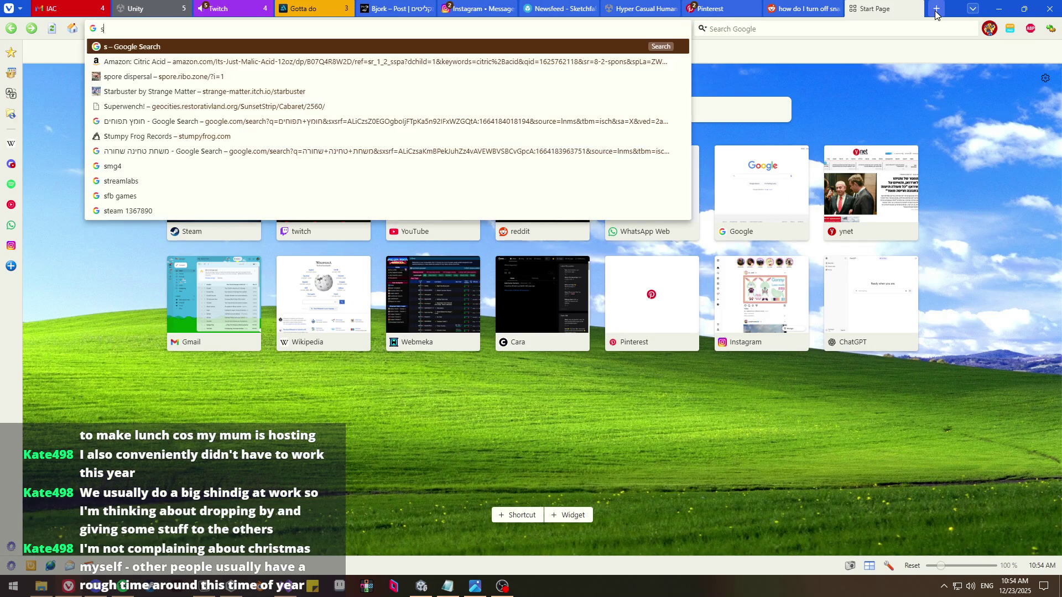
{"action": "type", "text": "hindig"}
{"action": "key", "text": "Return"}
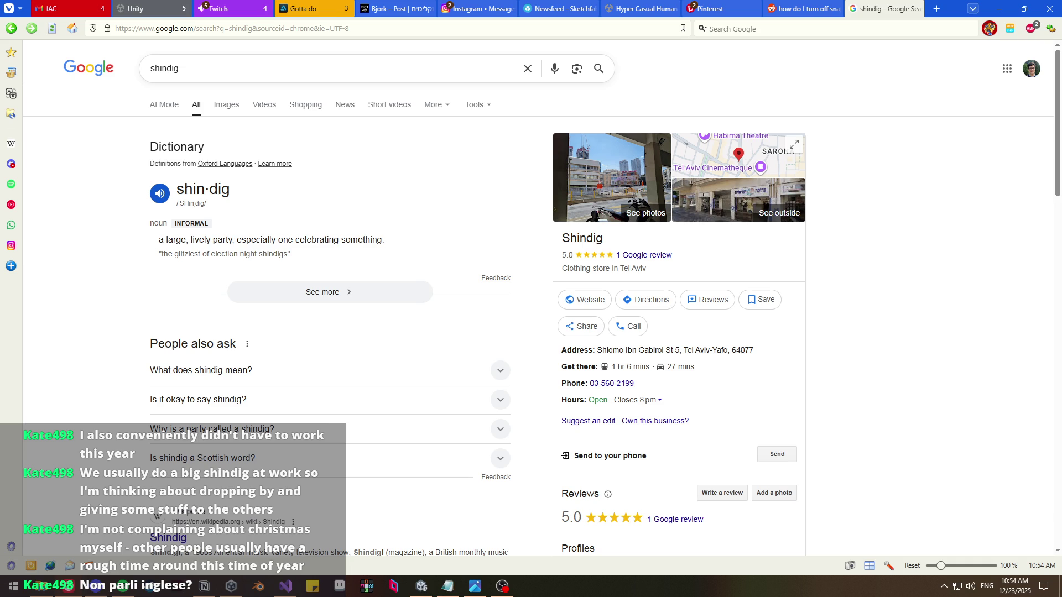
{"action": "scroll", "coordinate": [348, 251], "scroll_direction": "down", "scroll_amount": 3}
{"action": "scroll", "coordinate": [330, 290], "scroll_direction": "up", "scroll_amount": 3}
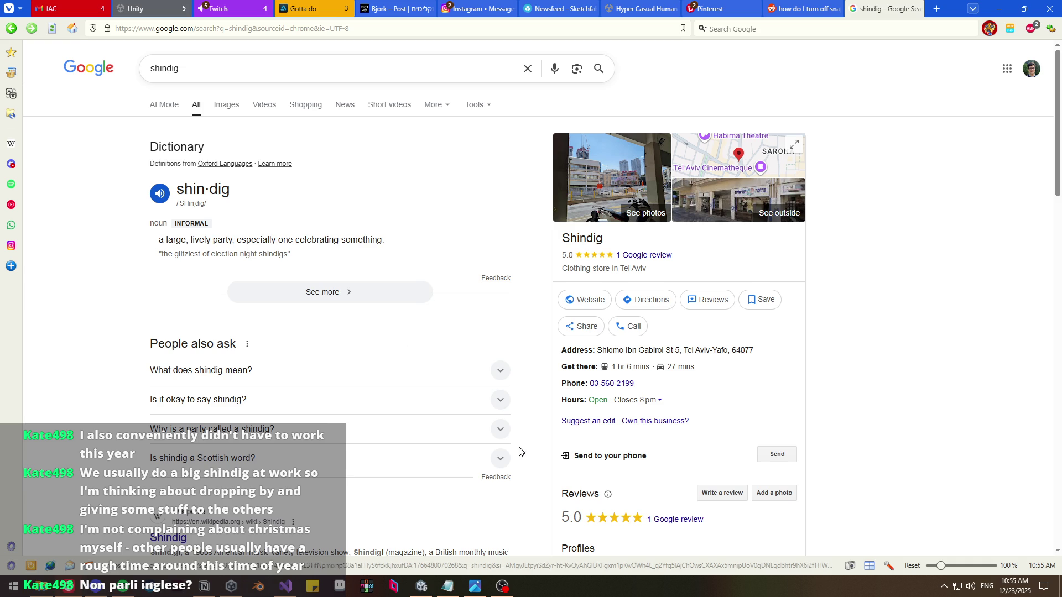
{"action": "left_click", "coordinate": [432, 584]}
Deselect the building and orbit around the white blocks and streets to review the layout
{"action": "mouse_move", "coordinate": [603, 237]}
{"action": "left_mouse_down"}
{"action": "mouse_move", "coordinate": [609, 246]}
{"action": "mouse_move", "coordinate": [628, 153]}
{"action": "mouse_move", "coordinate": [611, 189]}
{"action": "mouse_move", "coordinate": [640, 196]}
{"action": "mouse_move", "coordinate": [579, 194]}
{"action": "mouse_move", "coordinate": [597, 173]}
{"action": "mouse_move", "coordinate": [626, 173]}
{"action": "left_mouse_up"}
{"action": "left_click", "coordinate": [628, 152]}
{"action": "mouse_move", "coordinate": [786, 173]}
{"action": "left_mouse_down"}
{"action": "mouse_move", "coordinate": [711, 178]}
{"action": "mouse_move", "coordinate": [723, 237]}
{"action": "mouse_move", "coordinate": [670, 226]}
{"action": "mouse_move", "coordinate": [607, 241]}
{"action": "left_mouse_up"}
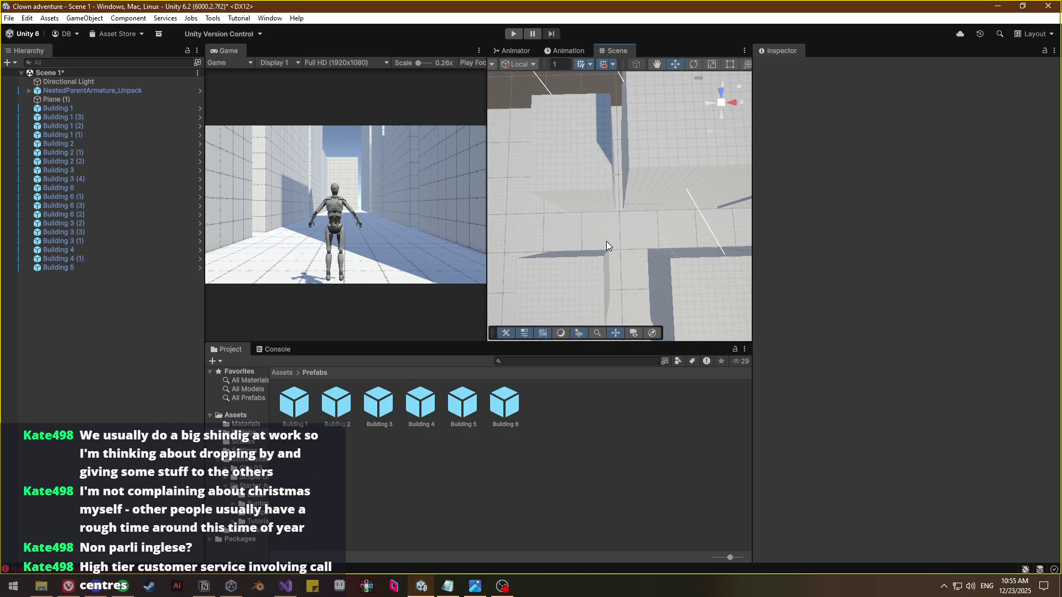
{"action": "left_click_drag", "start_coordinate": [607, 242], "coordinate": [622, 247]}
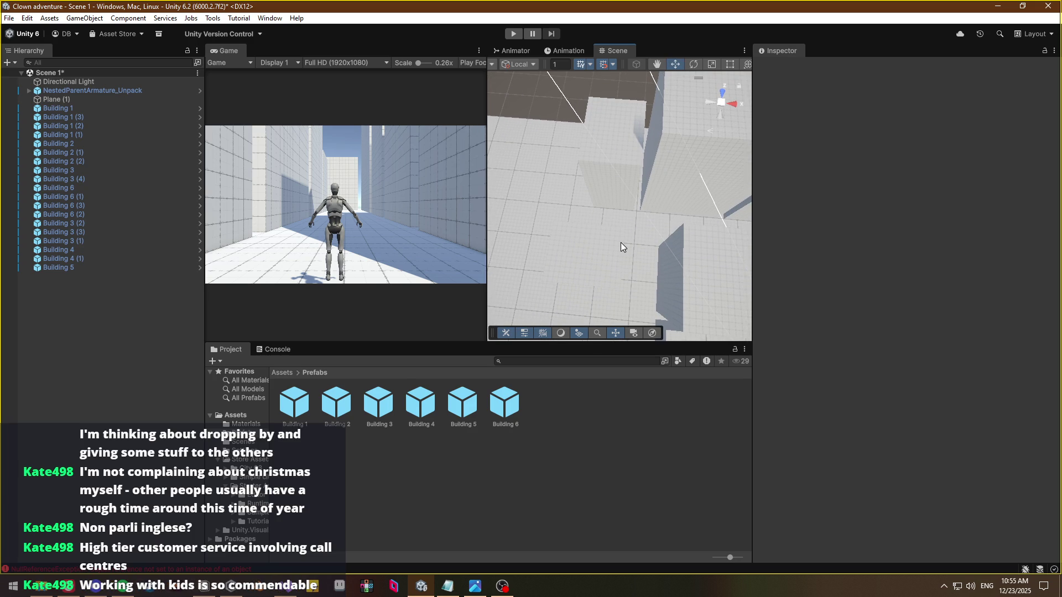
{"action": "left_click_drag", "start_coordinate": [621, 242], "coordinate": [917, 161]}
{"action": "mouse_move", "coordinate": [664, 166]}
{"action": "left_mouse_down"}
{"action": "mouse_move", "coordinate": [592, 174]}
{"action": "mouse_move", "coordinate": [635, 175]}
{"action": "mouse_move", "coordinate": [642, 221]}
{"action": "mouse_move", "coordinate": [672, 261]}
{"action": "mouse_move", "coordinate": [720, 286]}
{"action": "left_mouse_up"}
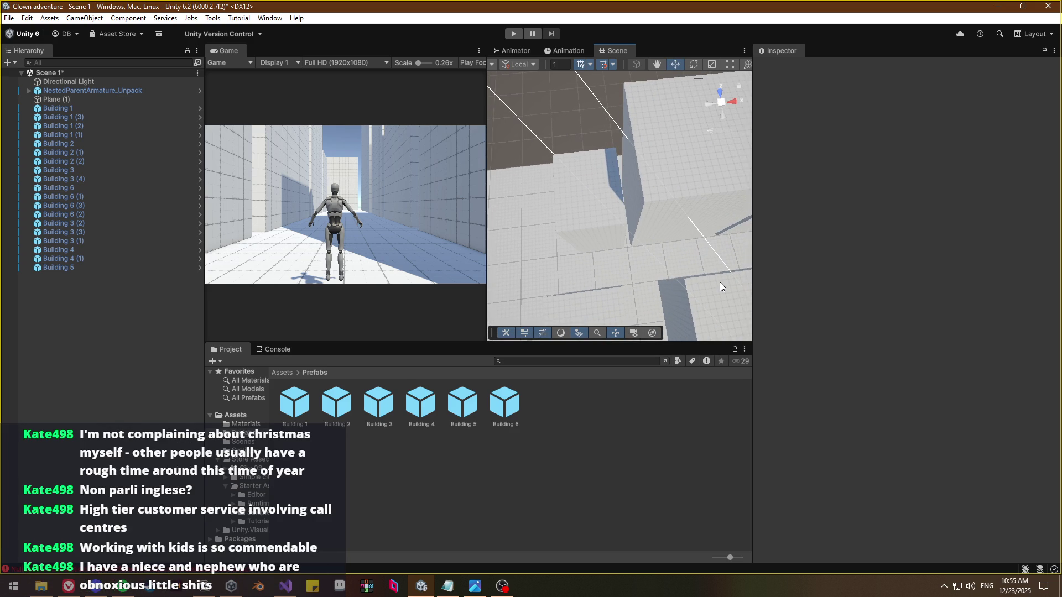
{"action": "mouse_move", "coordinate": [727, 290]}
{"action": "left_mouse_down"}
{"action": "mouse_move", "coordinate": [981, 215]}
{"action": "mouse_move", "coordinate": [1057, 213]}
{"action": "mouse_move", "coordinate": [48, 236]}
{"action": "left_mouse_up"}
{"action": "mouse_move", "coordinate": [613, 275]}
{"action": "left_mouse_down"}
{"action": "mouse_move", "coordinate": [751, 279]}
{"action": "mouse_move", "coordinate": [989, 259]}
{"action": "mouse_move", "coordinate": [19, 278]}
{"action": "mouse_move", "coordinate": [1040, 254]}
{"action": "mouse_move", "coordinate": [998, 246]}
{"action": "left_mouse_up"}
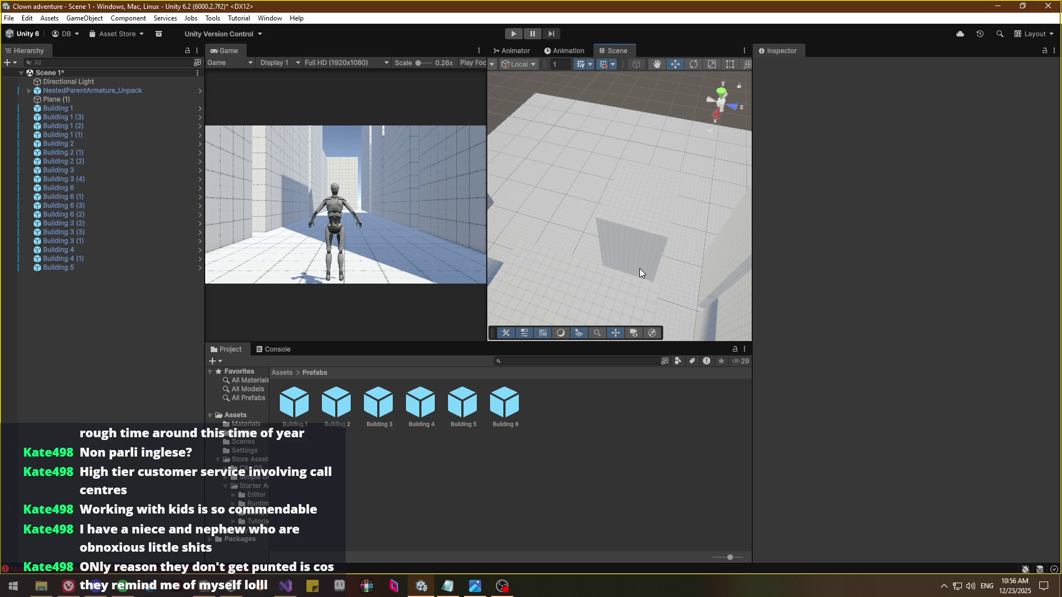
{"action": "mouse_move", "coordinate": [643, 266]}
{"action": "left_mouse_down"}
{"action": "mouse_move", "coordinate": [667, 299]}
{"action": "mouse_move", "coordinate": [394, 300]}
{"action": "mouse_move", "coordinate": [383, 358]}
{"action": "mouse_move", "coordinate": [376, 347]}
{"action": "mouse_move", "coordinate": [427, 313]}
{"action": "mouse_move", "coordinate": [340, 312]}
{"action": "mouse_move", "coordinate": [634, 245]}
{"action": "mouse_move", "coordinate": [423, 251]}
{"action": "mouse_move", "coordinate": [434, 231]}
{"action": "mouse_move", "coordinate": [503, 226]}
{"action": "mouse_move", "coordinate": [430, 231]}
{"action": "mouse_move", "coordinate": [636, 266]}
{"action": "mouse_move", "coordinate": [685, 247]}
{"action": "mouse_move", "coordinate": [763, 248]}
{"action": "mouse_move", "coordinate": [698, 173]}
{"action": "mouse_move", "coordinate": [706, 206]}
{"action": "mouse_move", "coordinate": [823, 197]}
{"action": "mouse_move", "coordinate": [984, 237]}
{"action": "mouse_move", "coordinate": [929, 240]}
{"action": "mouse_move", "coordinate": [925, 250]}
{"action": "mouse_move", "coordinate": [426, 158]}
{"action": "mouse_move", "coordinate": [132, 197]}
{"action": "mouse_move", "coordinate": [598, 275]}
{"action": "mouse_move", "coordinate": [706, 252]}
{"action": "mouse_move", "coordinate": [685, 186]}
{"action": "left_mouse_up"}
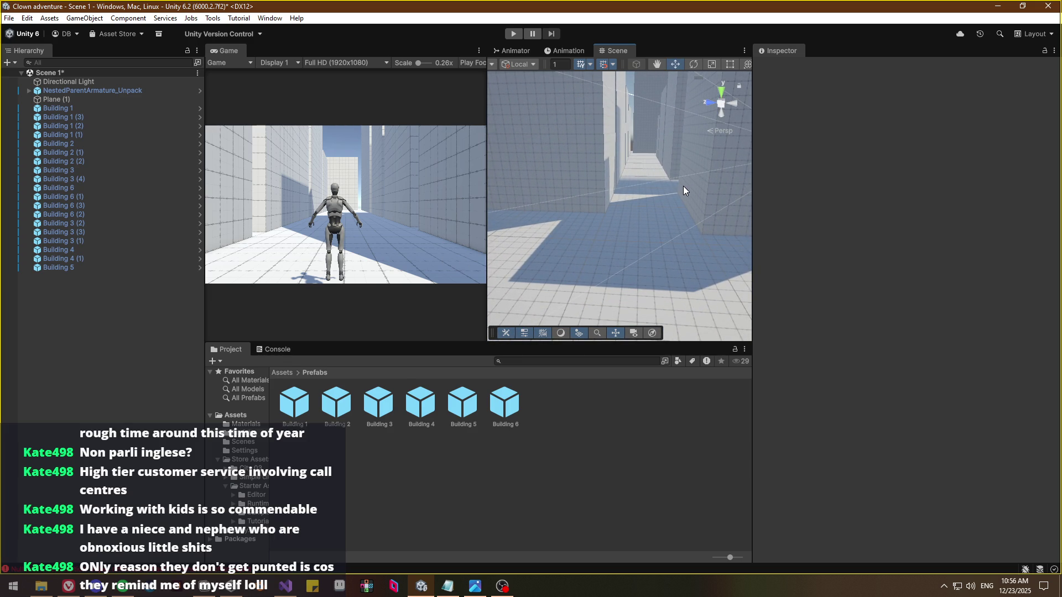
{"action": "mouse_move", "coordinate": [584, 242]}
{"action": "left_mouse_down"}
{"action": "mouse_move", "coordinate": [667, 225]}
{"action": "mouse_move", "coordinate": [608, 320]}
{"action": "mouse_move", "coordinate": [560, 337]}
{"action": "mouse_move", "coordinate": [587, 310]}
{"action": "mouse_move", "coordinate": [522, 266]}
{"action": "mouse_move", "coordinate": [498, 263]}
{"action": "mouse_move", "coordinate": [505, 268]}
{"action": "left_mouse_up"}
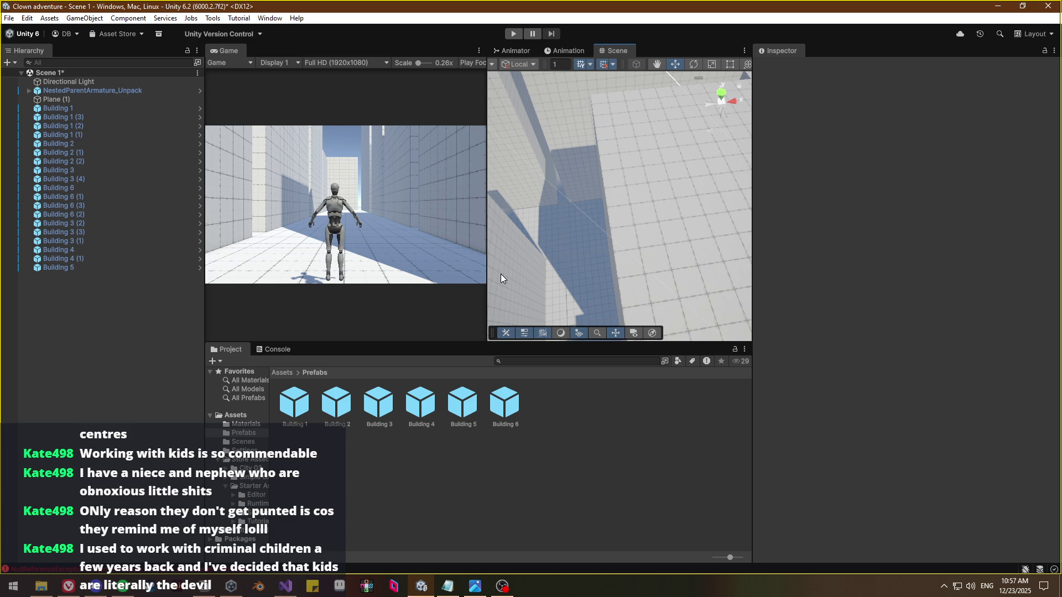
{"action": "mouse_move", "coordinate": [645, 282]}
{"action": "left_mouse_down"}
{"action": "mouse_move", "coordinate": [683, 225]}
{"action": "mouse_move", "coordinate": [568, 226]}
{"action": "mouse_move", "coordinate": [489, 289]}
{"action": "mouse_move", "coordinate": [621, 254]}
{"action": "mouse_move", "coordinate": [575, 201]}
{"action": "mouse_move", "coordinate": [624, 161]}
{"action": "mouse_move", "coordinate": [650, 216]}
{"action": "mouse_move", "coordinate": [632, 244]}
{"action": "mouse_move", "coordinate": [553, 279]}
{"action": "mouse_move", "coordinate": [628, 284]}
{"action": "mouse_move", "coordinate": [540, 296]}
{"action": "mouse_move", "coordinate": [843, 296]}
{"action": "mouse_move", "coordinate": [830, 299]}
{"action": "left_mouse_up"}
{"action": "mouse_move", "coordinate": [665, 297]}
{"action": "left_mouse_down"}
{"action": "mouse_move", "coordinate": [707, 275]}
{"action": "mouse_move", "coordinate": [705, 261]}
{"action": "mouse_move", "coordinate": [688, 262]}
{"action": "left_mouse_up"}
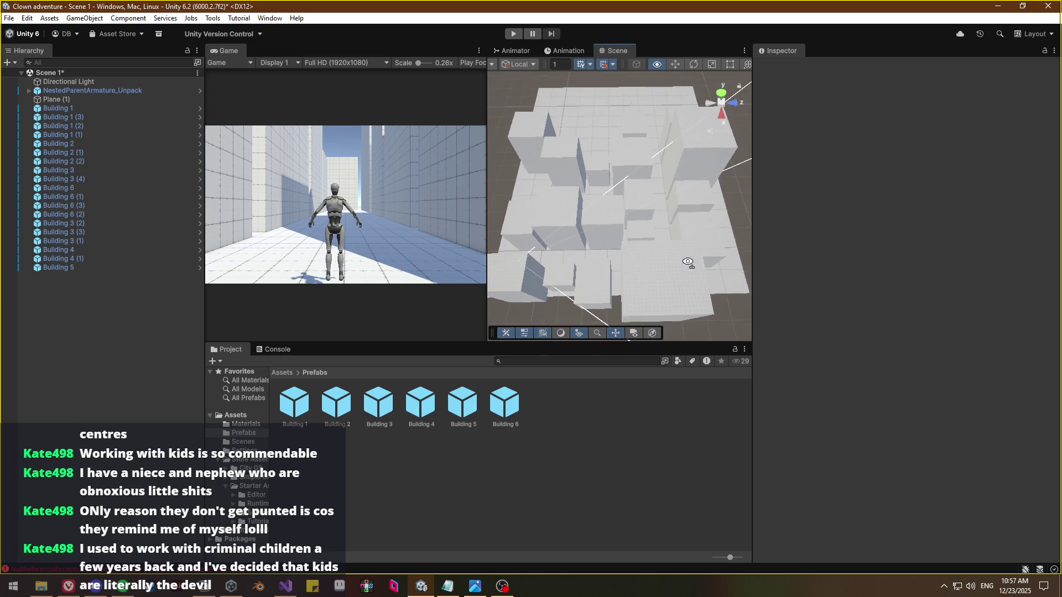
{"action": "scroll", "coordinate": [686, 266], "scroll_direction": "up", "scroll_amount": 10}
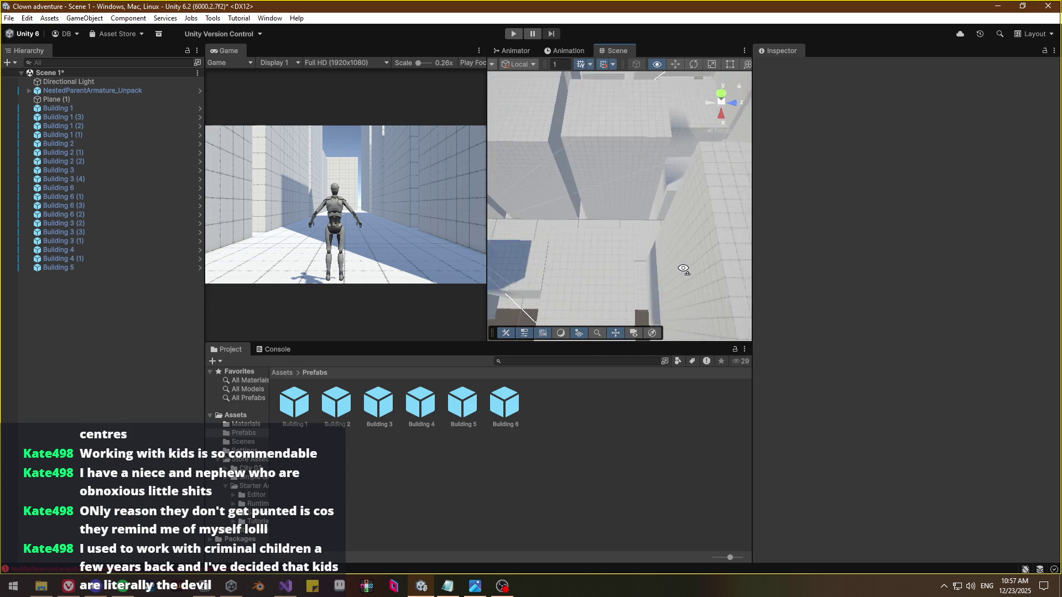
Survey the block from above and select Building 6
{"action": "mouse_move", "coordinate": [682, 272]}
{"action": "left_mouse_down"}
{"action": "mouse_move", "coordinate": [711, 286]}
{"action": "mouse_move", "coordinate": [660, 290]}
{"action": "mouse_move", "coordinate": [679, 244]}
{"action": "mouse_move", "coordinate": [666, 289]}
{"action": "mouse_move", "coordinate": [557, 299]}
{"action": "mouse_move", "coordinate": [526, 285]}
{"action": "mouse_move", "coordinate": [671, 287]}
{"action": "mouse_move", "coordinate": [704, 265]}
{"action": "mouse_move", "coordinate": [528, 311]}
{"action": "mouse_move", "coordinate": [516, 301]}
{"action": "mouse_move", "coordinate": [577, 270]}
{"action": "left_mouse_up"}
{"action": "left_click", "coordinate": [643, 167]}
{"action": "mouse_move", "coordinate": [643, 167]}
{"action": "left_mouse_down"}
{"action": "mouse_move", "coordinate": [628, 230]}
{"action": "mouse_move", "coordinate": [656, 198]}
{"action": "mouse_move", "coordinate": [653, 210]}
{"action": "mouse_move", "coordinate": [628, 185]}
{"action": "mouse_move", "coordinate": [597, 268]}
{"action": "mouse_move", "coordinate": [625, 225]}
{"action": "left_mouse_up"}
{"action": "left_click", "coordinate": [650, 214]}
{"action": "left_click", "coordinate": [628, 186]}
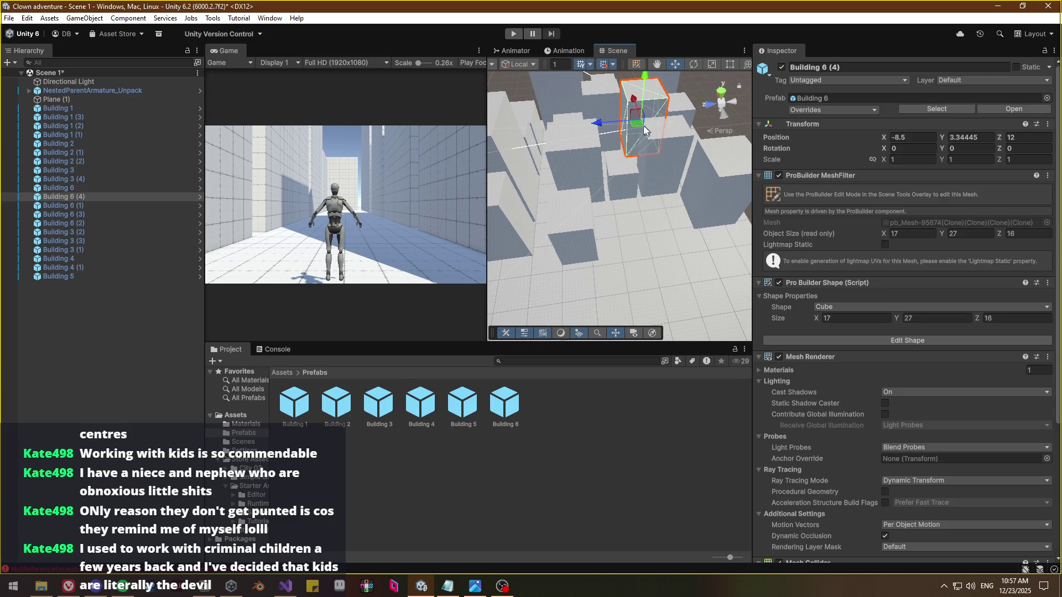
Place the Building 6 (4) copy at X -61.5, Z 28 and check its placement
{"action": "mouse_move", "coordinate": [623, 234]}
{"action": "left_mouse_down"}
{"action": "mouse_move", "coordinate": [714, 277]}
{"action": "mouse_move", "coordinate": [919, 243]}
{"action": "mouse_move", "coordinate": [908, 289]}
{"action": "mouse_move", "coordinate": [705, 207]}
{"action": "mouse_move", "coordinate": [718, 177]}
{"action": "left_mouse_up"}
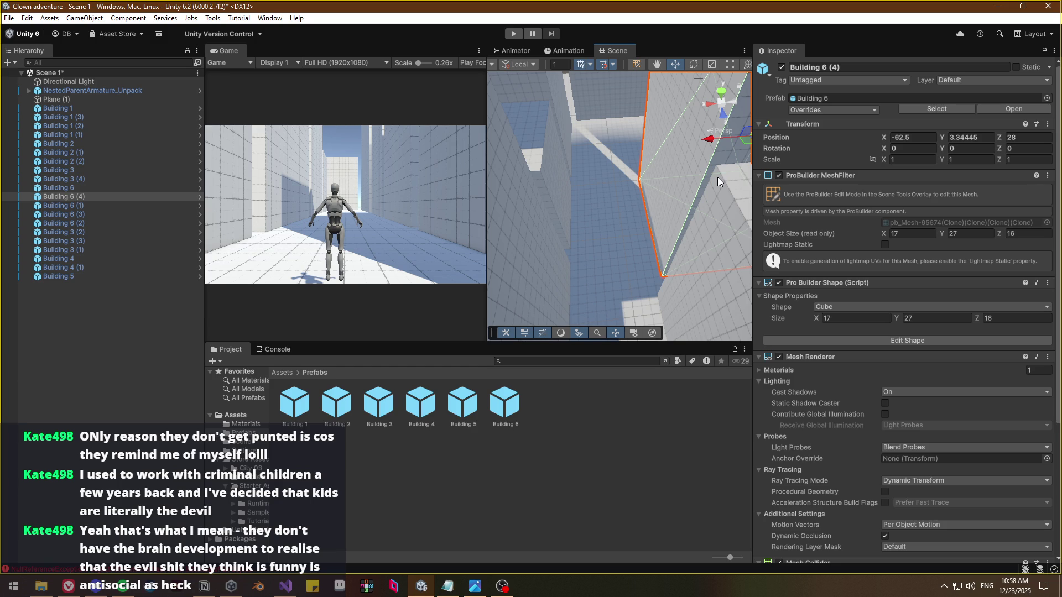
{"action": "mouse_move", "coordinate": [695, 187]}
{"action": "left_mouse_down"}
{"action": "mouse_move", "coordinate": [702, 261]}
{"action": "mouse_move", "coordinate": [627, 252]}
{"action": "mouse_move", "coordinate": [671, 198]}
{"action": "left_mouse_up"}
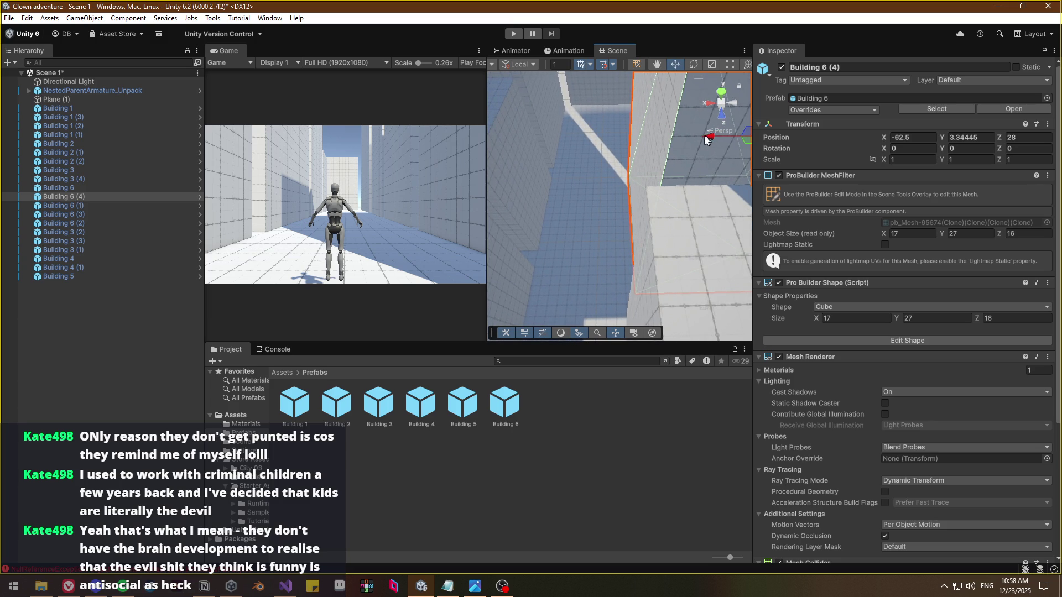
{"action": "mouse_move", "coordinate": [700, 143]}
{"action": "left_mouse_down"}
{"action": "mouse_move", "coordinate": [651, 189]}
{"action": "mouse_move", "coordinate": [788, 217]}
{"action": "mouse_move", "coordinate": [687, 276]}
{"action": "mouse_move", "coordinate": [694, 297]}
{"action": "mouse_move", "coordinate": [683, 233]}
{"action": "left_mouse_up"}
{"action": "left_click", "coordinate": [659, 164]}
{"action": "mouse_move", "coordinate": [659, 164]}
{"action": "left_mouse_down"}
{"action": "mouse_move", "coordinate": [671, 230]}
{"action": "mouse_move", "coordinate": [695, 270]}
{"action": "mouse_move", "coordinate": [674, 308]}
{"action": "left_mouse_up"}
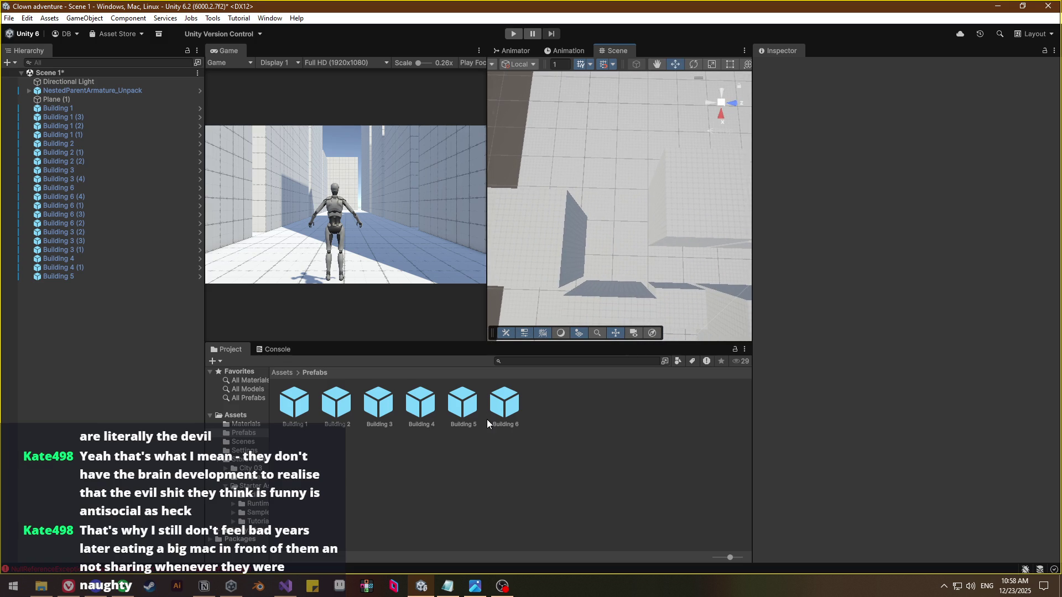
Orbit along the building walls, then check the live stream in OBS Studio
{"action": "left_click_drag", "start_coordinate": [608, 299], "coordinate": [717, 233]}
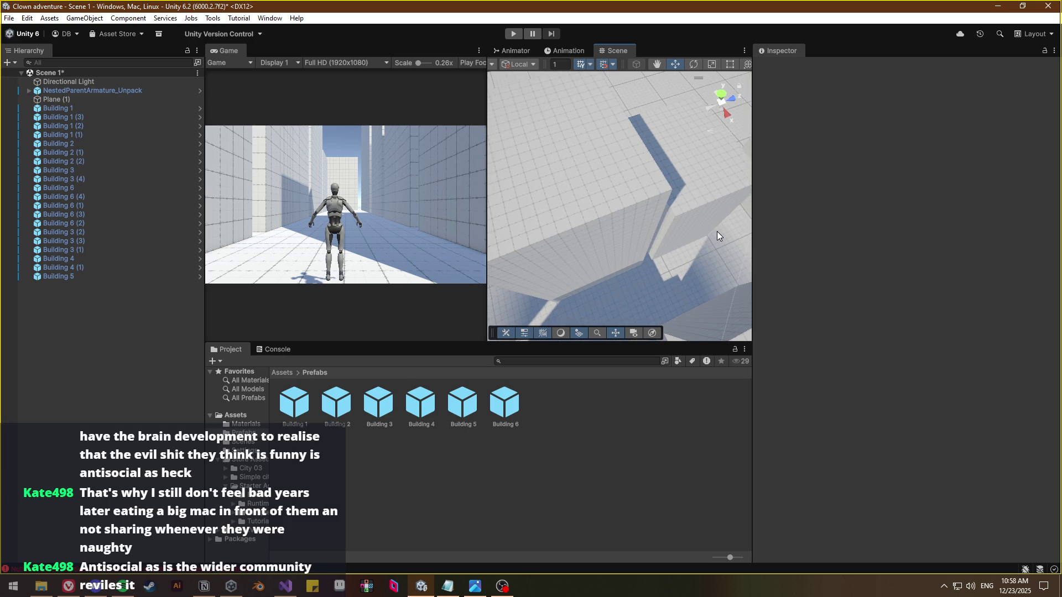
{"action": "mouse_move", "coordinate": [717, 237]}
{"action": "left_mouse_down"}
{"action": "mouse_move", "coordinate": [621, 279]}
{"action": "mouse_move", "coordinate": [609, 266]}
{"action": "mouse_move", "coordinate": [846, 227]}
{"action": "mouse_move", "coordinate": [645, 234]}
{"action": "mouse_move", "coordinate": [636, 254]}
{"action": "mouse_move", "coordinate": [654, 271]}
{"action": "mouse_move", "coordinate": [658, 253]}
{"action": "left_mouse_up"}
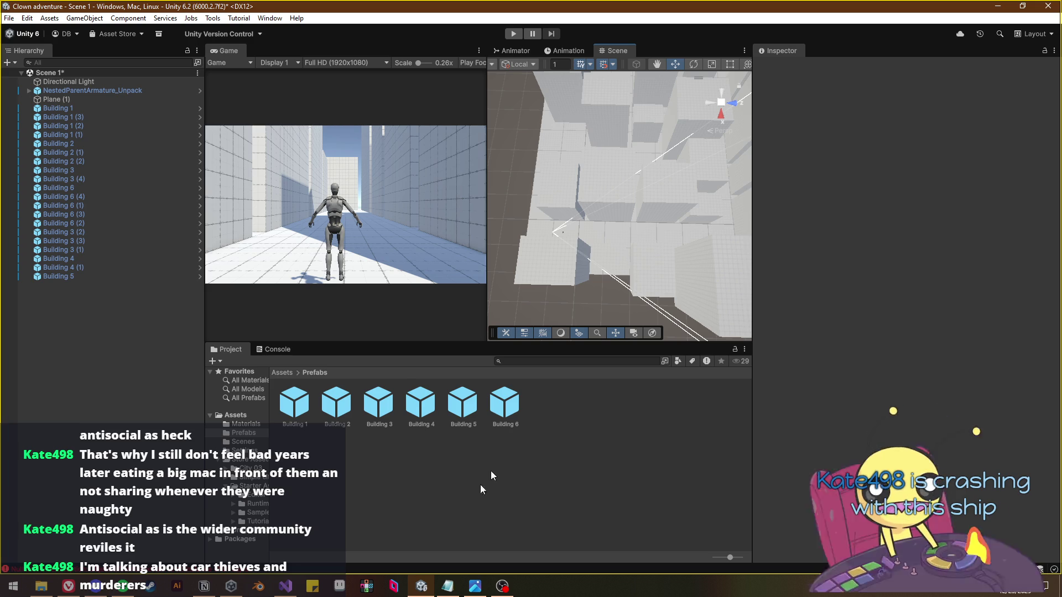
{"action": "left_click", "coordinate": [502, 586]}
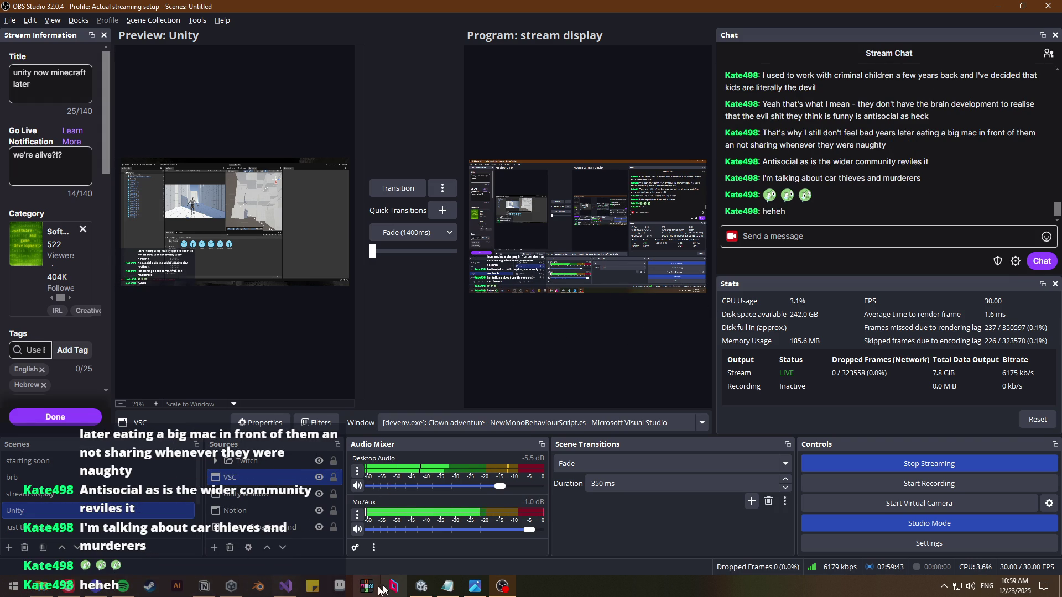
{"action": "left_click", "coordinate": [422, 587]}
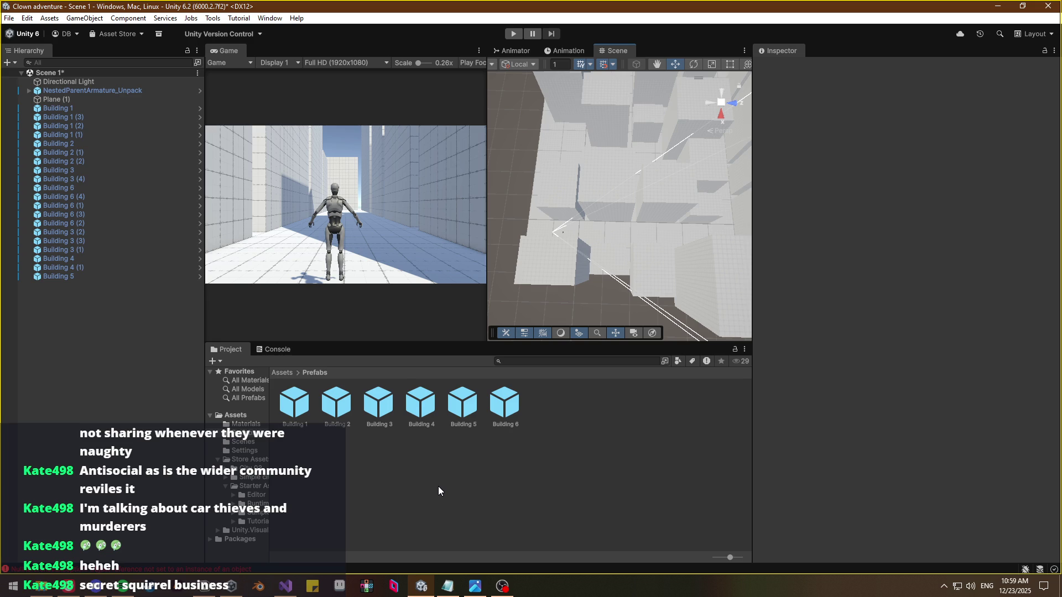
Duplicate a Building 2 block as Building 2 (3), frame it and turn it around Y
{"action": "mouse_move", "coordinate": [635, 246]}
{"action": "left_mouse_down"}
{"action": "mouse_move", "coordinate": [615, 279]}
{"action": "mouse_move", "coordinate": [635, 135]}
{"action": "left_mouse_up"}
{"action": "left_click", "coordinate": [616, 277]}
{"action": "key", "text": "ctrl+d"}
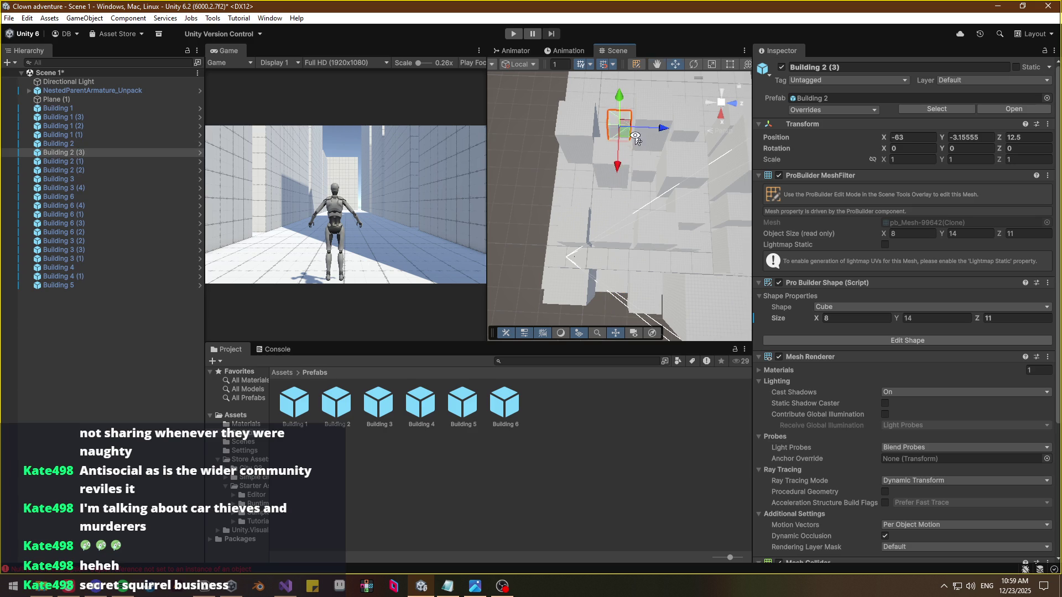
{"action": "key", "text": "f"}
{"action": "key", "text": "r"}
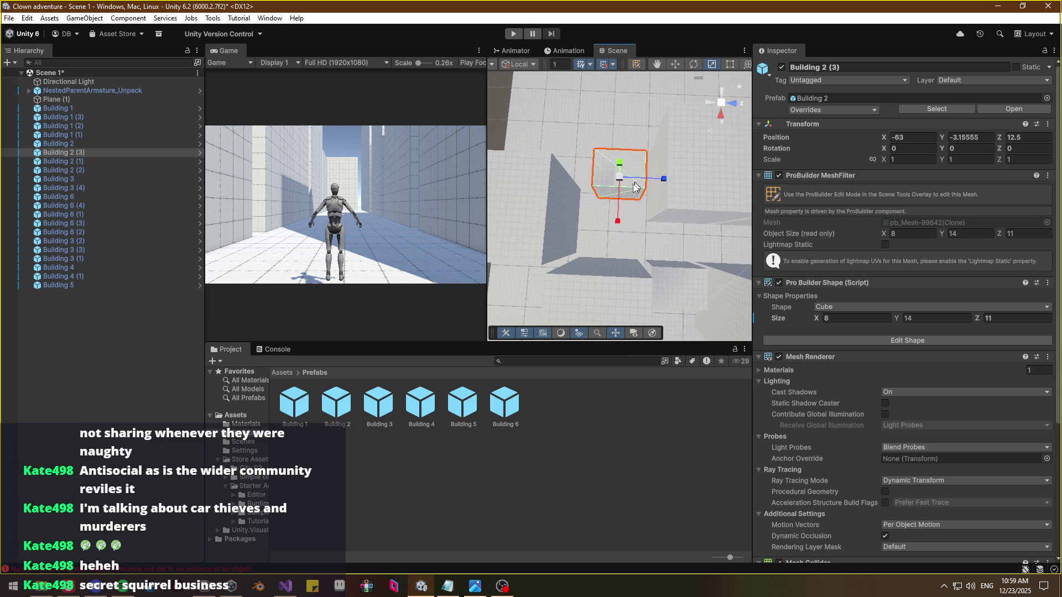
{"action": "key", "text": "e"}
{"action": "mouse_move", "coordinate": [636, 216]}
{"action": "left_mouse_down"}
{"action": "mouse_move", "coordinate": [545, 228]}
{"action": "mouse_move", "coordinate": [500, 206]}
{"action": "mouse_move", "coordinate": [668, 206]}
{"action": "mouse_move", "coordinate": [659, 203]}
{"action": "left_mouse_up"}
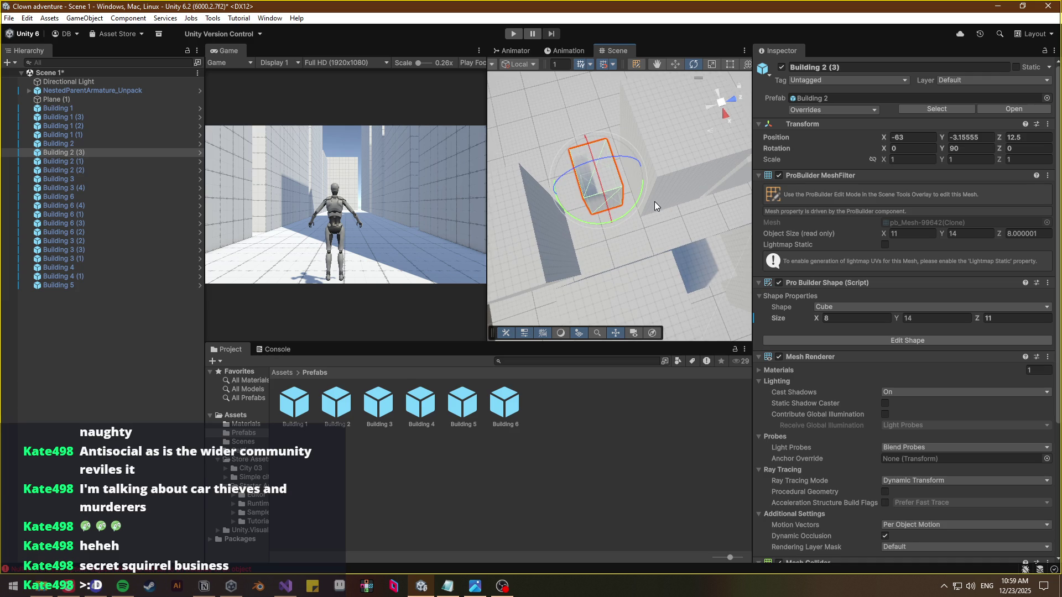
Move Building 2 (3) to X -58.5, Z 14 and view the street from above
{"action": "key", "text": "w"}
{"action": "mouse_move", "coordinate": [641, 213]}
{"action": "left_mouse_down"}
{"action": "mouse_move", "coordinate": [628, 211]}
{"action": "mouse_move", "coordinate": [651, 205]}
{"action": "mouse_move", "coordinate": [636, 177]}
{"action": "mouse_move", "coordinate": [606, 150]}
{"action": "mouse_move", "coordinate": [593, 159]}
{"action": "mouse_move", "coordinate": [529, 135]}
{"action": "left_mouse_up"}
{"action": "scroll", "coordinate": [623, 199], "scroll_direction": "up", "scroll_amount": 5}
{"action": "scroll", "coordinate": [575, 152], "scroll_direction": "down", "scroll_amount": 5}
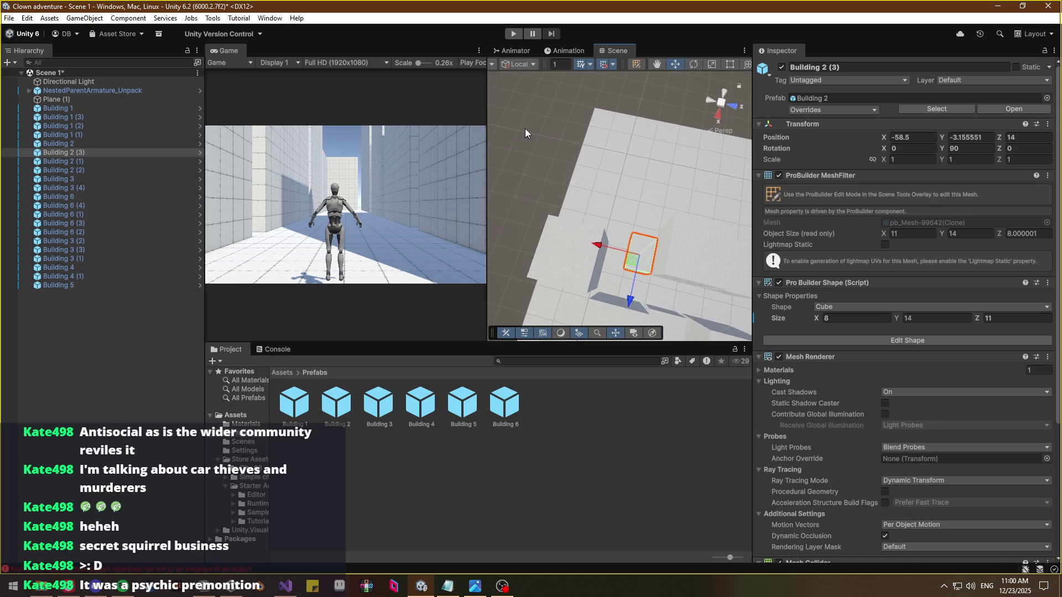
{"action": "left_click", "coordinate": [529, 135]}
{"action": "scroll", "coordinate": [636, 209], "scroll_direction": "up", "scroll_amount": 5}
{"action": "mouse_move", "coordinate": [636, 209]}
{"action": "left_mouse_down"}
{"action": "mouse_move", "coordinate": [657, 215]}
{"action": "mouse_move", "coordinate": [643, 247]}
{"action": "left_mouse_up"}
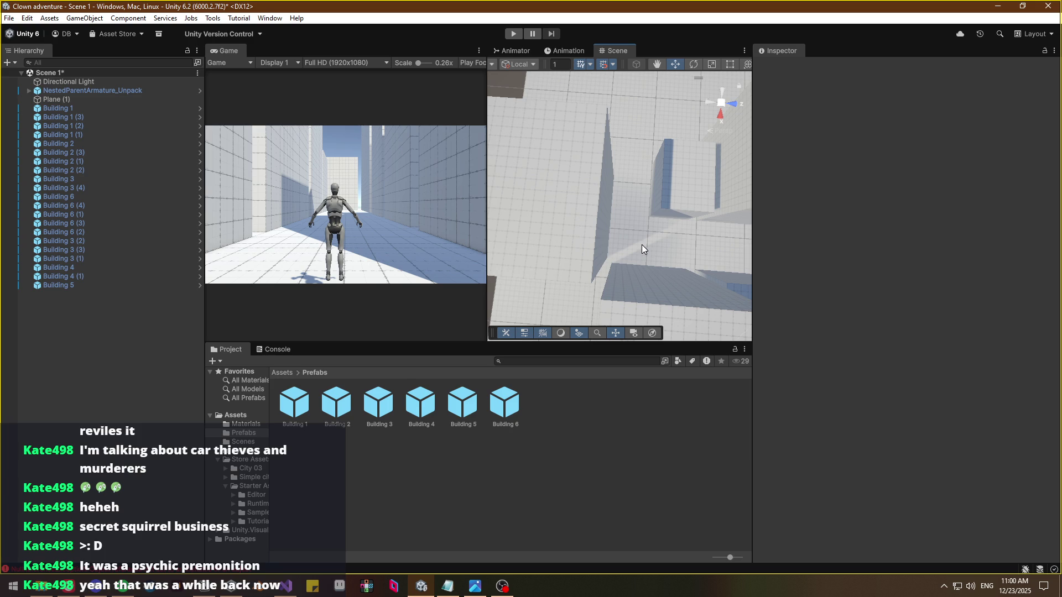
{"action": "mouse_move", "coordinate": [640, 244]}
{"action": "left_mouse_down"}
{"action": "mouse_move", "coordinate": [792, 187]}
{"action": "mouse_move", "coordinate": [826, 147]}
{"action": "mouse_move", "coordinate": [822, 161]}
{"action": "mouse_move", "coordinate": [592, 237]}
{"action": "mouse_move", "coordinate": [597, 247]}
{"action": "mouse_move", "coordinate": [576, 237]}
{"action": "mouse_move", "coordinate": [612, 276]}
{"action": "mouse_move", "coordinate": [847, 255]}
{"action": "mouse_move", "coordinate": [884, 240]}
{"action": "mouse_move", "coordinate": [653, 202]}
{"action": "mouse_move", "coordinate": [697, 199]}
{"action": "mouse_move", "coordinate": [612, 230]}
{"action": "mouse_move", "coordinate": [625, 235]}
{"action": "mouse_move", "coordinate": [609, 252]}
{"action": "mouse_move", "coordinate": [686, 244]}
{"action": "mouse_move", "coordinate": [695, 230]}
{"action": "mouse_move", "coordinate": [696, 246]}
{"action": "mouse_move", "coordinate": [627, 188]}
{"action": "mouse_move", "coordinate": [618, 205]}
{"action": "left_mouse_up"}
Delete the Building 2 (3) and Building 6 (4) blocks from the scene
{"action": "left_click", "coordinate": [619, 205]}
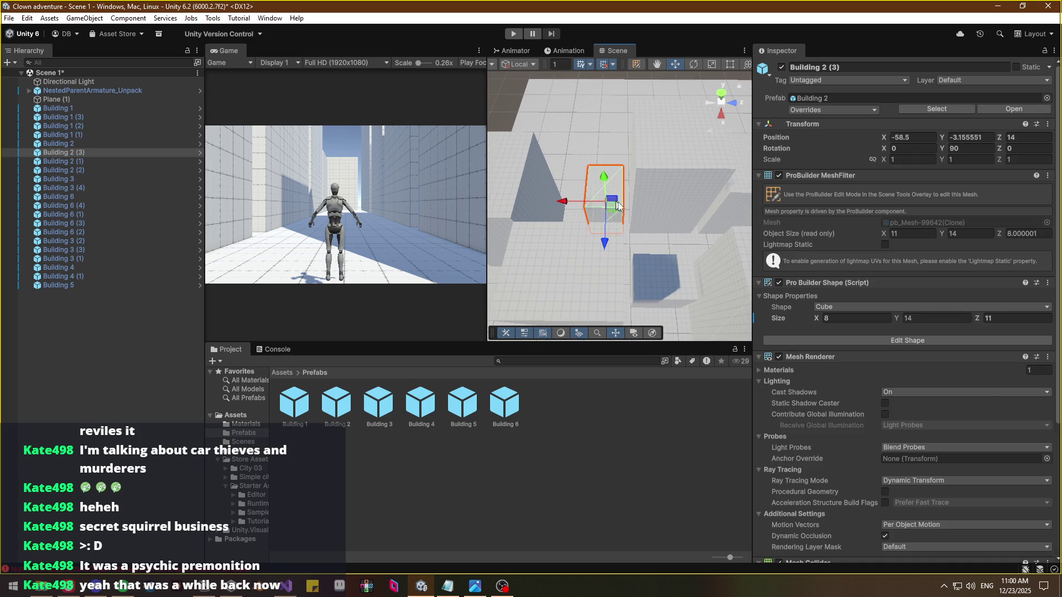
{"action": "key", "text": "Delete"}
{"action": "left_click", "coordinate": [641, 189]}
{"action": "key", "text": "Delete"}
{"action": "mouse_move", "coordinate": [580, 234]}
{"action": "left_mouse_down"}
{"action": "mouse_move", "coordinate": [711, 206]}
{"action": "mouse_move", "coordinate": [629, 255]}
{"action": "mouse_move", "coordinate": [733, 263]}
{"action": "left_mouse_up"}
Duplicate Building 4 as Building 4 (2), unrotated, at X -63, Z 24.5
{"action": "key", "text": "ctrl+d"}
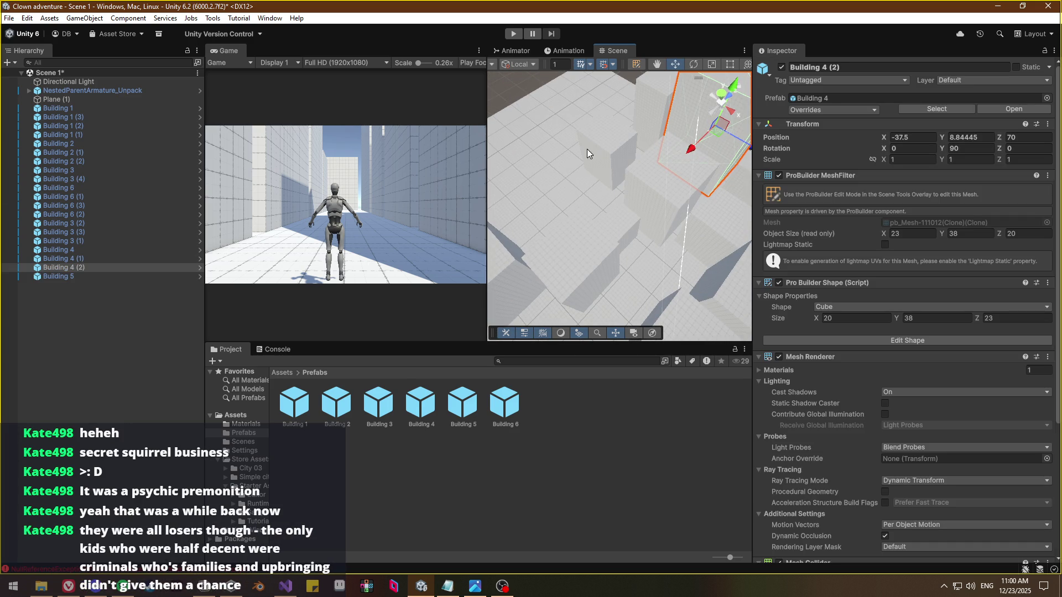
{"action": "mouse_move", "coordinate": [577, 164]}
{"action": "left_mouse_down"}
{"action": "mouse_move", "coordinate": [679, 171]}
{"action": "mouse_move", "coordinate": [545, 197]}
{"action": "mouse_move", "coordinate": [503, 225]}
{"action": "mouse_move", "coordinate": [543, 230]}
{"action": "mouse_move", "coordinate": [503, 232]}
{"action": "mouse_move", "coordinate": [581, 231]}
{"action": "mouse_move", "coordinate": [594, 191]}
{"action": "mouse_move", "coordinate": [620, 215]}
{"action": "mouse_move", "coordinate": [587, 228]}
{"action": "mouse_move", "coordinate": [608, 222]}
{"action": "mouse_move", "coordinate": [620, 239]}
{"action": "mouse_move", "coordinate": [658, 233]}
{"action": "mouse_move", "coordinate": [642, 232]}
{"action": "mouse_move", "coordinate": [678, 247]}
{"action": "left_mouse_up"}
{"action": "key", "text": "e"}
{"action": "key", "text": "w"}
{"action": "left_click_drag", "start_coordinate": [677, 191], "coordinate": [664, 187]}
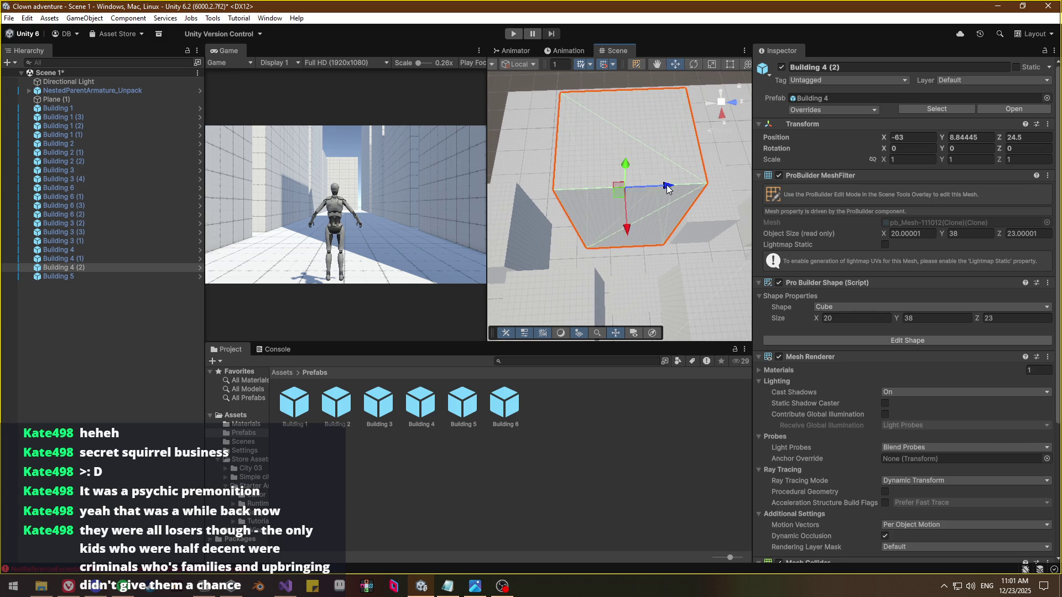
{"action": "scroll", "coordinate": [616, 128], "scroll_direction": "up", "scroll_amount": 3}
{"action": "left_click", "coordinate": [616, 128]}
{"action": "mouse_move", "coordinate": [616, 128]}
{"action": "left_mouse_down"}
{"action": "mouse_move", "coordinate": [597, 153]}
{"action": "mouse_move", "coordinate": [523, 158]}
{"action": "left_mouse_up"}
{"action": "left_click", "coordinate": [523, 157]}
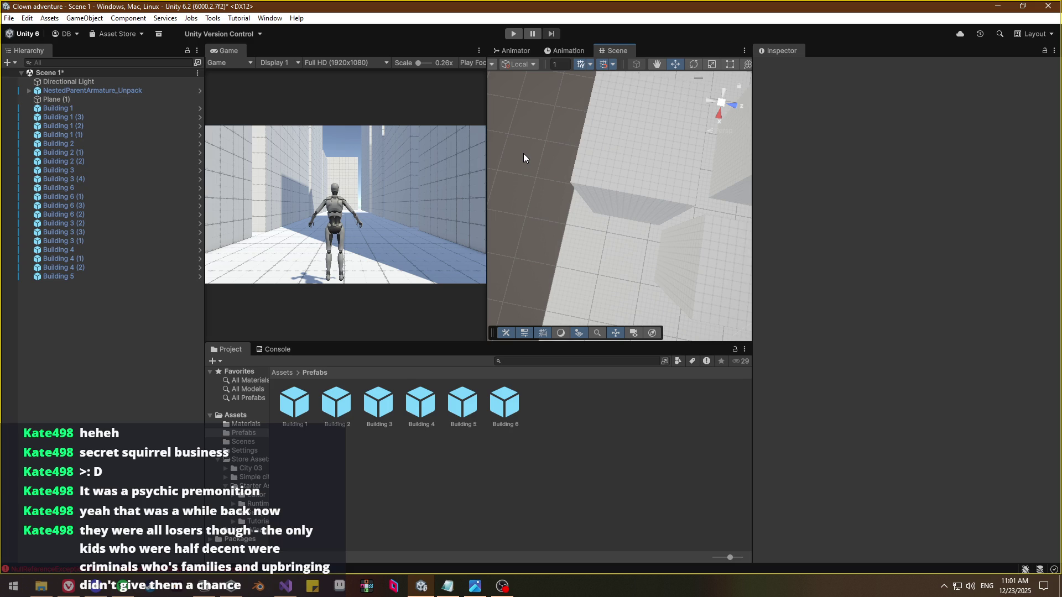
{"action": "mouse_move", "coordinate": [524, 154]}
{"action": "left_mouse_down"}
{"action": "mouse_move", "coordinate": [776, 171]}
{"action": "mouse_move", "coordinate": [757, 161]}
{"action": "mouse_move", "coordinate": [696, 180]}
{"action": "mouse_move", "coordinate": [669, 169]}
{"action": "mouse_move", "coordinate": [667, 150]}
{"action": "mouse_move", "coordinate": [636, 178]}
{"action": "left_mouse_up"}
Set Building 4 (2)'s ProBuilder Size Z to 24
{"action": "left_click", "coordinate": [635, 177]}
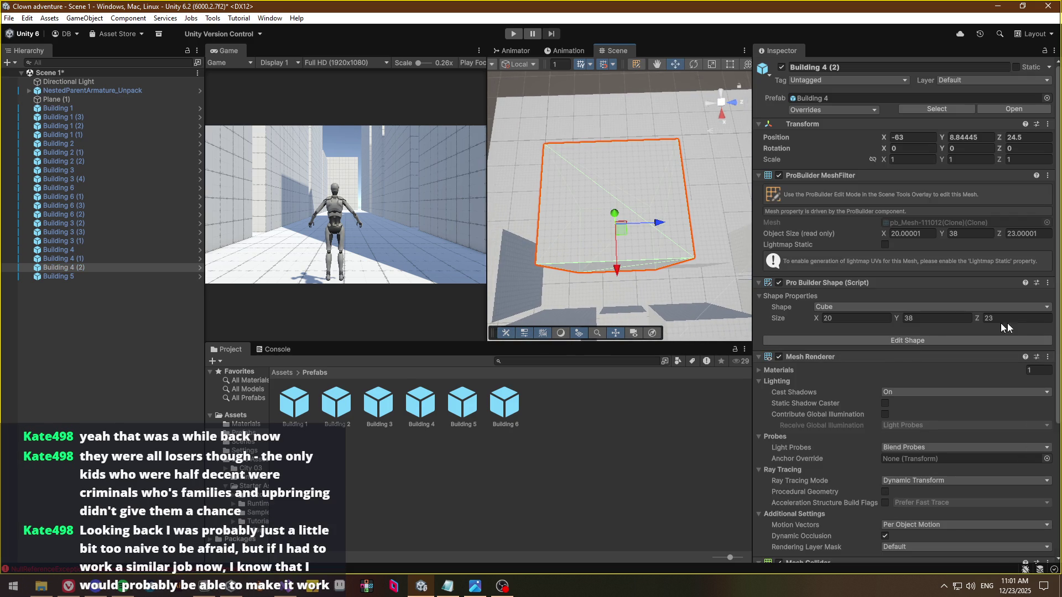
{"action": "left_click", "coordinate": [998, 318]}
{"action": "type", "text": "24"}
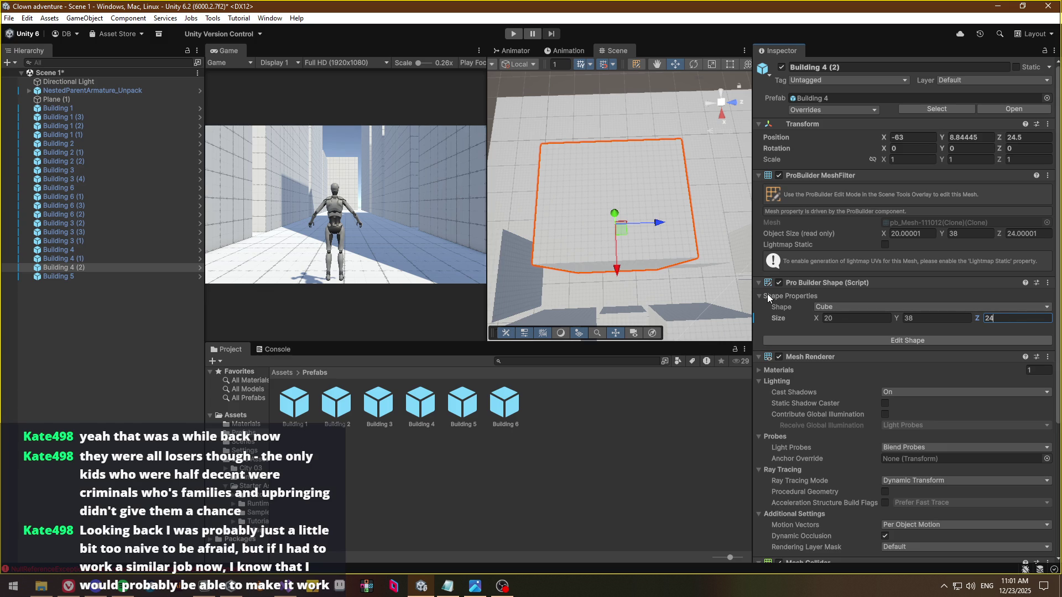
{"action": "scroll", "coordinate": [636, 221], "scroll_direction": "up", "scroll_amount": 3}
{"action": "left_click_drag", "start_coordinate": [663, 169], "coordinate": [656, 244]}
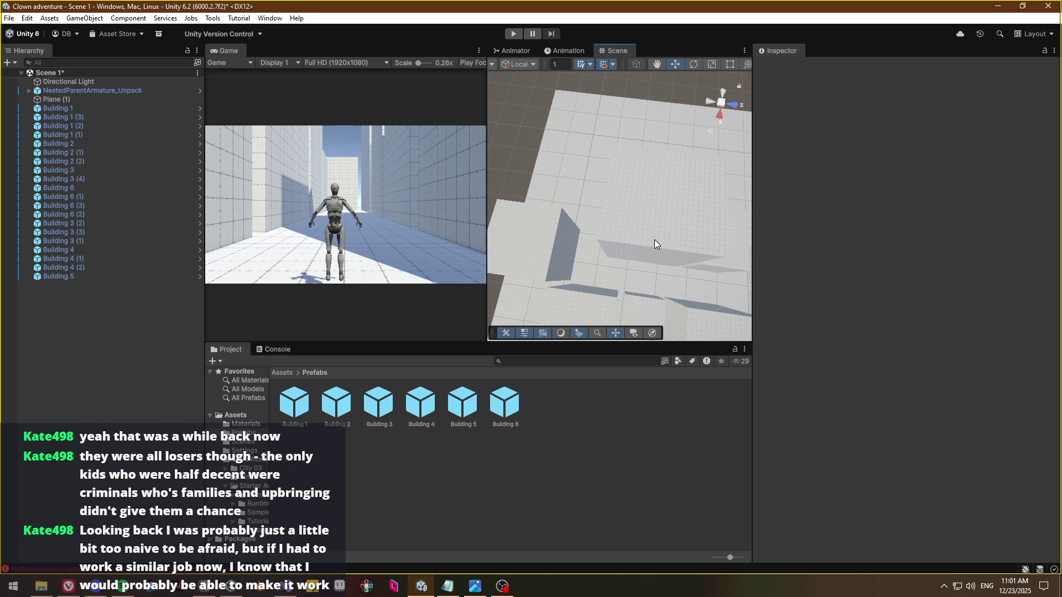
{"action": "mouse_move", "coordinate": [671, 247]}
{"action": "left_mouse_down"}
{"action": "mouse_move", "coordinate": [706, 235]}
{"action": "mouse_move", "coordinate": [842, 239]}
{"action": "mouse_move", "coordinate": [597, 254]}
{"action": "mouse_move", "coordinate": [663, 237]}
{"action": "mouse_move", "coordinate": [636, 230]}
{"action": "mouse_move", "coordinate": [874, 226]}
{"action": "mouse_move", "coordinate": [961, 201]}
{"action": "mouse_move", "coordinate": [54, 210]}
{"action": "mouse_move", "coordinate": [20, 191]}
{"action": "mouse_move", "coordinate": [98, 153]}
{"action": "mouse_move", "coordinate": [304, 161]}
{"action": "mouse_move", "coordinate": [310, 137]}
{"action": "mouse_move", "coordinate": [842, 125]}
{"action": "mouse_move", "coordinate": [712, 212]}
{"action": "left_mouse_up"}
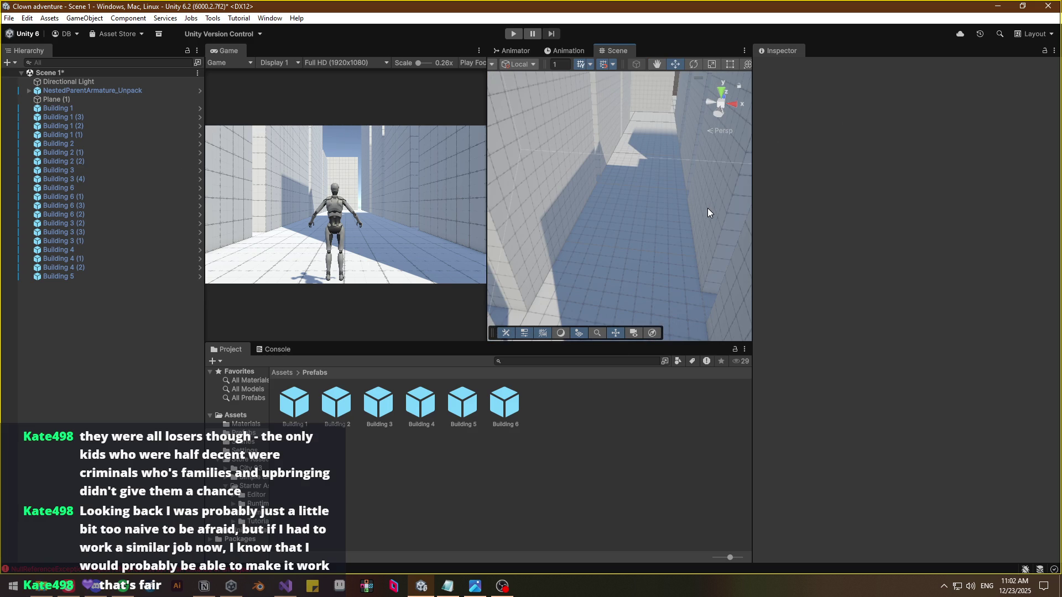
{"action": "mouse_move", "coordinate": [657, 265]}
{"action": "left_mouse_down"}
{"action": "mouse_move", "coordinate": [689, 201]}
{"action": "mouse_move", "coordinate": [553, 238]}
{"action": "mouse_move", "coordinate": [429, 248]}
{"action": "mouse_move", "coordinate": [649, 241]}
{"action": "mouse_move", "coordinate": [370, 231]}
{"action": "mouse_move", "coordinate": [824, 301]}
{"action": "mouse_move", "coordinate": [44, 254]}
{"action": "mouse_move", "coordinate": [25, 331]}
{"action": "mouse_move", "coordinate": [1051, 323]}
{"action": "mouse_move", "coordinate": [1044, 305]}
{"action": "mouse_move", "coordinate": [1038, 313]}
{"action": "mouse_move", "coordinate": [1051, 302]}
{"action": "mouse_move", "coordinate": [30, 281]}
{"action": "left_mouse_up"}
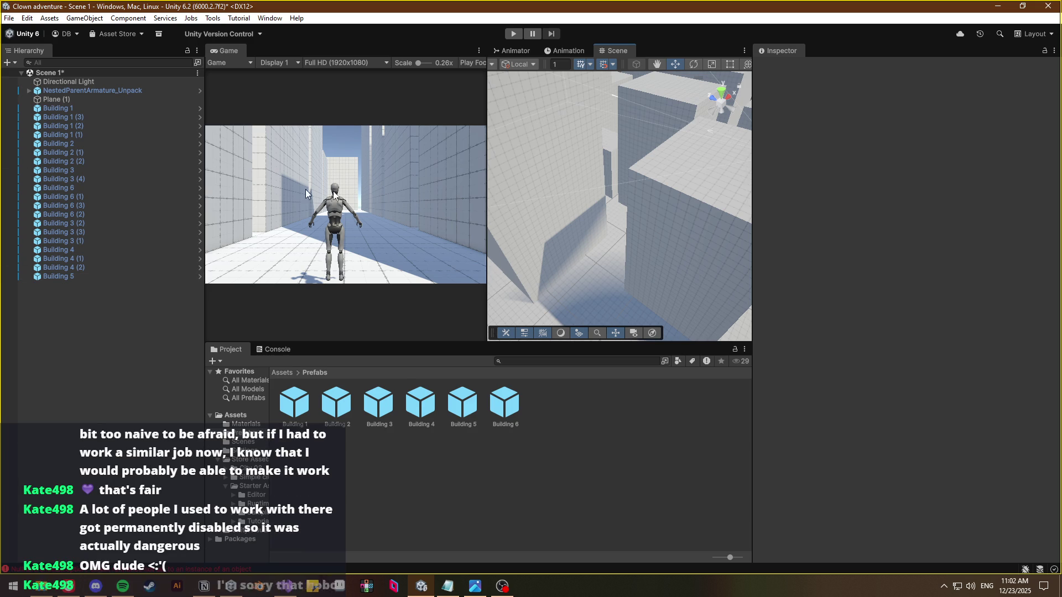
{"action": "mouse_move", "coordinate": [559, 237]}
{"action": "left_mouse_down"}
{"action": "mouse_move", "coordinate": [627, 270]}
{"action": "mouse_move", "coordinate": [548, 277]}
{"action": "mouse_move", "coordinate": [576, 260]}
{"action": "left_mouse_up"}
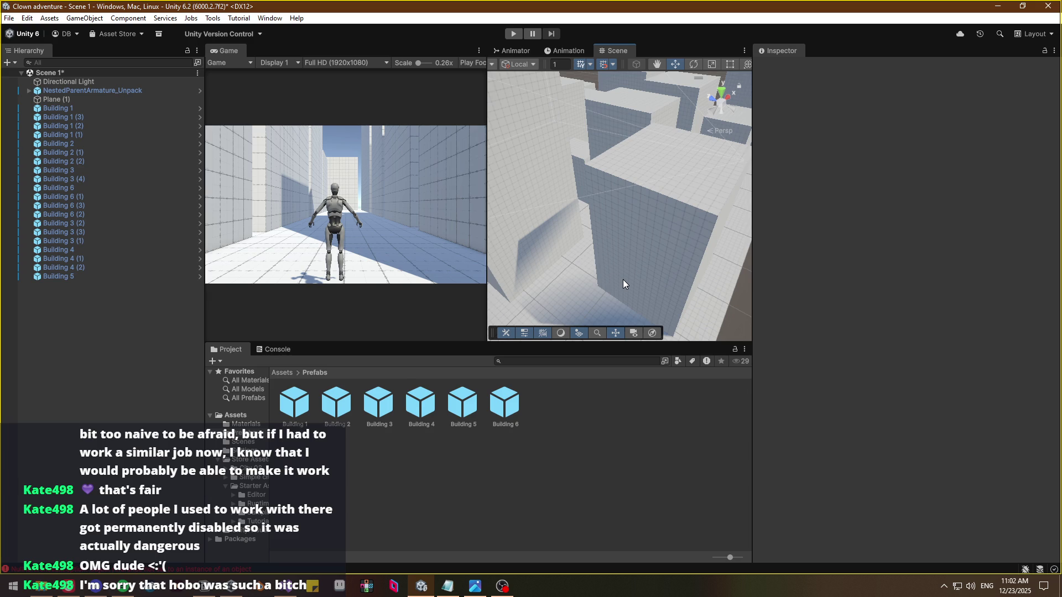
{"action": "mouse_move", "coordinate": [634, 279]}
{"action": "left_mouse_down"}
{"action": "mouse_move", "coordinate": [698, 302]}
{"action": "mouse_move", "coordinate": [647, 338]}
{"action": "mouse_move", "coordinate": [517, 304]}
{"action": "mouse_move", "coordinate": [640, 304]}
{"action": "mouse_move", "coordinate": [623, 301]}
{"action": "mouse_move", "coordinate": [787, 284]}
{"action": "mouse_move", "coordinate": [986, 348]}
{"action": "mouse_move", "coordinate": [75, 344]}
{"action": "mouse_move", "coordinate": [247, 383]}
{"action": "mouse_move", "coordinate": [393, 372]}
{"action": "left_mouse_up"}
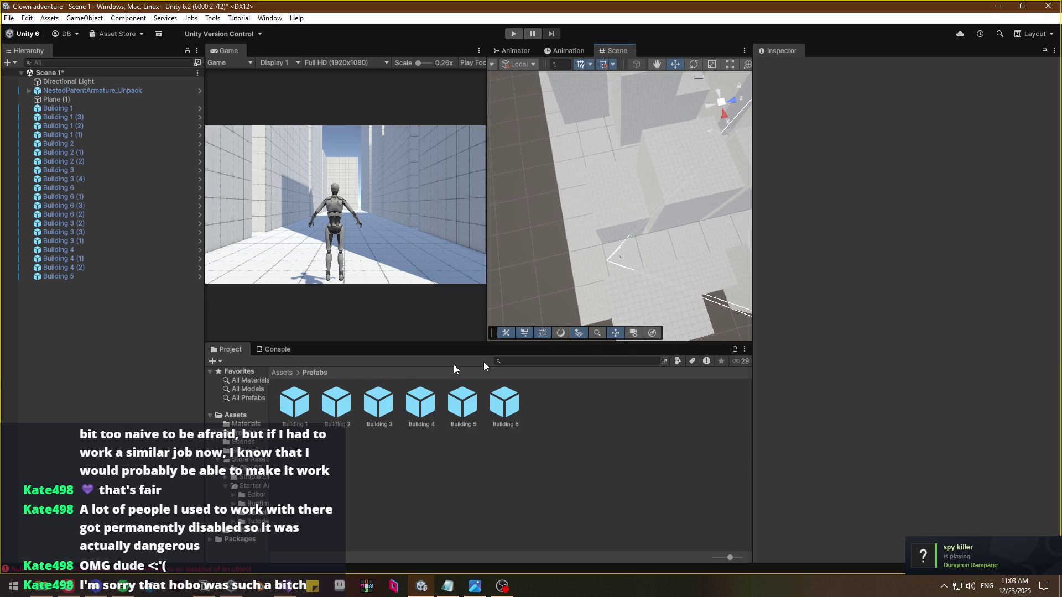
{"action": "mouse_move", "coordinate": [607, 266]}
{"action": "left_mouse_down"}
{"action": "mouse_move", "coordinate": [716, 230]}
{"action": "mouse_move", "coordinate": [767, 238]}
{"action": "mouse_move", "coordinate": [833, 228]}
{"action": "mouse_move", "coordinate": [776, 182]}
{"action": "mouse_move", "coordinate": [585, 232]}
{"action": "mouse_move", "coordinate": [680, 248]}
{"action": "mouse_move", "coordinate": [600, 263]}
{"action": "mouse_move", "coordinate": [723, 264]}
{"action": "mouse_move", "coordinate": [655, 255]}
{"action": "mouse_move", "coordinate": [666, 256]}
{"action": "mouse_move", "coordinate": [599, 260]}
{"action": "mouse_move", "coordinate": [648, 275]}
{"action": "mouse_move", "coordinate": [671, 269]}
{"action": "mouse_move", "coordinate": [581, 268]}
{"action": "mouse_move", "coordinate": [583, 250]}
{"action": "mouse_move", "coordinate": [688, 256]}
{"action": "mouse_move", "coordinate": [695, 209]}
{"action": "mouse_move", "coordinate": [674, 148]}
{"action": "mouse_move", "coordinate": [693, 267]}
{"action": "left_mouse_up"}
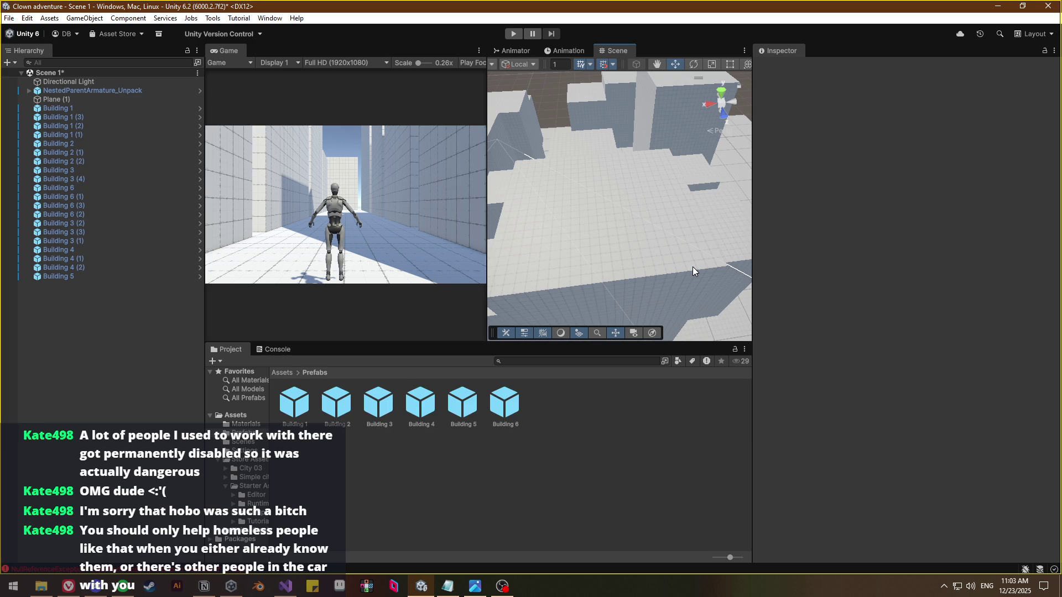
{"action": "mouse_move", "coordinate": [692, 266]}
{"action": "left_mouse_down"}
{"action": "mouse_move", "coordinate": [562, 265]}
{"action": "mouse_move", "coordinate": [627, 257]}
{"action": "left_mouse_up"}
{"action": "key", "text": "a"}
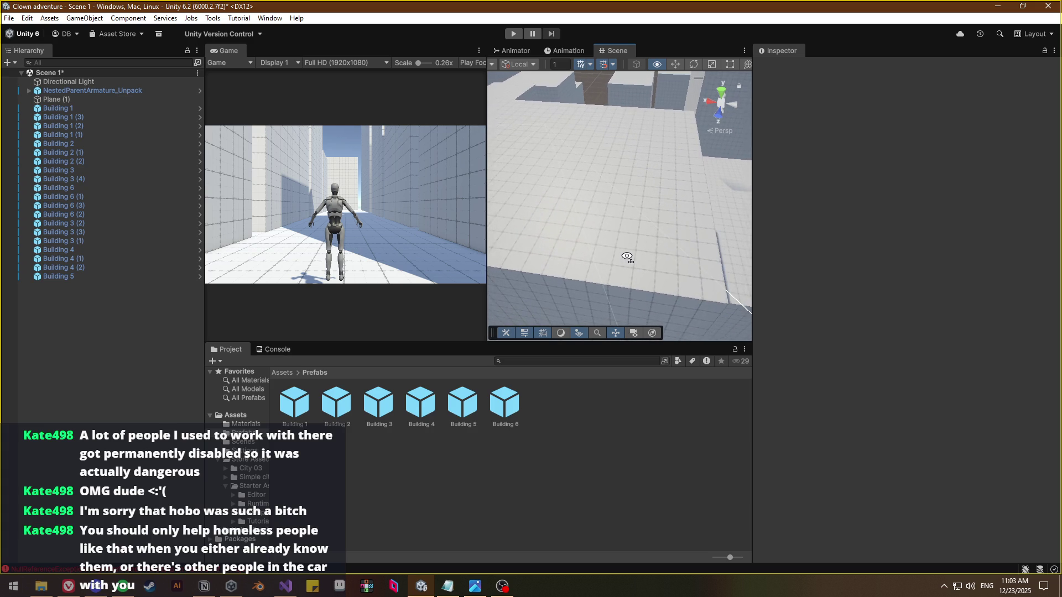
{"action": "key", "text": "q"}
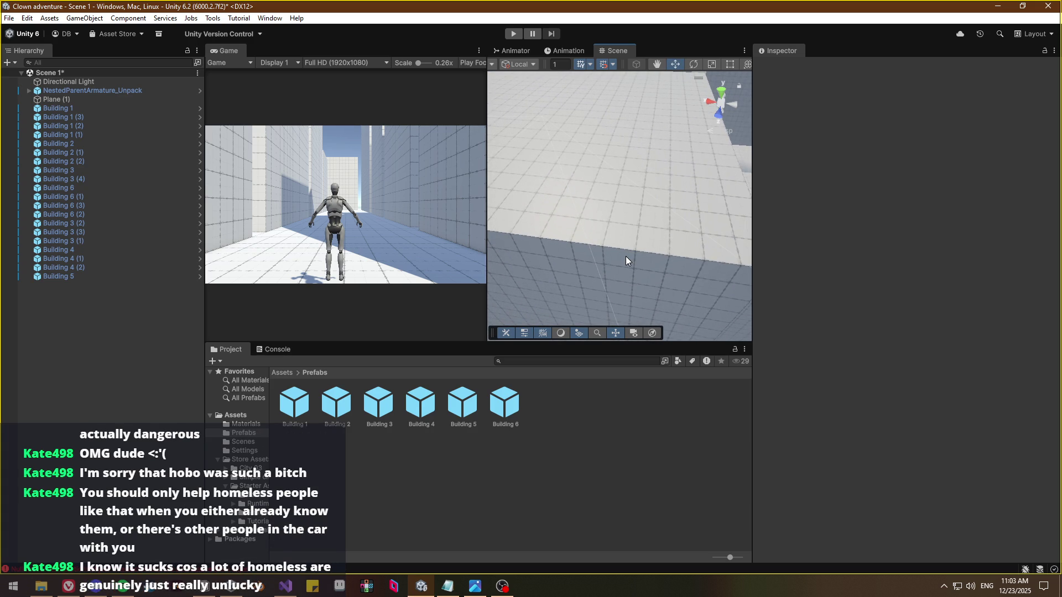
{"action": "key", "text": "q"}
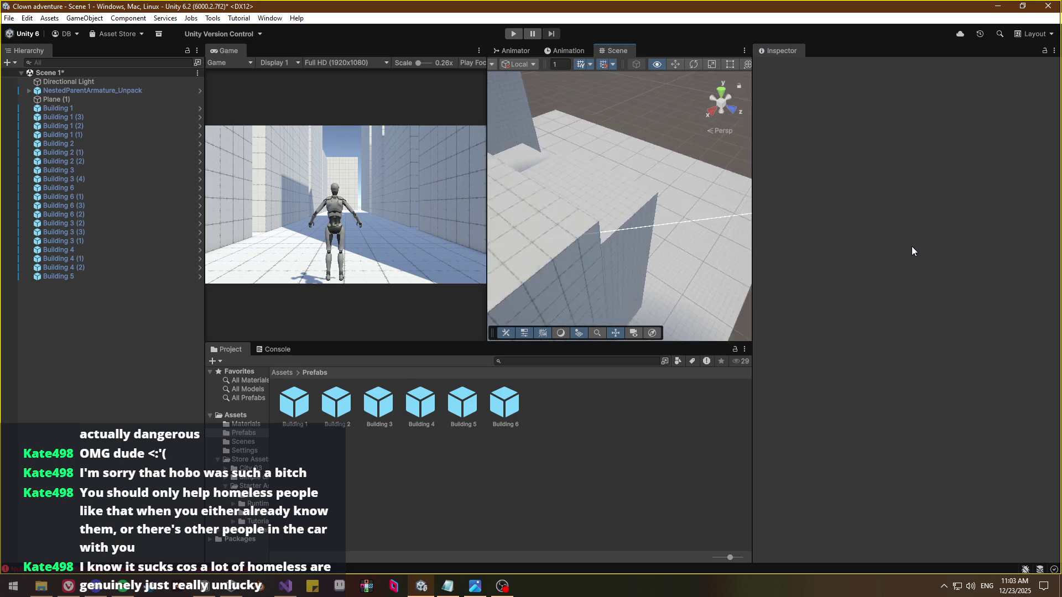
{"action": "key", "text": "q"}
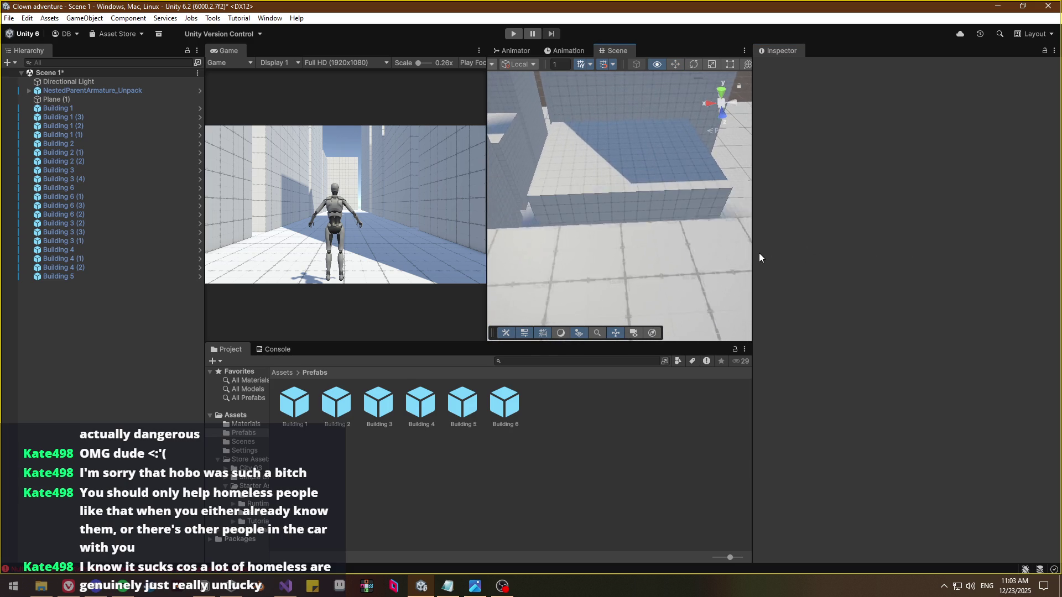
{"action": "key", "text": "q"}
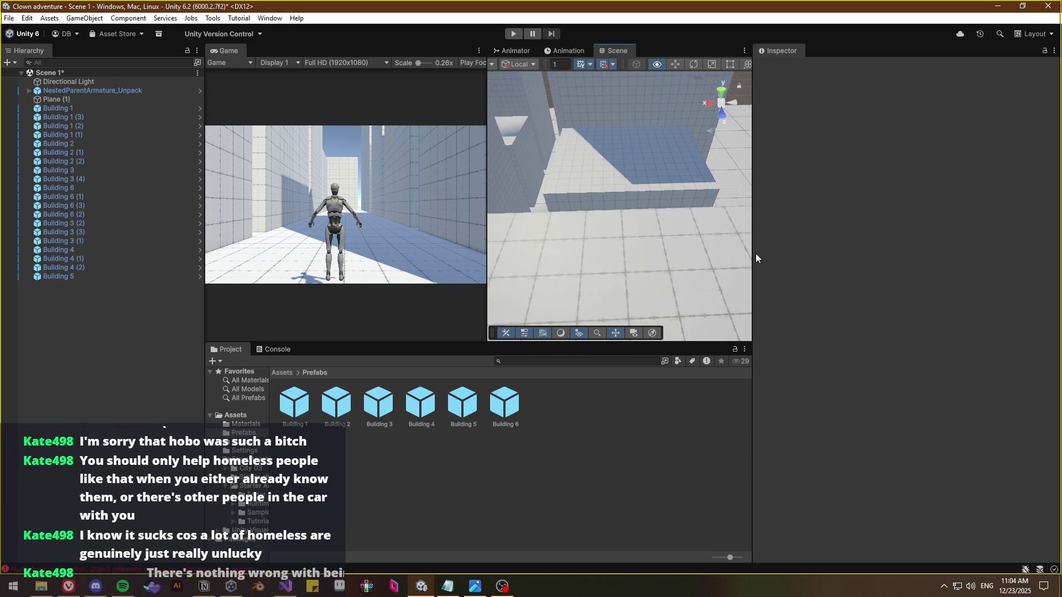
{"action": "key", "text": "Down"}
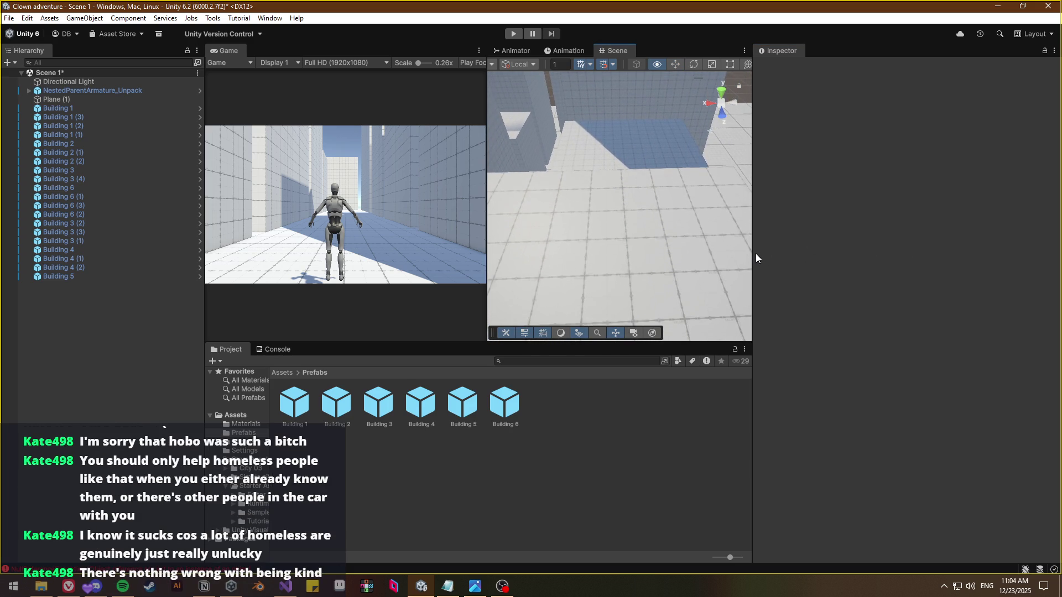
{"action": "key", "text": "Down"}
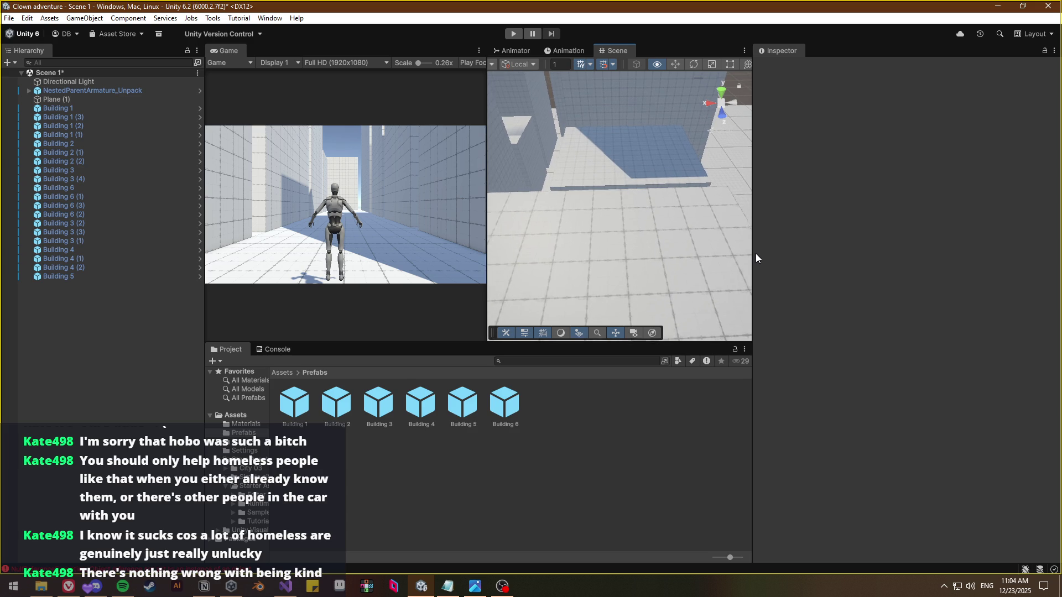
{"action": "key", "text": "Down"}
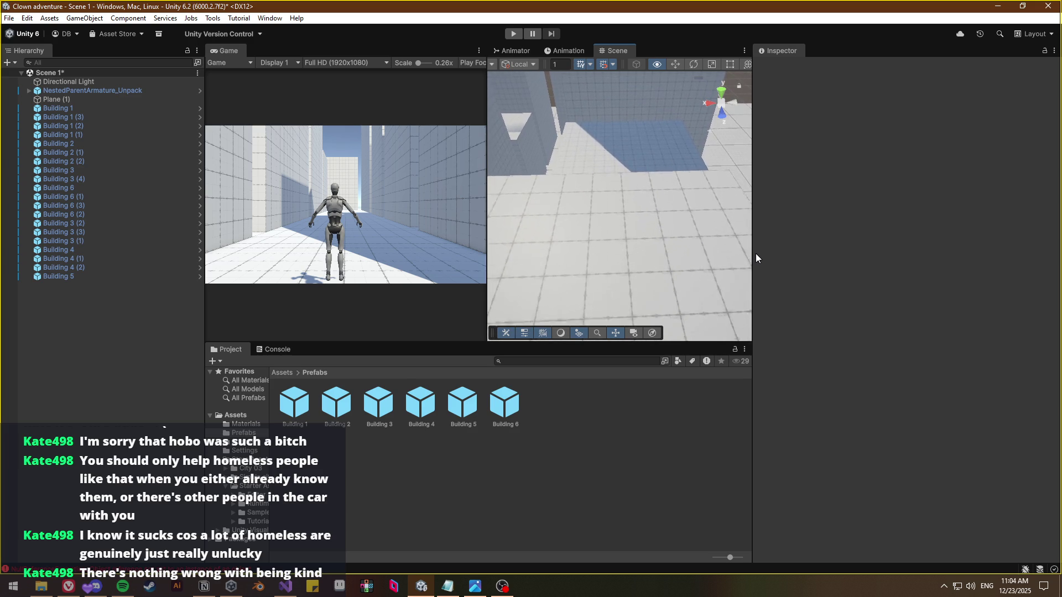
{"action": "key", "text": "Down"}
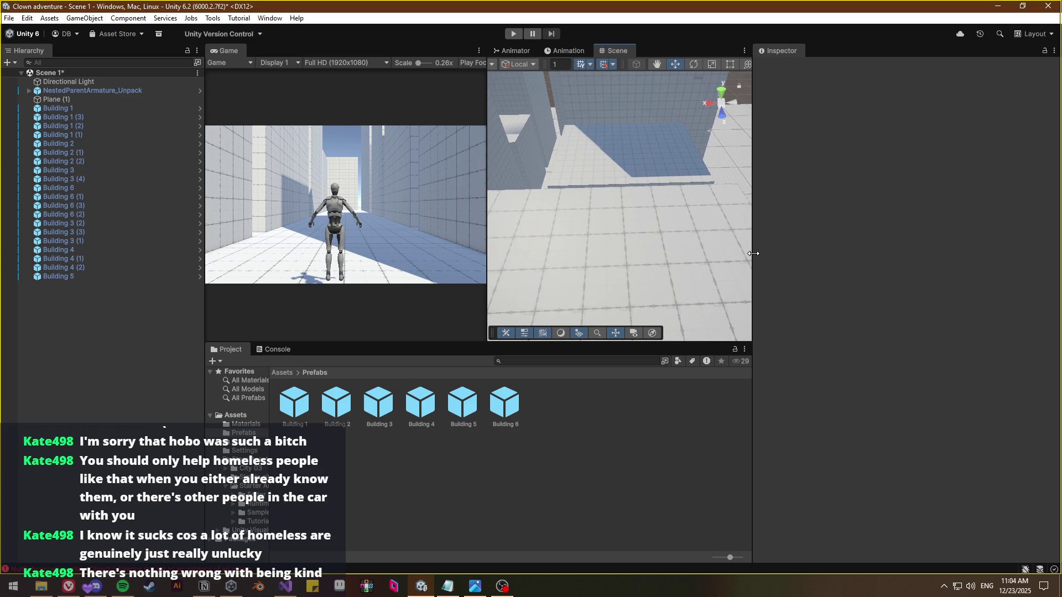
{"action": "mouse_move", "coordinate": [745, 257]}
{"action": "left_mouse_down"}
{"action": "mouse_move", "coordinate": [690, 237]}
{"action": "mouse_move", "coordinate": [600, 243]}
{"action": "mouse_move", "coordinate": [724, 247]}
{"action": "left_mouse_up"}
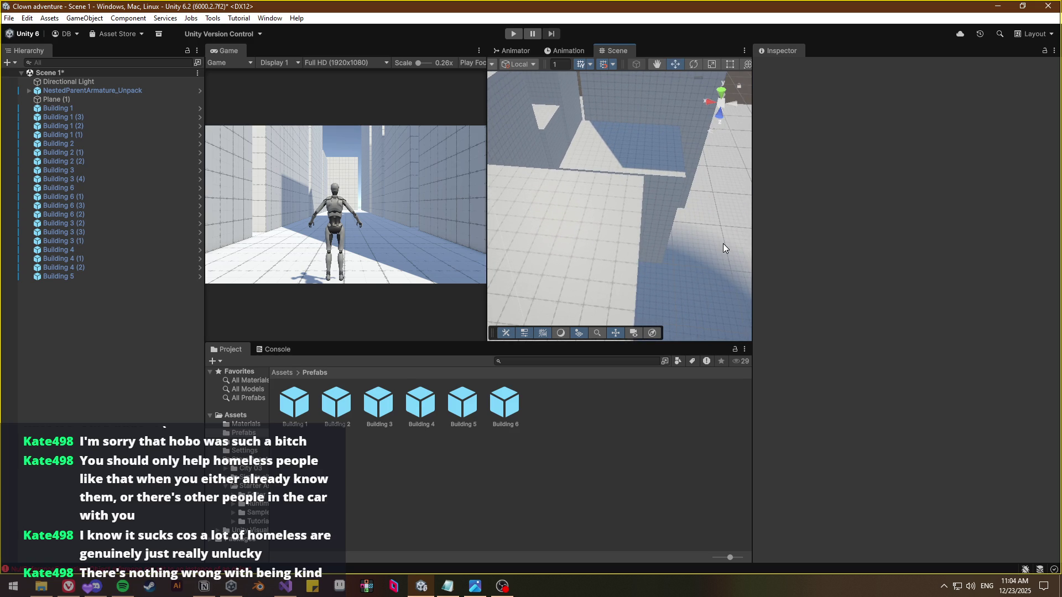
{"action": "mouse_move", "coordinate": [612, 244]}
{"action": "left_mouse_down"}
{"action": "mouse_move", "coordinate": [562, 280]}
{"action": "mouse_move", "coordinate": [494, 296]}
{"action": "mouse_move", "coordinate": [774, 299]}
{"action": "mouse_move", "coordinate": [939, 316]}
{"action": "mouse_move", "coordinate": [709, 264]}
{"action": "mouse_move", "coordinate": [723, 308]}
{"action": "mouse_move", "coordinate": [628, 266]}
{"action": "mouse_move", "coordinate": [638, 270]}
{"action": "left_mouse_up"}
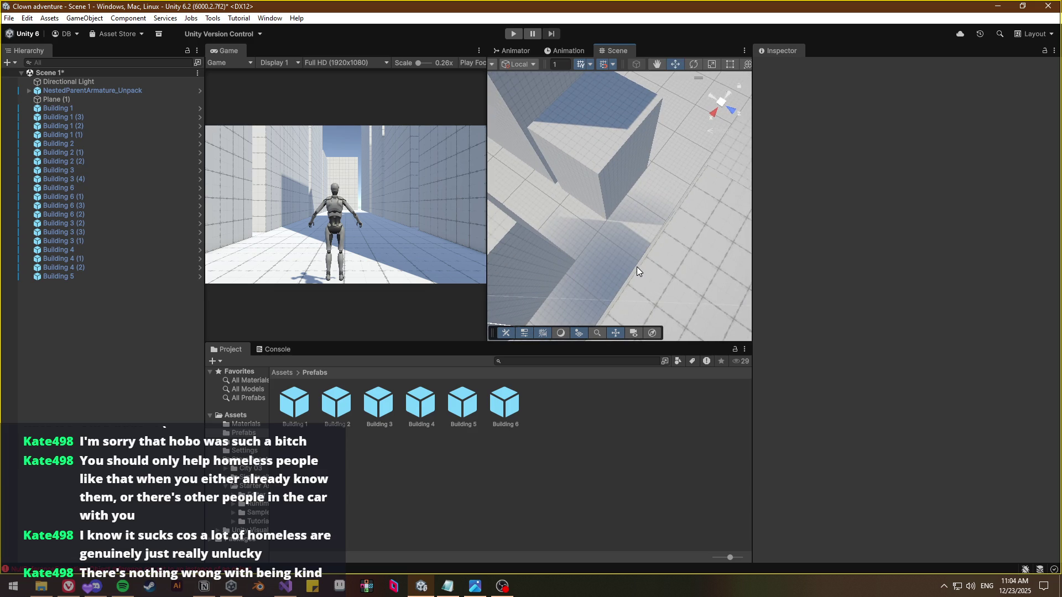
{"action": "mouse_move", "coordinate": [637, 272]}
{"action": "left_mouse_down"}
{"action": "mouse_move", "coordinate": [646, 244]}
{"action": "mouse_move", "coordinate": [734, 243]}
{"action": "mouse_move", "coordinate": [731, 253]}
{"action": "left_mouse_up"}
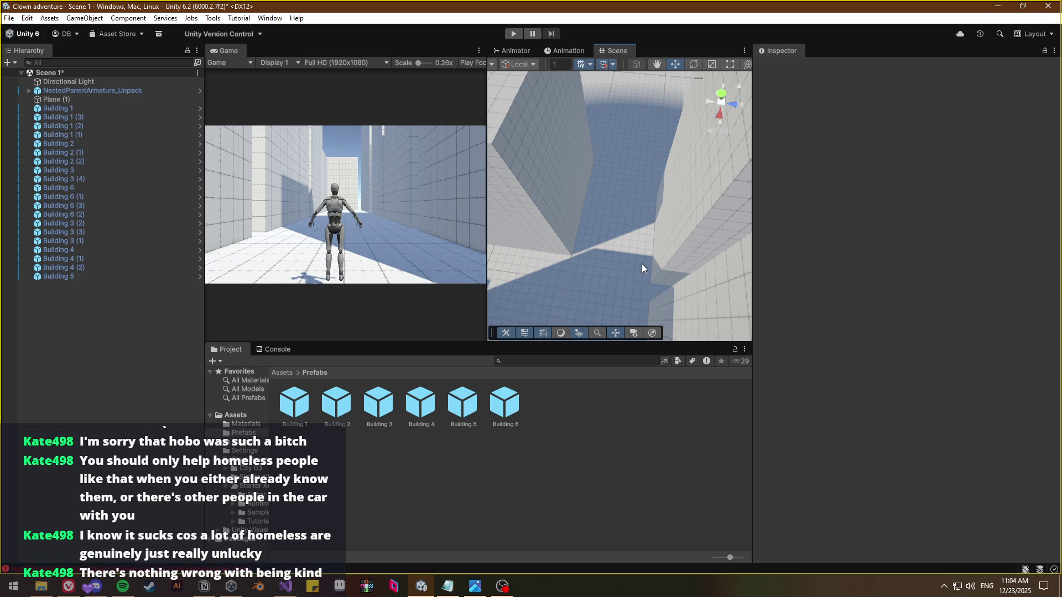
{"action": "scroll", "coordinate": [648, 258], "scroll_direction": "up", "scroll_amount": 5}
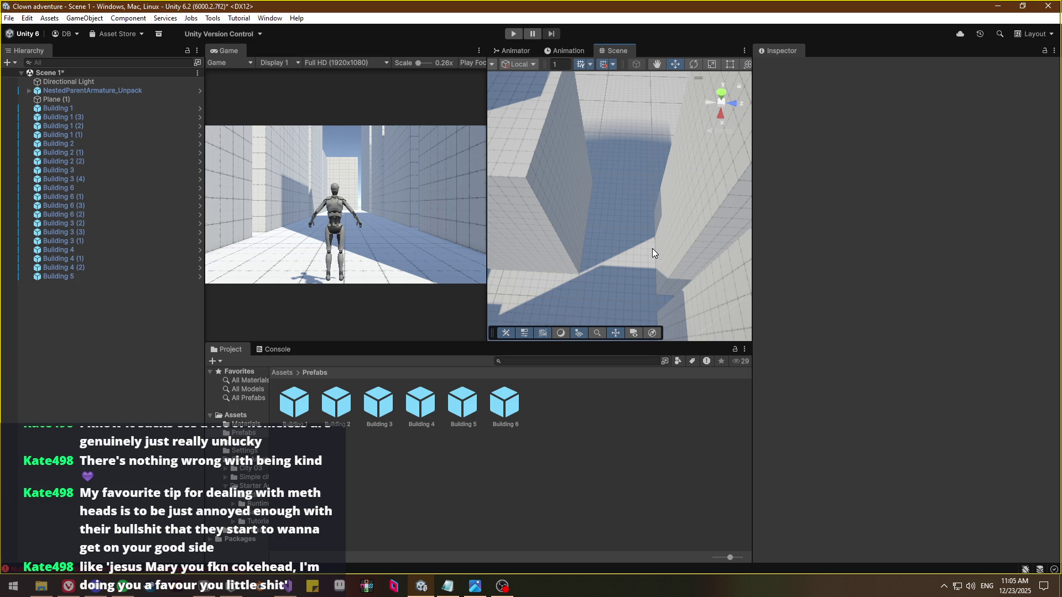
{"action": "mouse_move", "coordinate": [668, 175]}
{"action": "left_mouse_down"}
{"action": "mouse_move", "coordinate": [597, 313]}
{"action": "mouse_move", "coordinate": [648, 348]}
{"action": "mouse_move", "coordinate": [939, 325]}
{"action": "mouse_move", "coordinate": [40, 323]}
{"action": "mouse_move", "coordinate": [944, 285]}
{"action": "mouse_move", "coordinate": [945, 203]}
{"action": "mouse_move", "coordinate": [867, 183]}
{"action": "mouse_move", "coordinate": [911, 183]}
{"action": "mouse_move", "coordinate": [692, 183]}
{"action": "mouse_move", "coordinate": [662, 163]}
{"action": "left_mouse_up"}
{"action": "mouse_move", "coordinate": [630, 232]}
{"action": "left_mouse_down"}
{"action": "mouse_move", "coordinate": [628, 195]}
{"action": "mouse_move", "coordinate": [647, 276]}
{"action": "mouse_move", "coordinate": [628, 287]}
{"action": "mouse_move", "coordinate": [645, 260]}
{"action": "left_mouse_up"}
{"action": "mouse_move", "coordinate": [498, 232]}
{"action": "left_mouse_down"}
{"action": "mouse_move", "coordinate": [553, 238]}
{"action": "mouse_move", "coordinate": [395, 266]}
{"action": "mouse_move", "coordinate": [622, 287]}
{"action": "mouse_move", "coordinate": [855, 272]}
{"action": "left_mouse_up"}
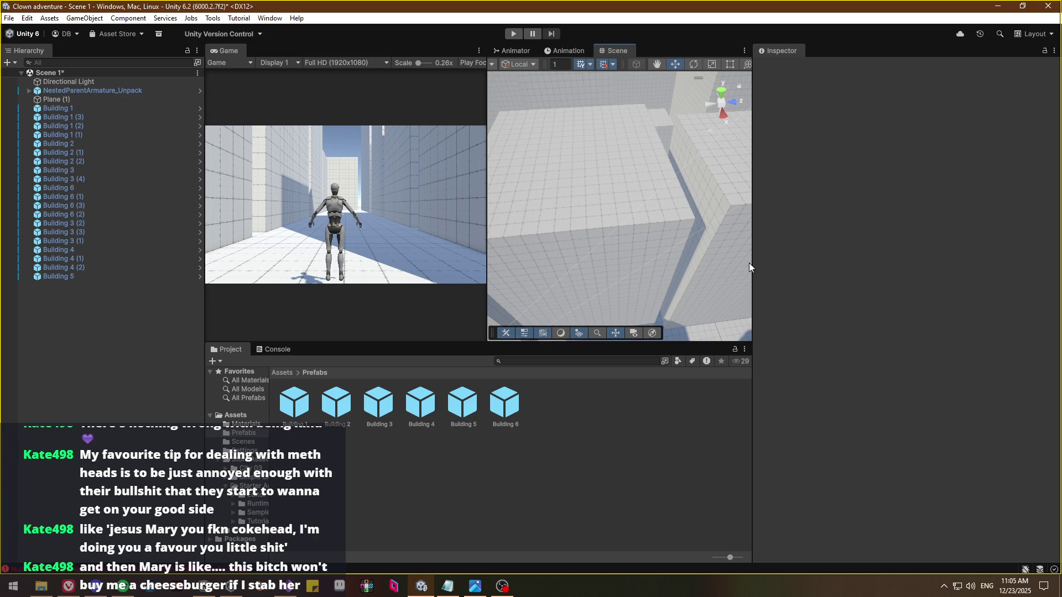
{"action": "mouse_move", "coordinate": [661, 276]}
{"action": "left_mouse_down"}
{"action": "mouse_move", "coordinate": [749, 230]}
{"action": "mouse_move", "coordinate": [789, 281]}
{"action": "mouse_move", "coordinate": [619, 275]}
{"action": "mouse_move", "coordinate": [619, 300]}
{"action": "mouse_move", "coordinate": [430, 271]}
{"action": "mouse_move", "coordinate": [377, 244]}
{"action": "mouse_move", "coordinate": [600, 277]}
{"action": "mouse_move", "coordinate": [705, 364]}
{"action": "mouse_move", "coordinate": [696, 260]}
{"action": "mouse_move", "coordinate": [848, 243]}
{"action": "mouse_move", "coordinate": [817, 238]}
{"action": "left_mouse_up"}
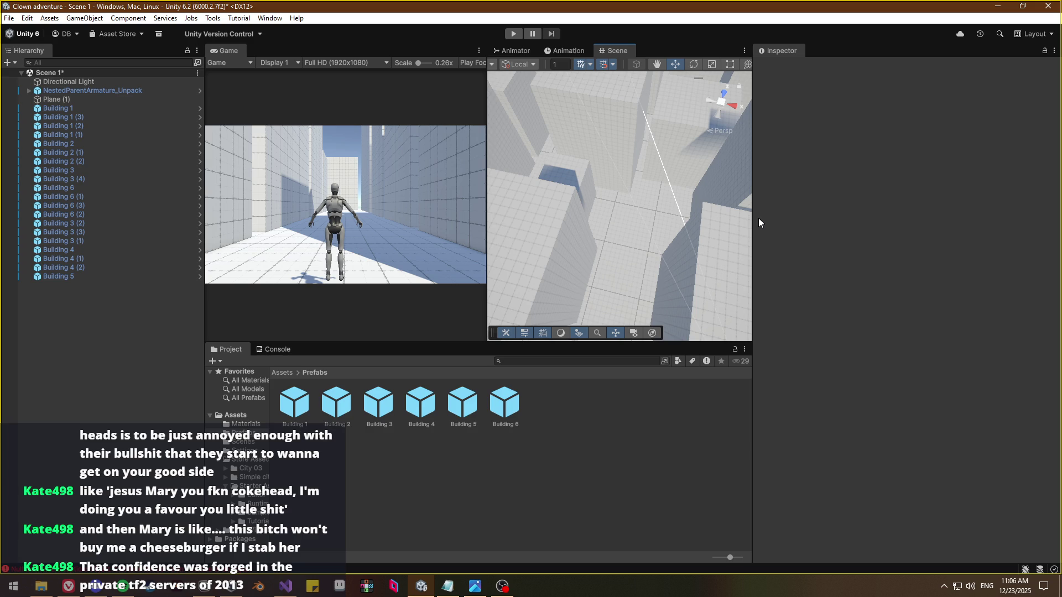
{"action": "mouse_move", "coordinate": [636, 237]}
{"action": "left_mouse_down"}
{"action": "mouse_move", "coordinate": [495, 221]}
{"action": "mouse_move", "coordinate": [711, 268]}
{"action": "mouse_move", "coordinate": [676, 271]}
{"action": "mouse_move", "coordinate": [612, 251]}
{"action": "mouse_move", "coordinate": [634, 264]}
{"action": "mouse_move", "coordinate": [623, 261]}
{"action": "mouse_move", "coordinate": [681, 252]}
{"action": "mouse_move", "coordinate": [636, 239]}
{"action": "mouse_move", "coordinate": [704, 237]}
{"action": "mouse_move", "coordinate": [788, 254]}
{"action": "mouse_move", "coordinate": [837, 234]}
{"action": "mouse_move", "coordinate": [941, 231]}
{"action": "mouse_move", "coordinate": [481, 228]}
{"action": "mouse_move", "coordinate": [666, 233]}
{"action": "mouse_move", "coordinate": [654, 238]}
{"action": "mouse_move", "coordinate": [763, 148]}
{"action": "mouse_move", "coordinate": [766, 178]}
{"action": "mouse_move", "coordinate": [826, 208]}
{"action": "mouse_move", "coordinate": [910, 340]}
{"action": "mouse_move", "coordinate": [795, 296]}
{"action": "mouse_move", "coordinate": [553, 238]}
{"action": "mouse_move", "coordinate": [671, 306]}
{"action": "mouse_move", "coordinate": [704, 216]}
{"action": "mouse_move", "coordinate": [643, 232]}
{"action": "left_mouse_up"}
{"action": "left_click", "coordinate": [697, 223]}
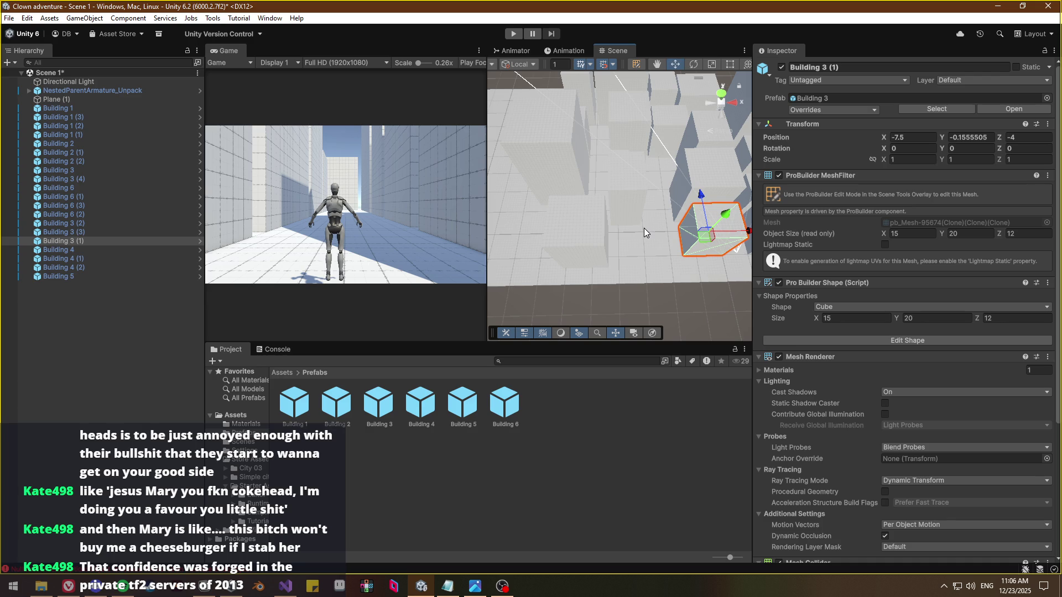
Duplicate Building 3 (1) as Building 3 (5), rotate it -90° on Y, place it at X -67, Z -5.5
{"action": "key", "text": "ctrl+d"}
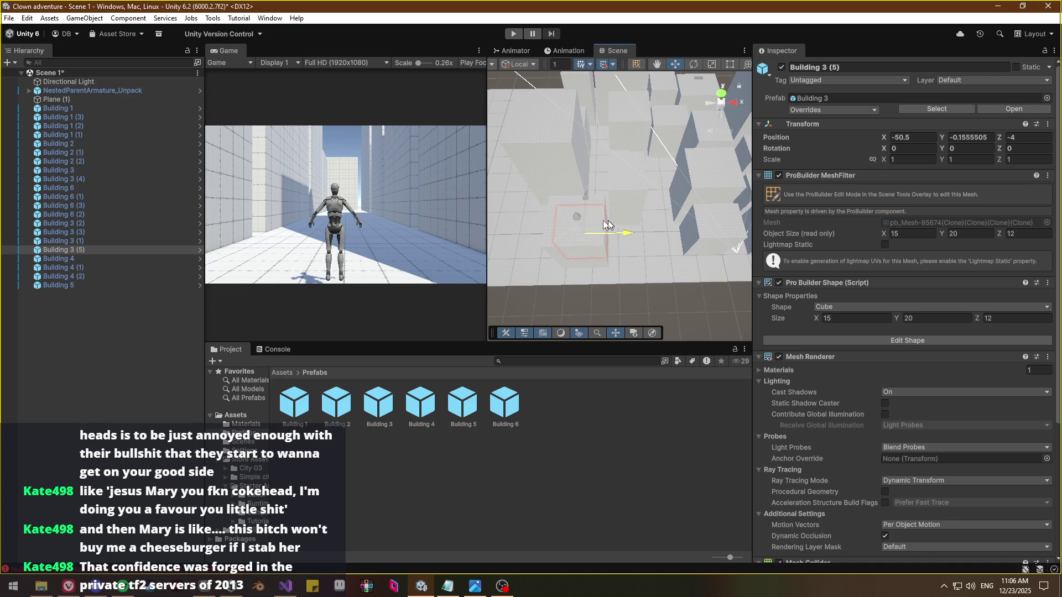
{"action": "left_click_drag", "start_coordinate": [563, 224], "coordinate": [556, 224]}
{"action": "key", "text": "f"}
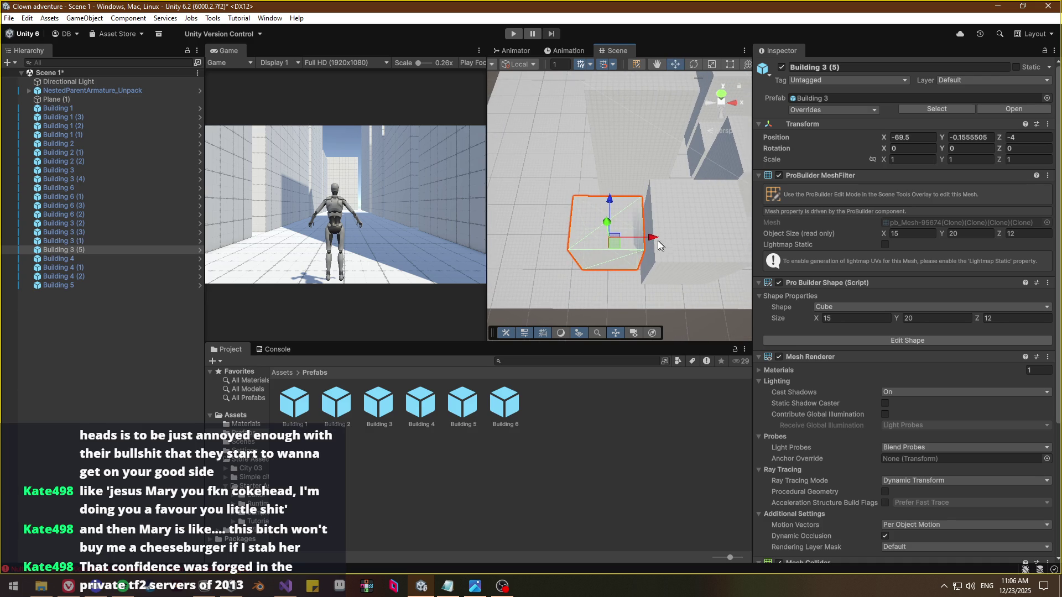
{"action": "key", "text": "e"}
{"action": "left_click_drag", "start_coordinate": [617, 277], "coordinate": [728, 263]}
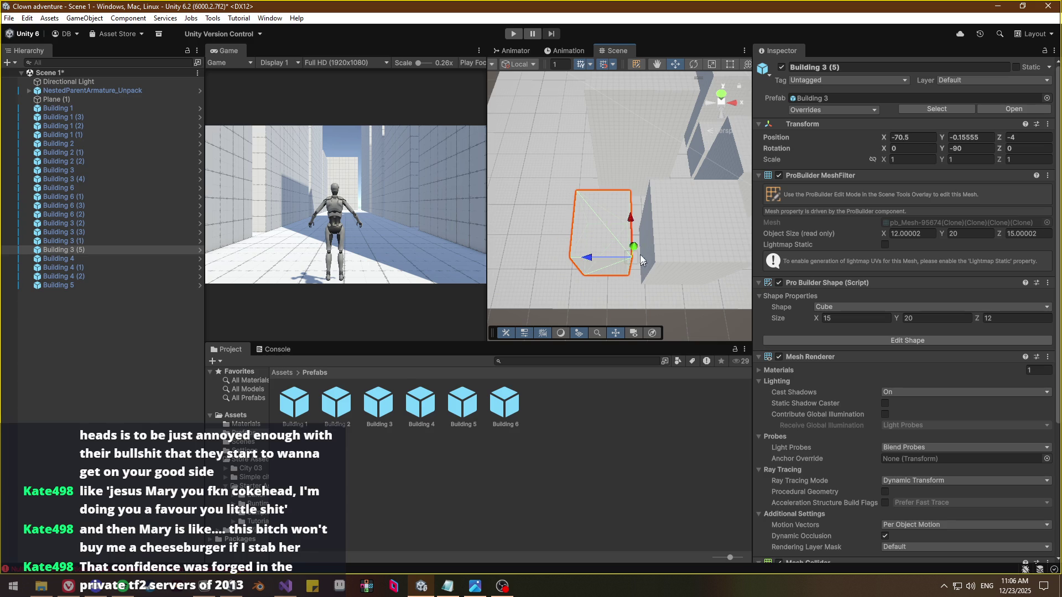
{"action": "mouse_move", "coordinate": [633, 231]}
{"action": "left_mouse_down"}
{"action": "mouse_move", "coordinate": [652, 241]}
{"action": "mouse_move", "coordinate": [802, 247]}
{"action": "left_mouse_up"}
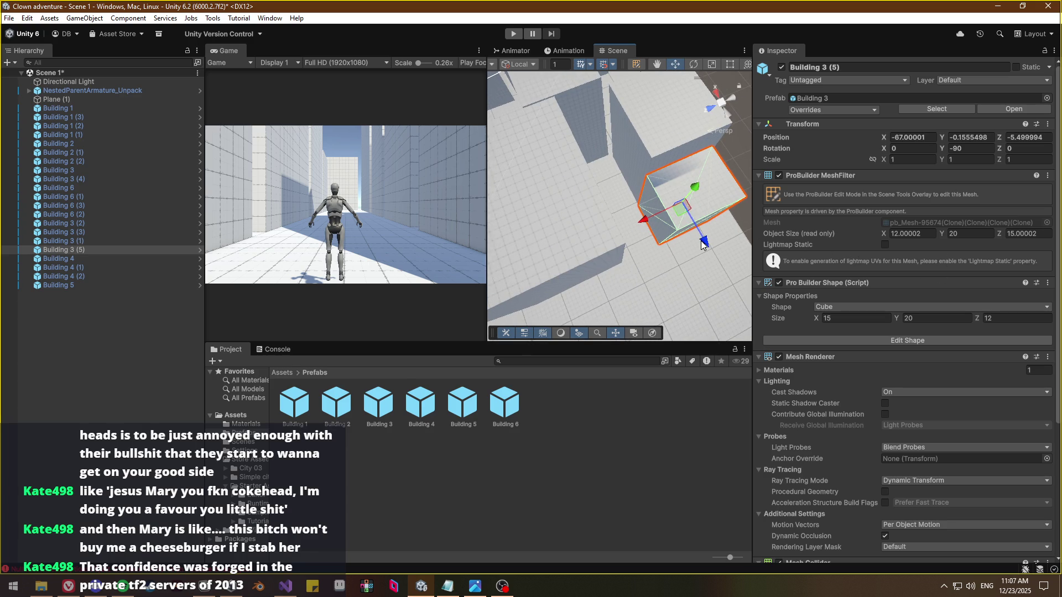
{"action": "left_click_drag", "start_coordinate": [708, 246], "coordinate": [642, 213]}
{"action": "key", "text": "space"}
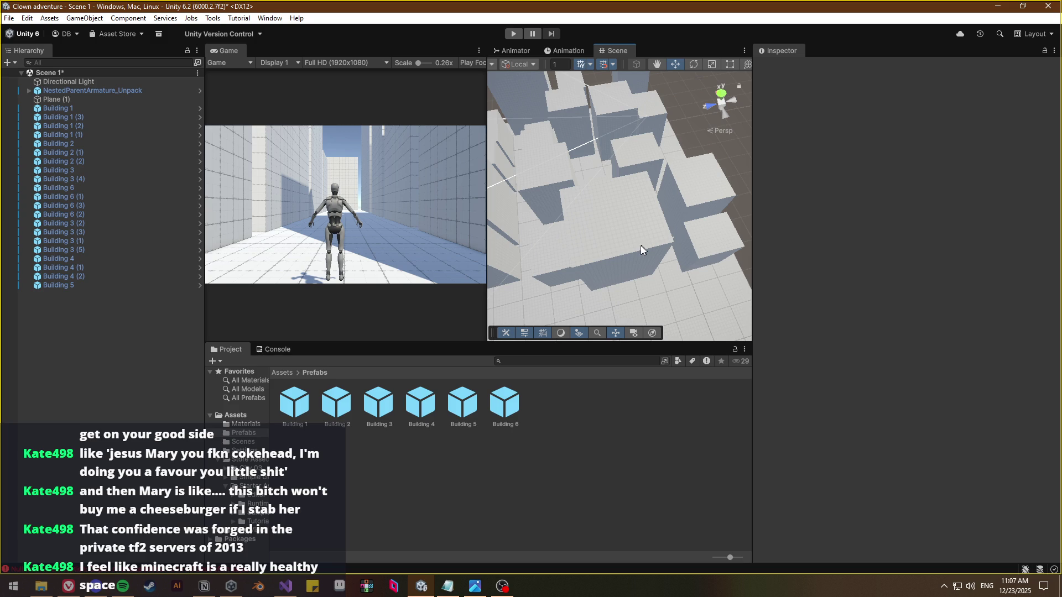
{"action": "mouse_move", "coordinate": [629, 250]}
{"action": "left_mouse_down"}
{"action": "mouse_move", "coordinate": [623, 256]}
{"action": "mouse_move", "coordinate": [805, 279]}
{"action": "left_mouse_up"}
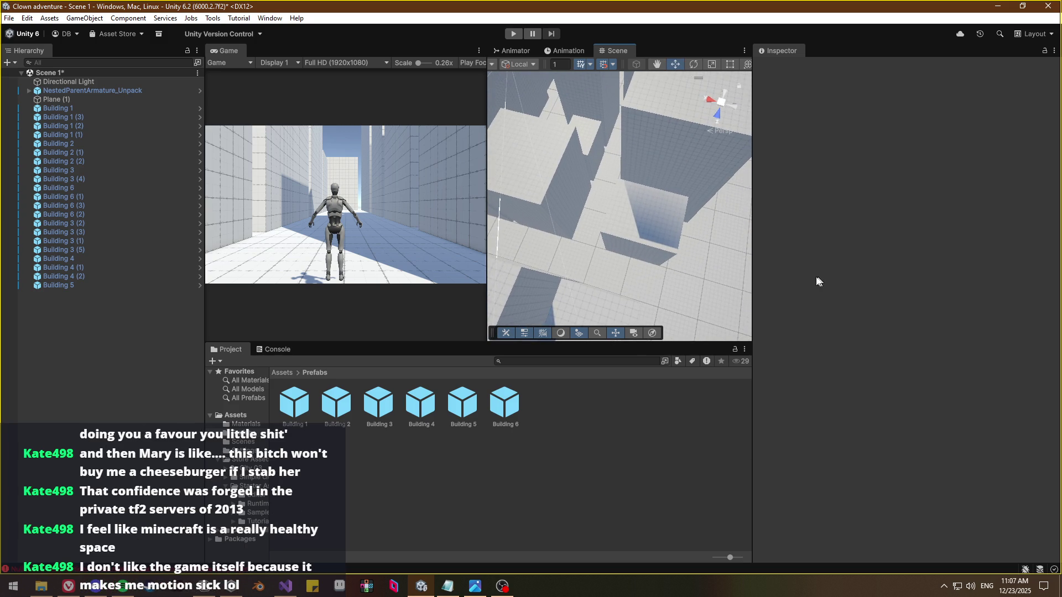
{"action": "mouse_move", "coordinate": [670, 257]}
{"action": "left_mouse_down"}
{"action": "mouse_move", "coordinate": [632, 219]}
{"action": "mouse_move", "coordinate": [666, 235]}
{"action": "mouse_move", "coordinate": [619, 227]}
{"action": "mouse_move", "coordinate": [616, 239]}
{"action": "left_mouse_up"}
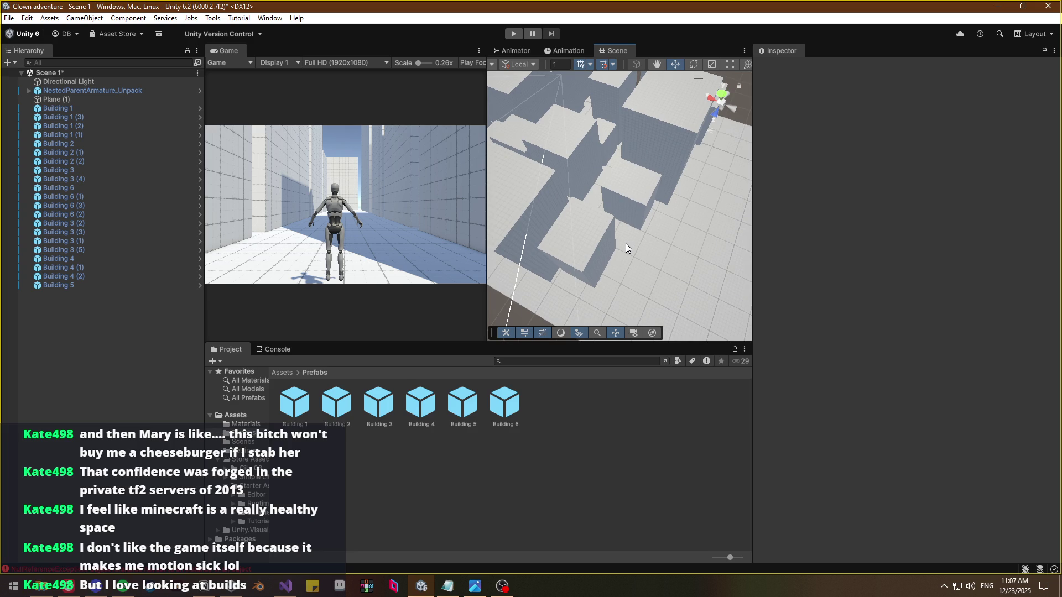
{"action": "mouse_move", "coordinate": [626, 247]}
{"action": "left_mouse_down"}
{"action": "mouse_move", "coordinate": [780, 311]}
{"action": "mouse_move", "coordinate": [703, 285]}
{"action": "mouse_move", "coordinate": [622, 290]}
{"action": "mouse_move", "coordinate": [662, 267]}
{"action": "left_mouse_up"}
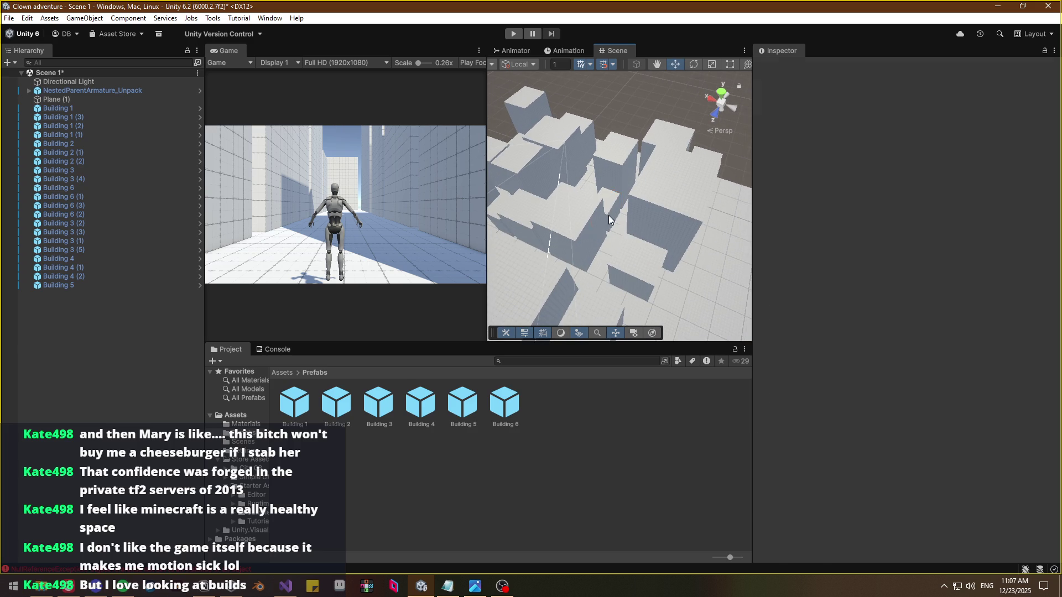
Shift Building 2 (3) along the street to about X -74, Z 44.5, then switch to Vivaldi
{"action": "left_click", "coordinate": [610, 222]}
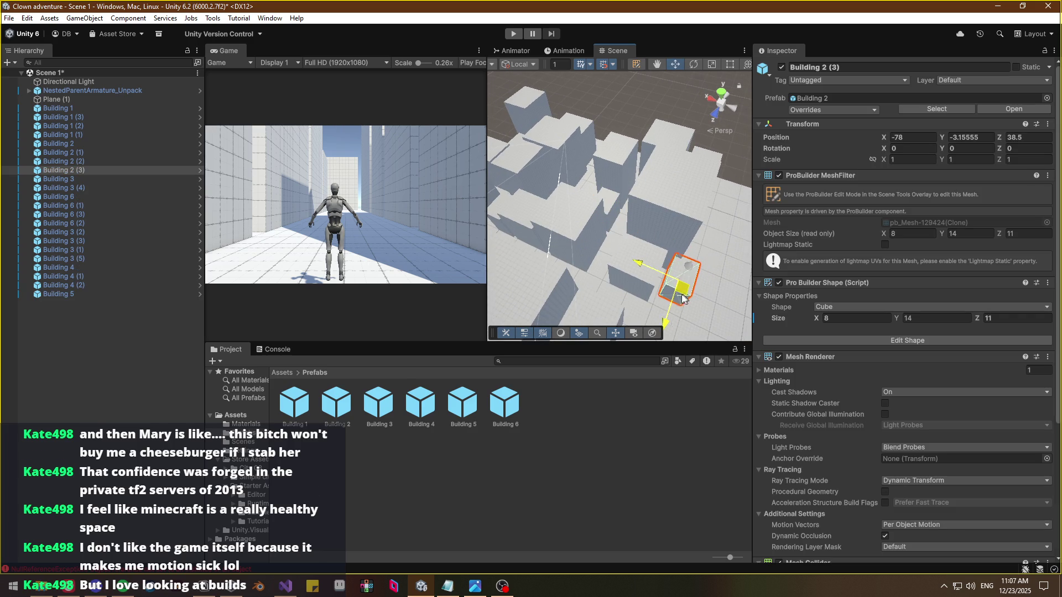
{"action": "left_click_drag", "start_coordinate": [684, 298], "coordinate": [676, 306]}
{"action": "key", "text": "f"}
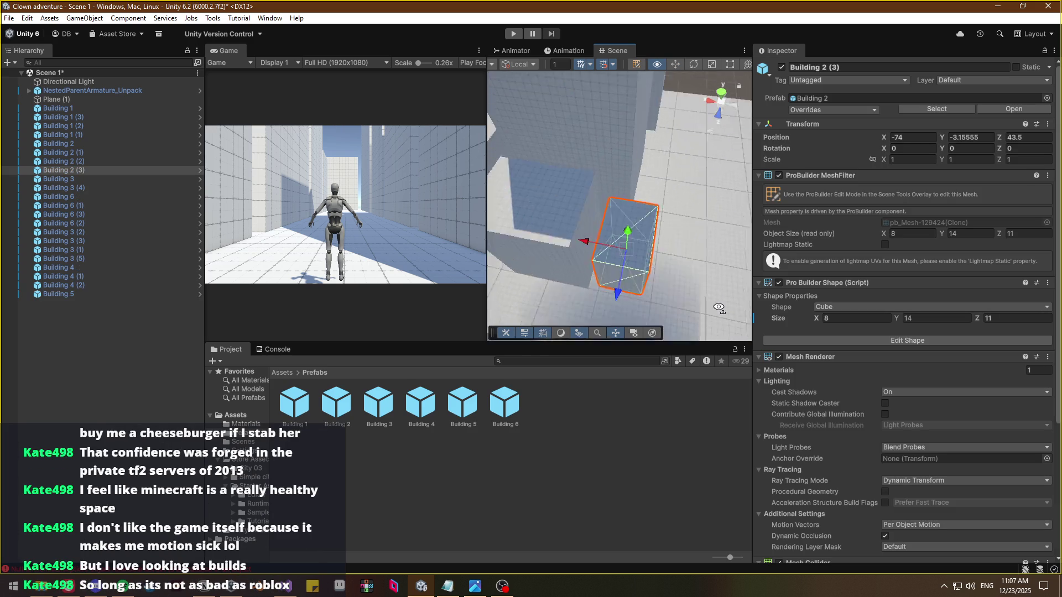
{"action": "mouse_move", "coordinate": [691, 283]}
{"action": "left_mouse_down"}
{"action": "mouse_move", "coordinate": [659, 240]}
{"action": "mouse_move", "coordinate": [650, 254]}
{"action": "mouse_move", "coordinate": [683, 146]}
{"action": "left_mouse_up"}
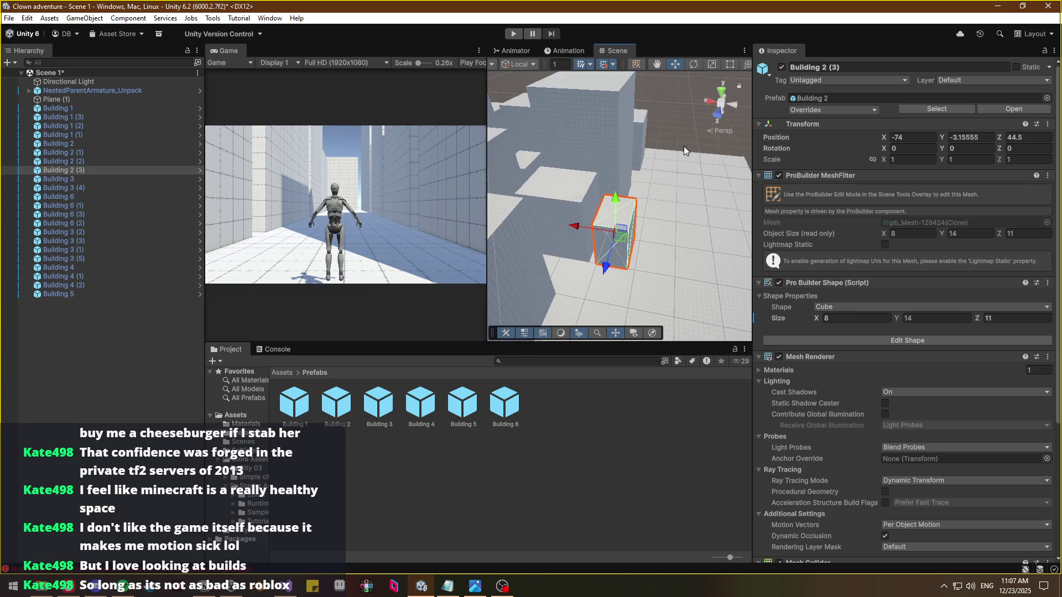
{"action": "left_click", "coordinate": [696, 188]}
{"action": "mouse_move", "coordinate": [699, 195]}
{"action": "left_mouse_down"}
{"action": "mouse_move", "coordinate": [662, 277]}
{"action": "mouse_move", "coordinate": [676, 271]}
{"action": "mouse_move", "coordinate": [443, 169]}
{"action": "mouse_move", "coordinate": [560, 157]}
{"action": "mouse_move", "coordinate": [691, 212]}
{"action": "mouse_move", "coordinate": [632, 138]}
{"action": "mouse_move", "coordinate": [576, 205]}
{"action": "mouse_move", "coordinate": [618, 244]}
{"action": "mouse_move", "coordinate": [808, 221]}
{"action": "mouse_move", "coordinate": [323, 311]}
{"action": "mouse_move", "coordinate": [308, 219]}
{"action": "mouse_move", "coordinate": [172, 220]}
{"action": "mouse_move", "coordinate": [36, 202]}
{"action": "mouse_move", "coordinate": [97, 476]}
{"action": "left_mouse_up"}
{"action": "left_click", "coordinate": [52, 590]}
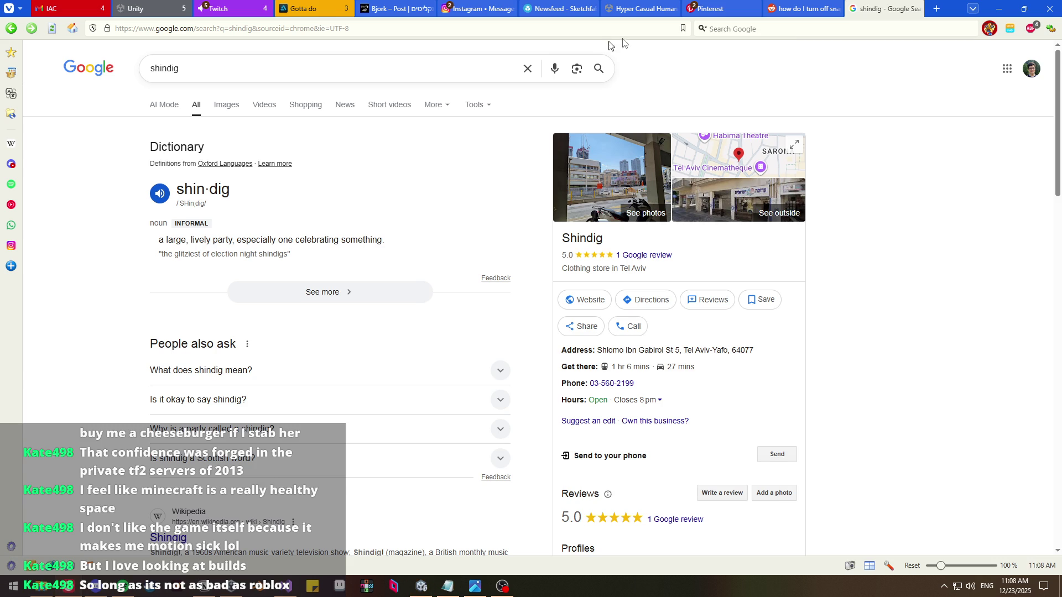
Load YouTube from Vivaldi's speed-dial in a new tab and focus its search field
{"action": "left_click", "coordinate": [937, 9]}
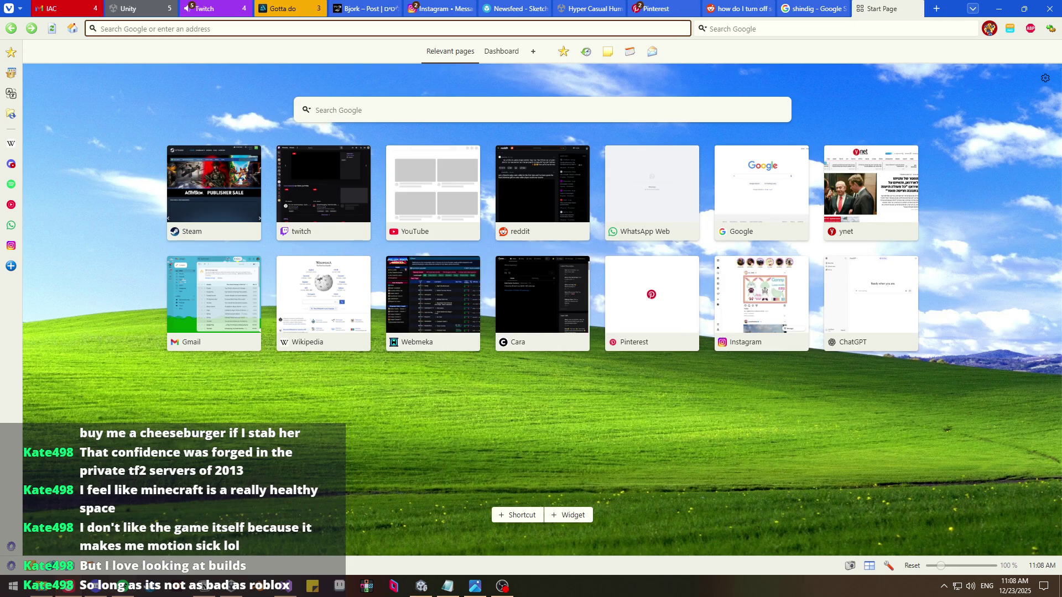
{"action": "left_click", "coordinate": [496, 588]}
{"action": "left_click", "coordinate": [496, 589]}
{"action": "left_click", "coordinate": [427, 226]}
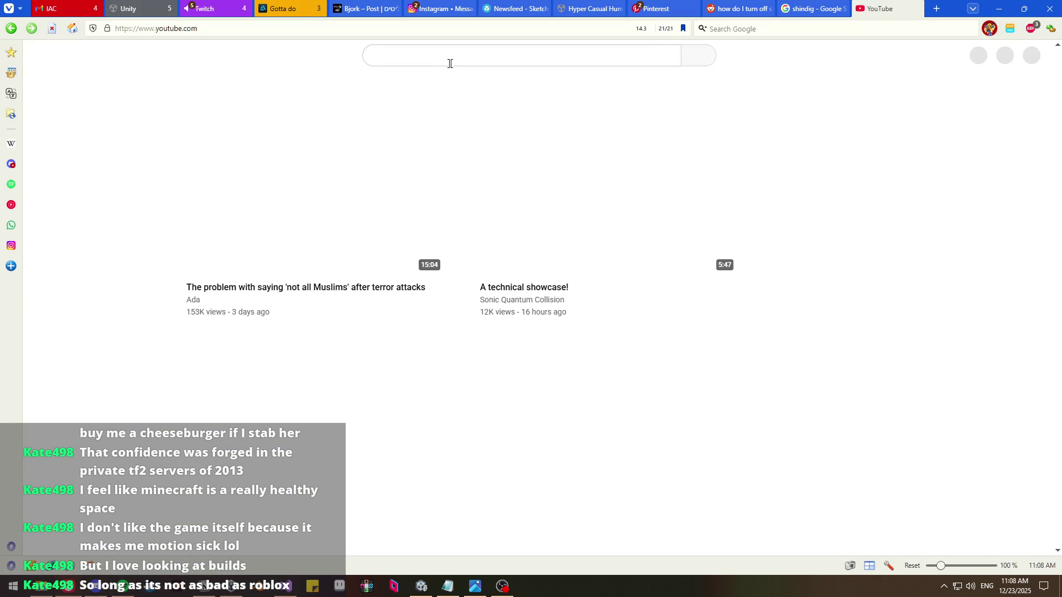
{"action": "left_click", "coordinate": [449, 61]}
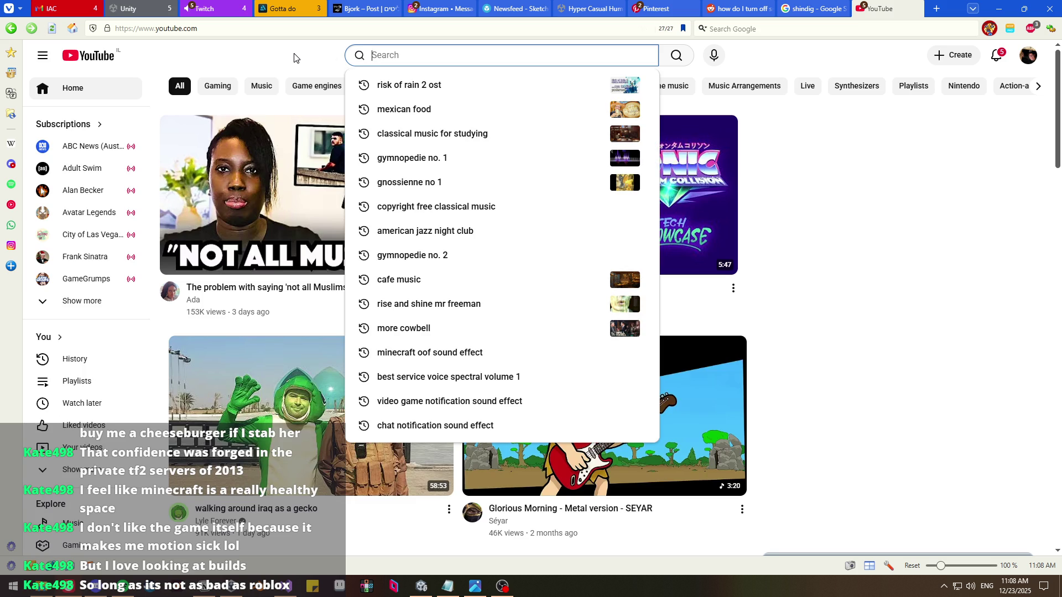
Search YouTube for 'minecraft' and look over the first results
{"action": "type", "text": "minecraft"}
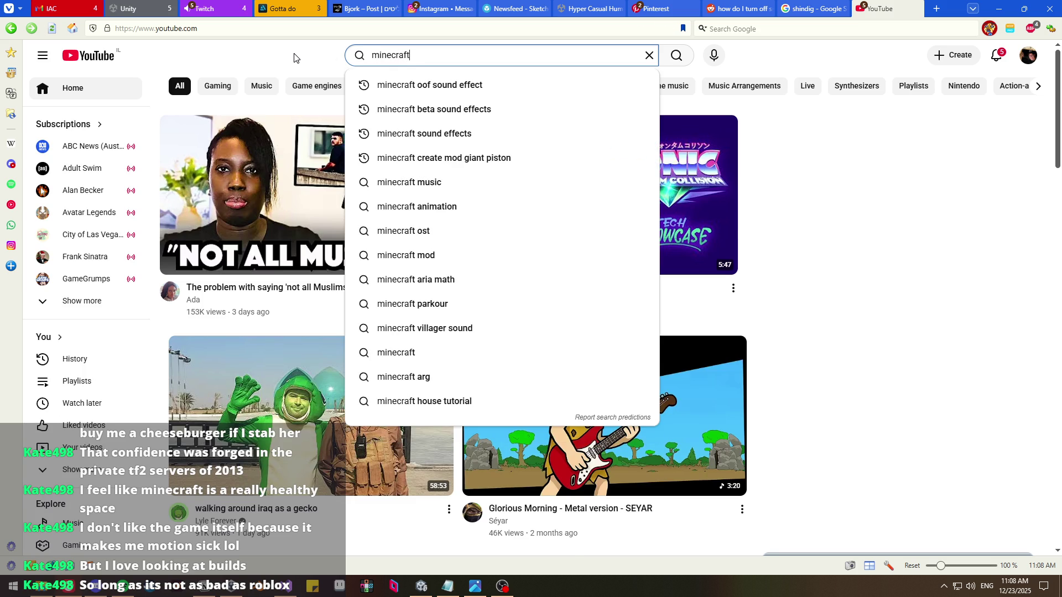
{"action": "key", "text": "Return"}
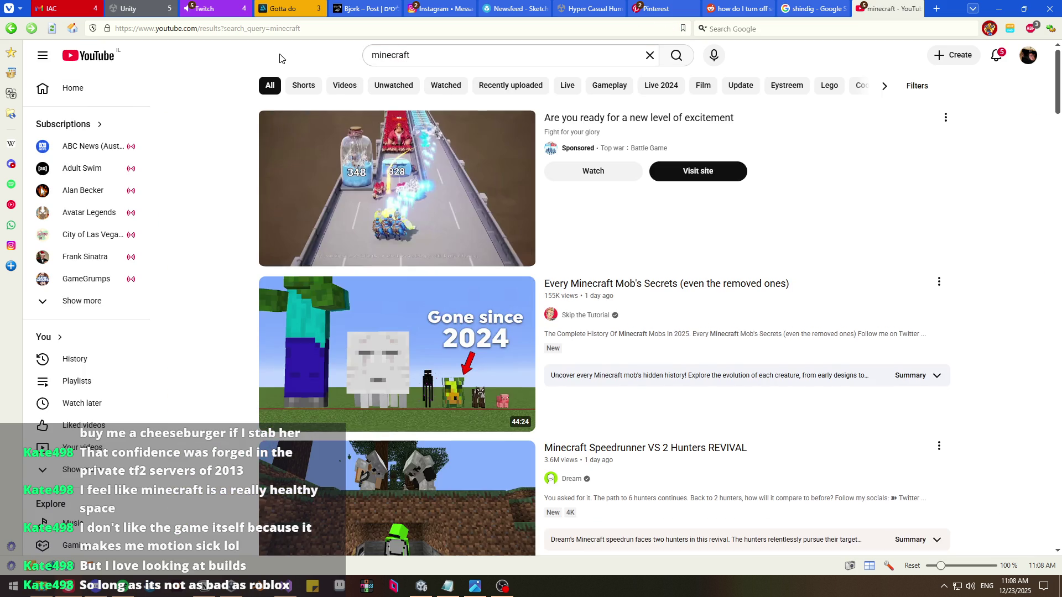
{"action": "scroll", "coordinate": [210, 100], "scroll_direction": "down", "scroll_amount": 4}
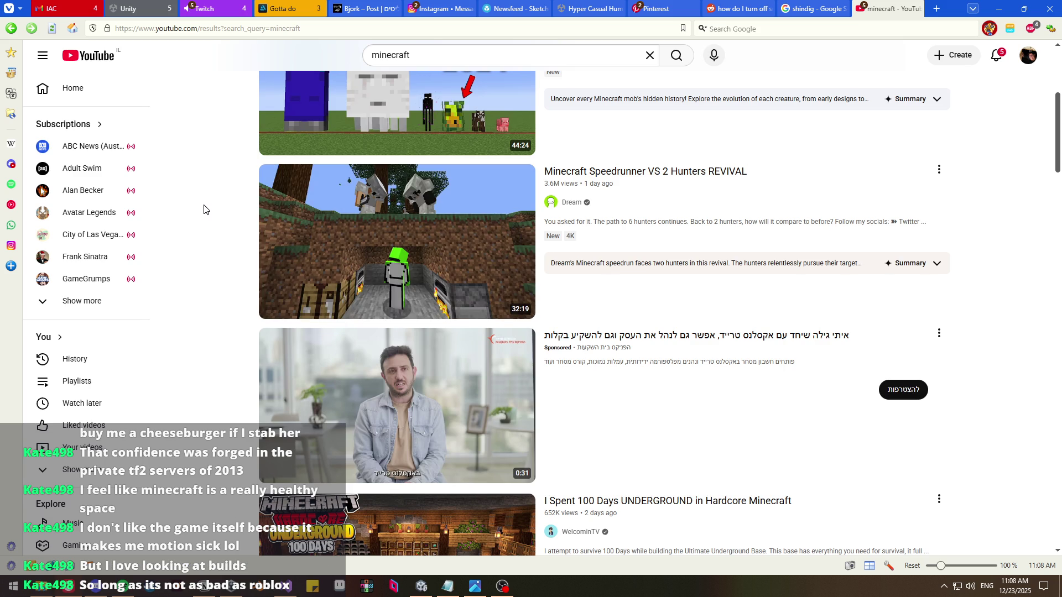
{"action": "scroll", "coordinate": [204, 209], "scroll_direction": "up", "scroll_amount": 3}
{"action": "scroll", "coordinate": [203, 209], "scroll_direction": "down", "scroll_amount": 8}
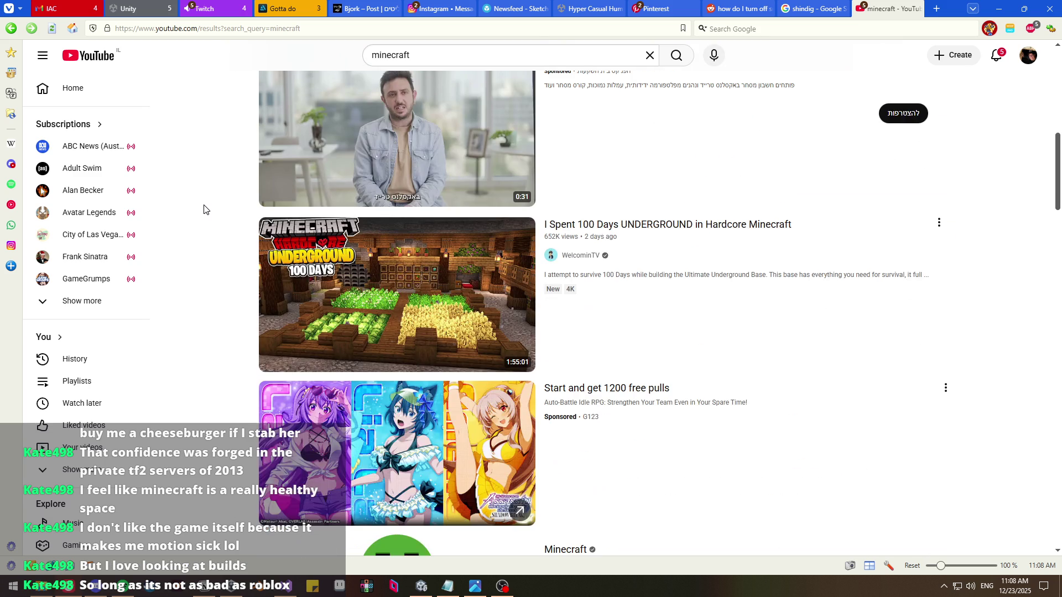
Browse further down the minecraft results, then select the whole query in the search box
{"action": "scroll", "coordinate": [203, 210], "scroll_direction": "down", "scroll_amount": 15}
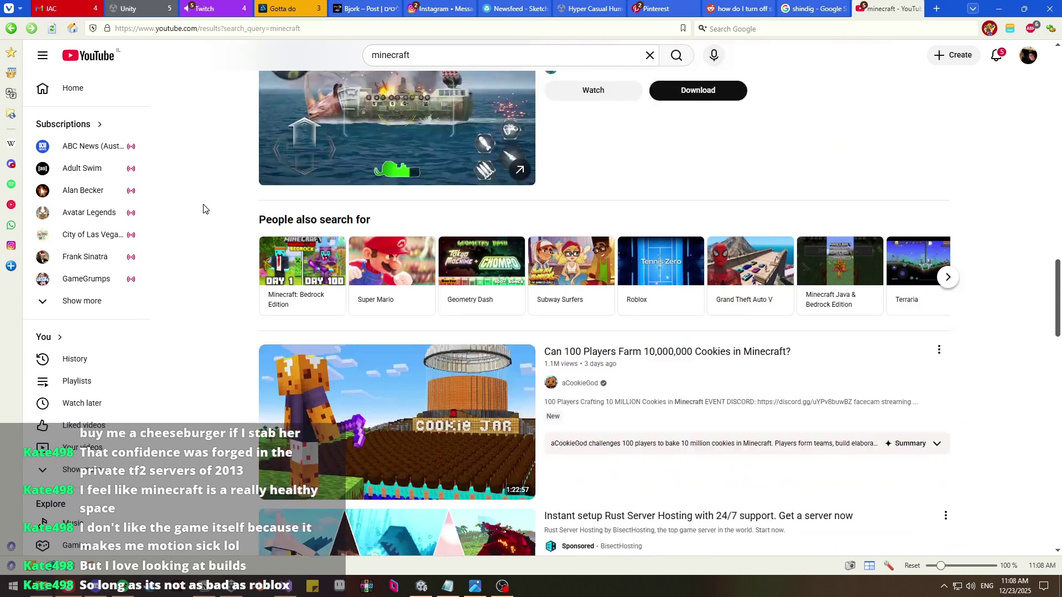
{"action": "scroll", "coordinate": [203, 208], "scroll_direction": "down", "scroll_amount": 2}
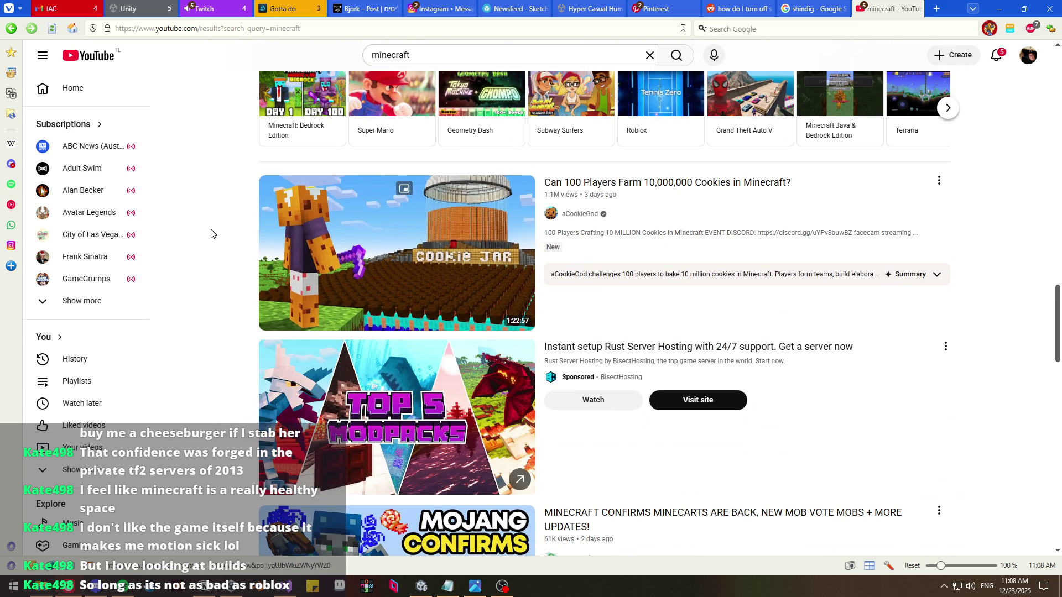
{"action": "scroll", "coordinate": [209, 232], "scroll_direction": "down", "scroll_amount": 5}
{"action": "scroll", "coordinate": [209, 232], "scroll_direction": "down", "scroll_amount": 2}
{"action": "scroll", "coordinate": [206, 232], "scroll_direction": "down", "scroll_amount": 2}
{"action": "scroll", "coordinate": [206, 233], "scroll_direction": "up", "scroll_amount": 2}
{"action": "scroll", "coordinate": [205, 232], "scroll_direction": "down", "scroll_amount": 8}
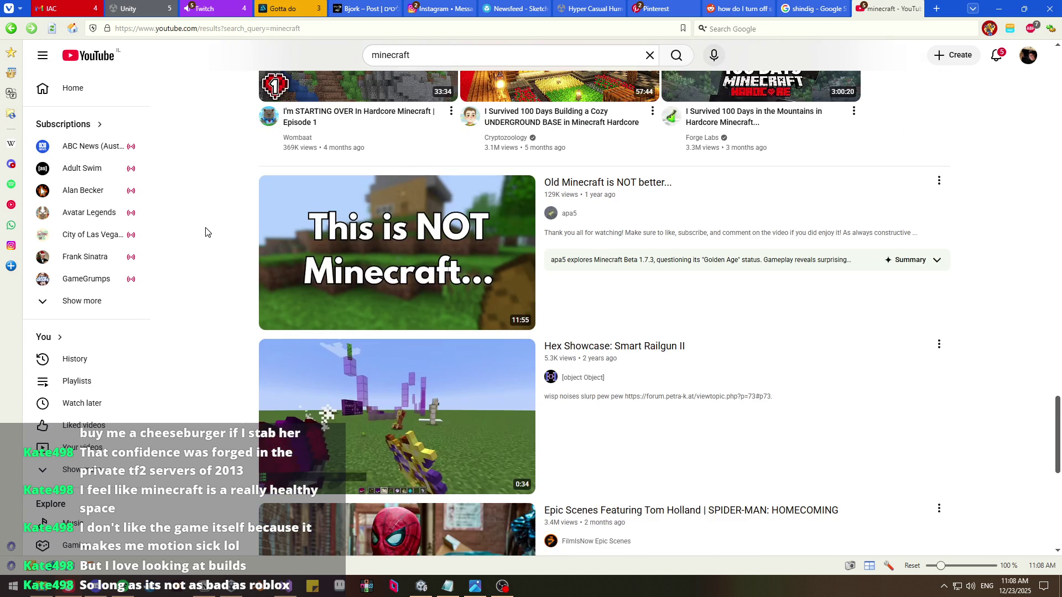
{"action": "scroll", "coordinate": [206, 231], "scroll_direction": "down", "scroll_amount": 2}
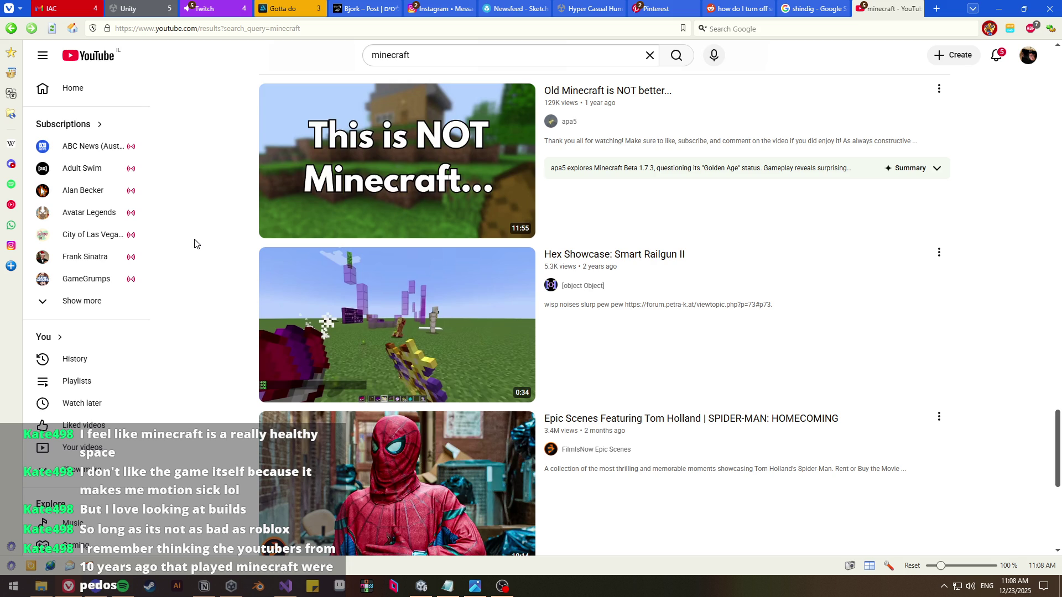
{"action": "scroll", "coordinate": [194, 244], "scroll_direction": "down", "scroll_amount": 3}
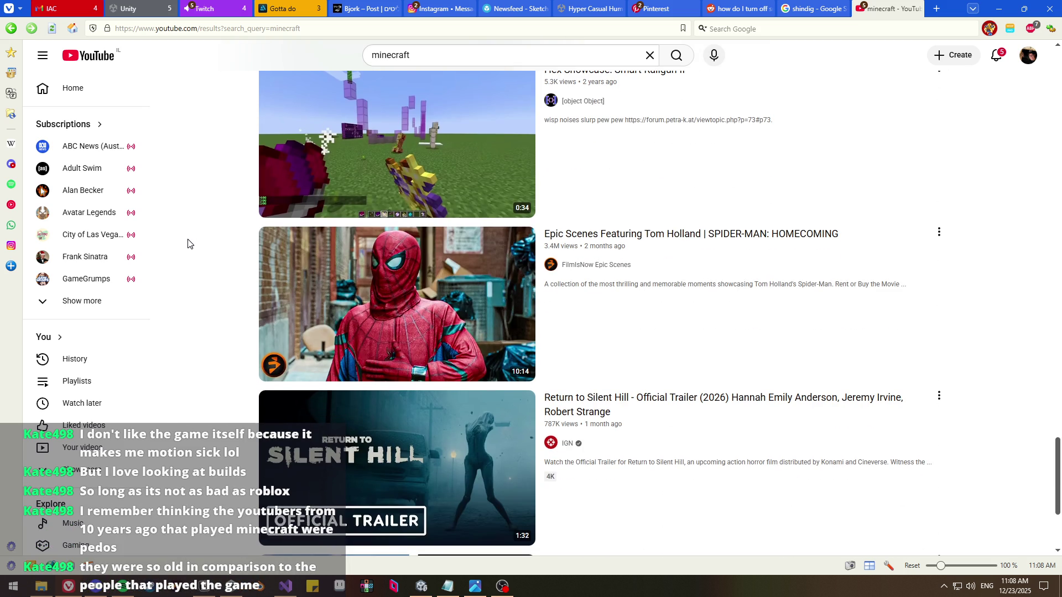
{"action": "scroll", "coordinate": [187, 244], "scroll_direction": "down", "scroll_amount": 2}
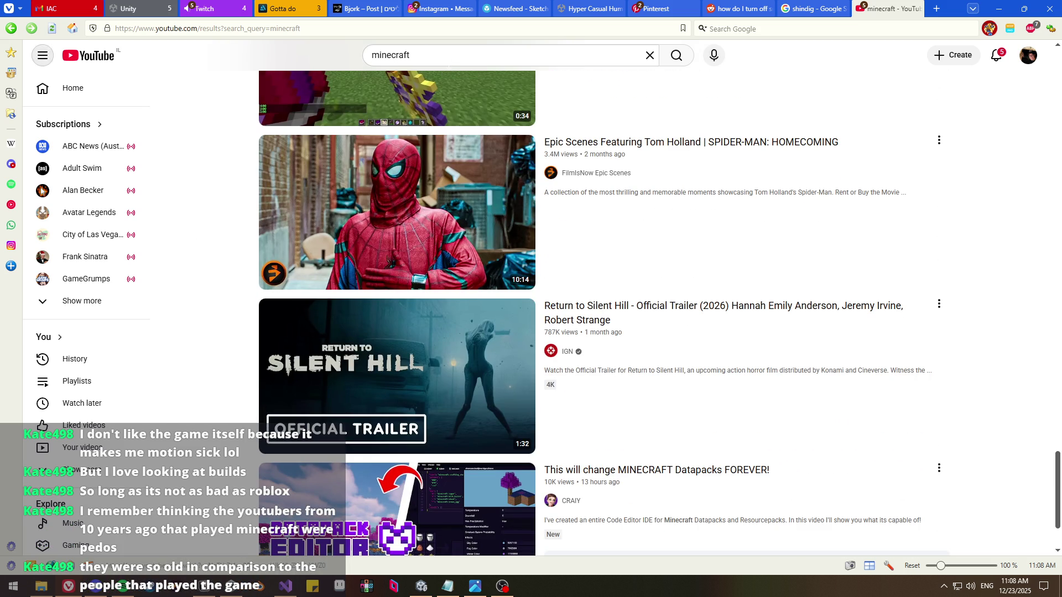
{"action": "left_click", "coordinate": [403, 55]}
{"action": "left_click_drag", "start_coordinate": [413, 56], "coordinate": [303, 50]}
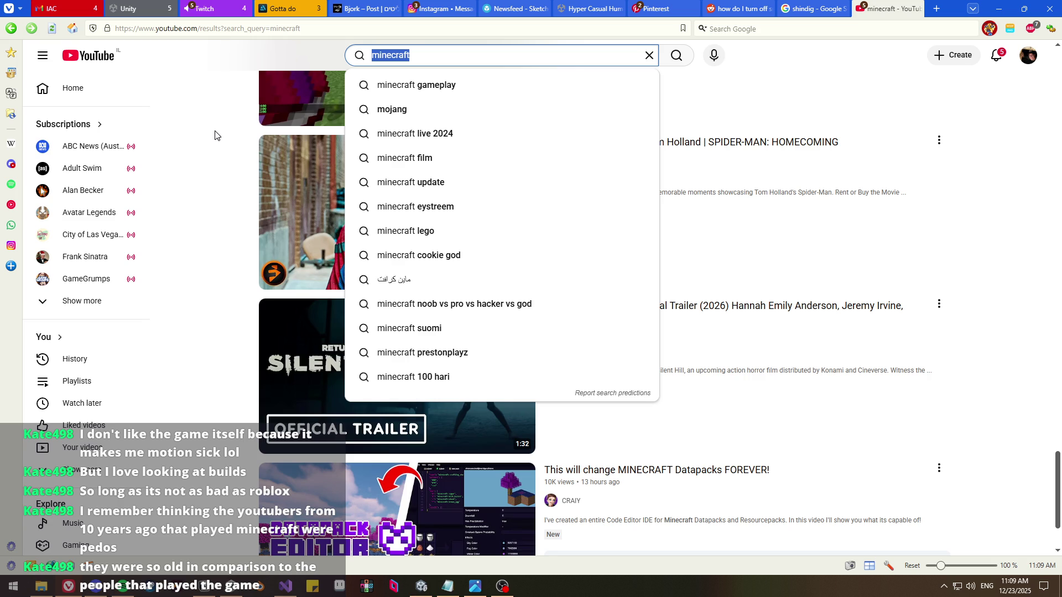
Search YouTube for 'dantdm' and browse the first results
{"action": "type", "text": "dant"}
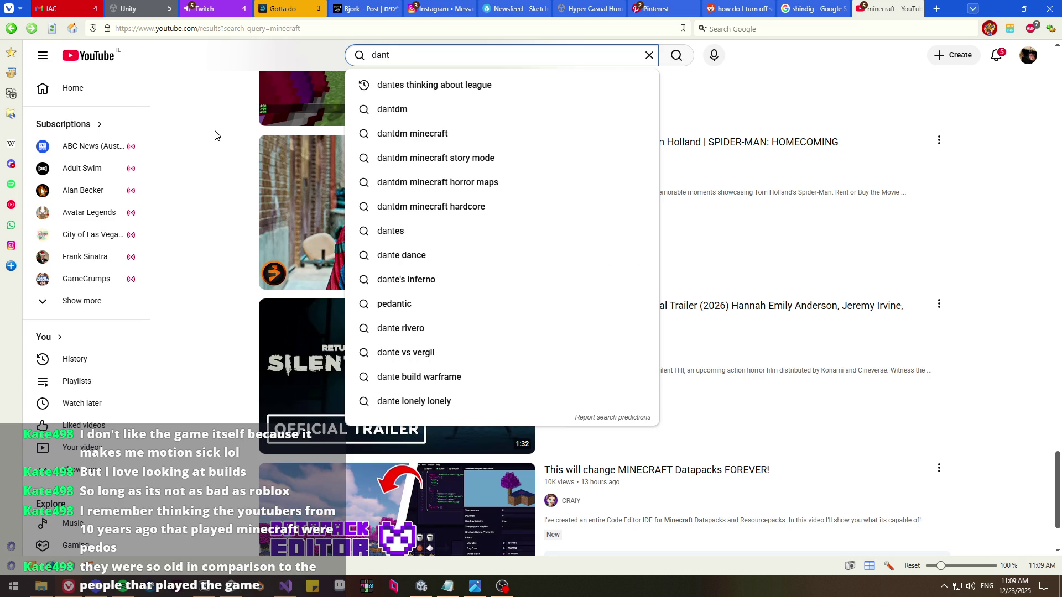
{"action": "type", "text": "dm"}
{"action": "key", "text": "Return"}
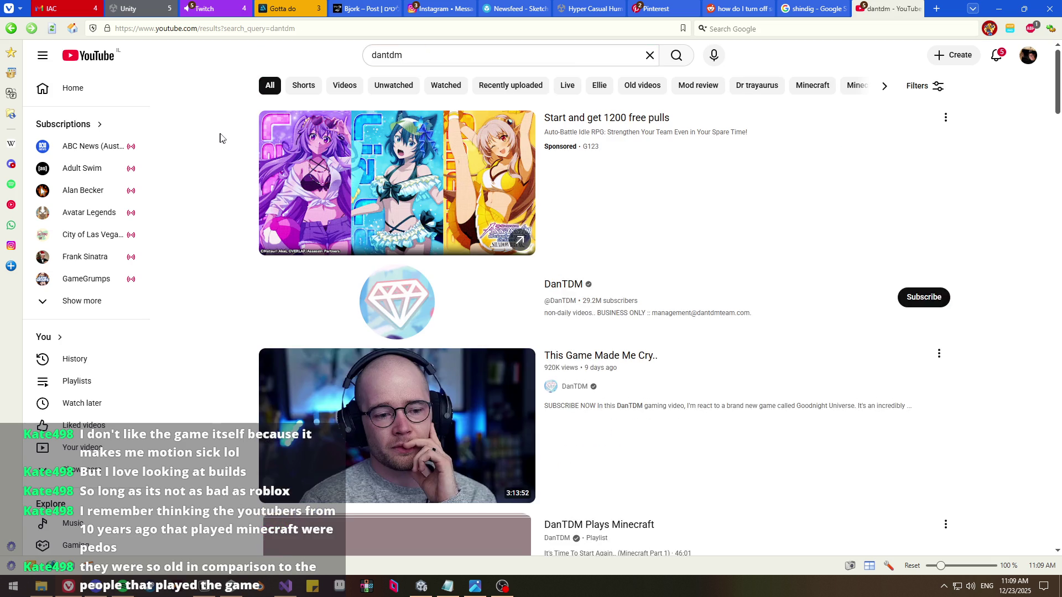
{"action": "scroll", "coordinate": [399, 231], "scroll_direction": "down", "scroll_amount": 2}
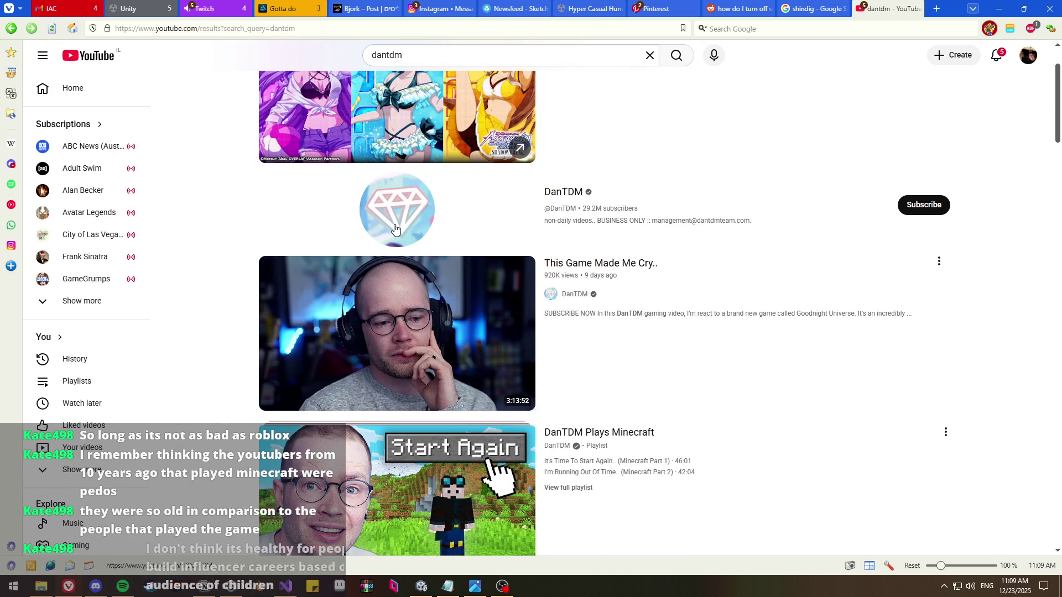
{"action": "scroll", "coordinate": [230, 218], "scroll_direction": "down", "scroll_amount": 2}
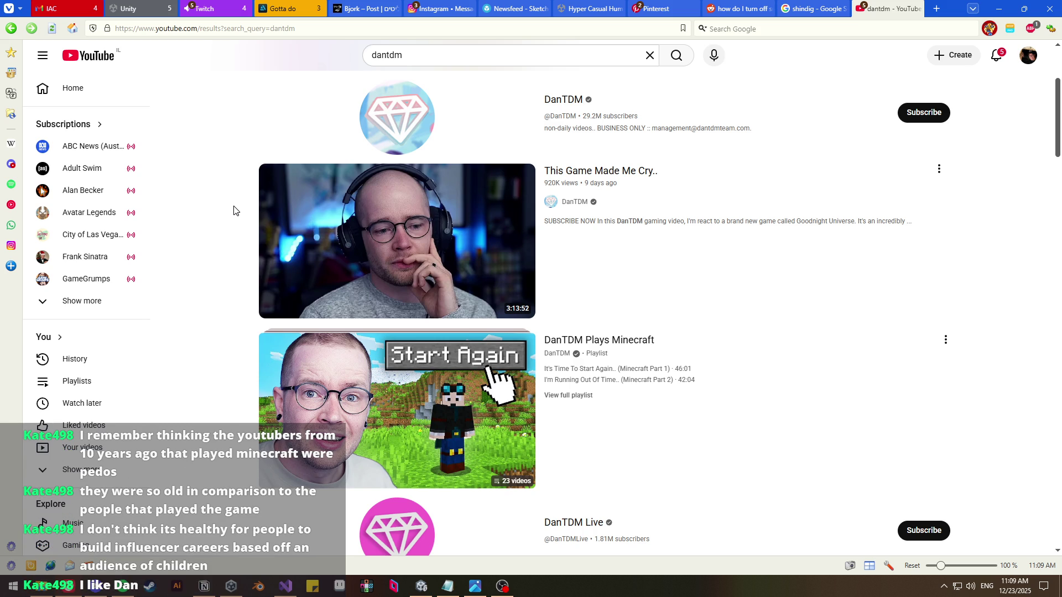
{"action": "scroll", "coordinate": [233, 209], "scroll_direction": "up", "scroll_amount": 3}
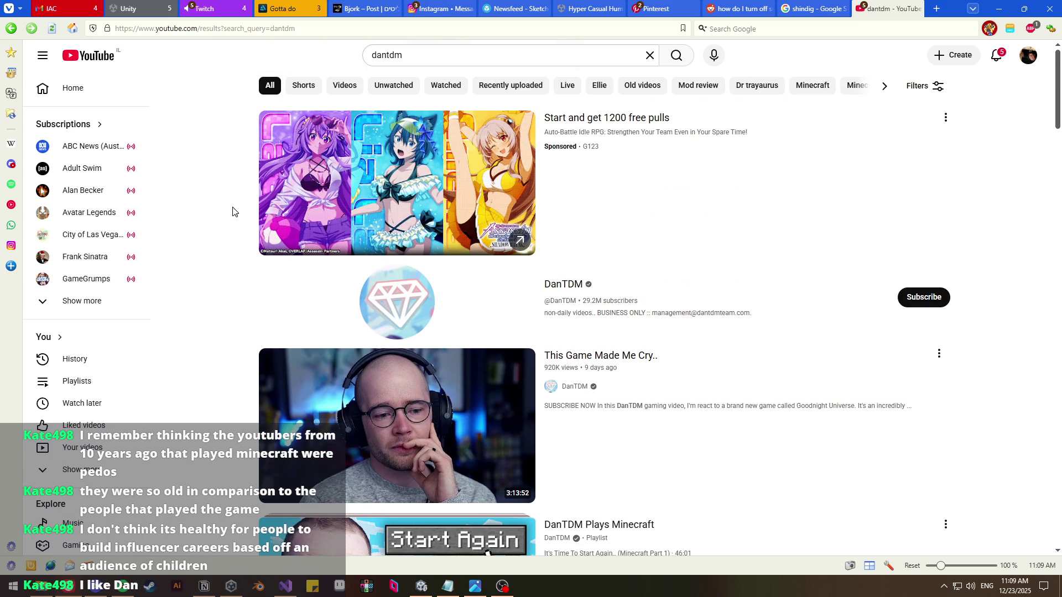
{"action": "scroll", "coordinate": [226, 227], "scroll_direction": "down", "scroll_amount": 3}
{"action": "scroll", "coordinate": [226, 230], "scroll_direction": "down", "scroll_amount": 3}
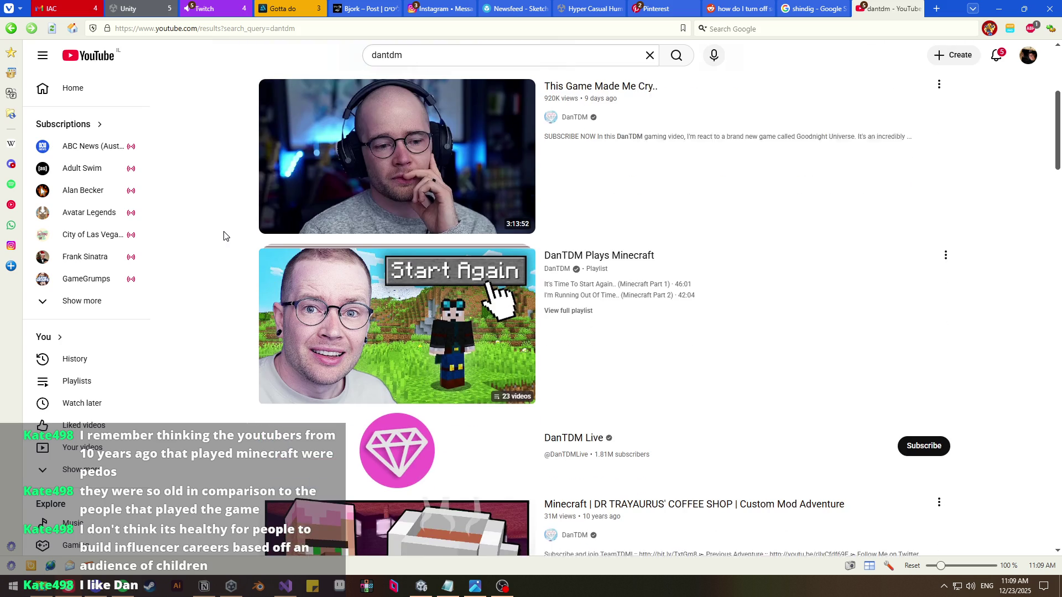
{"action": "scroll", "coordinate": [225, 236], "scroll_direction": "up", "scroll_amount": 3}
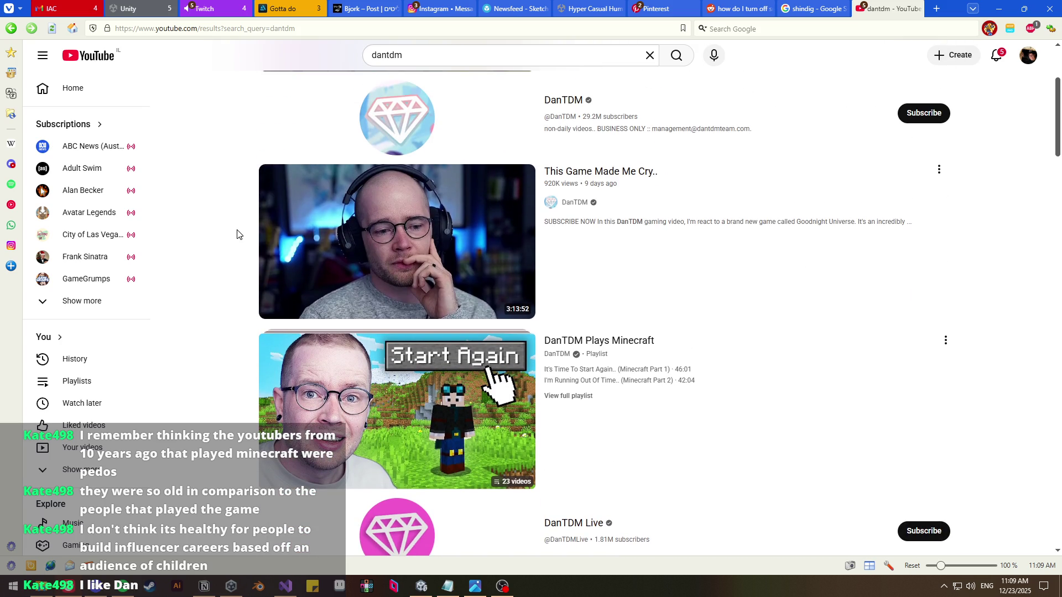
{"action": "scroll", "coordinate": [225, 229], "scroll_direction": "up", "scroll_amount": 2}
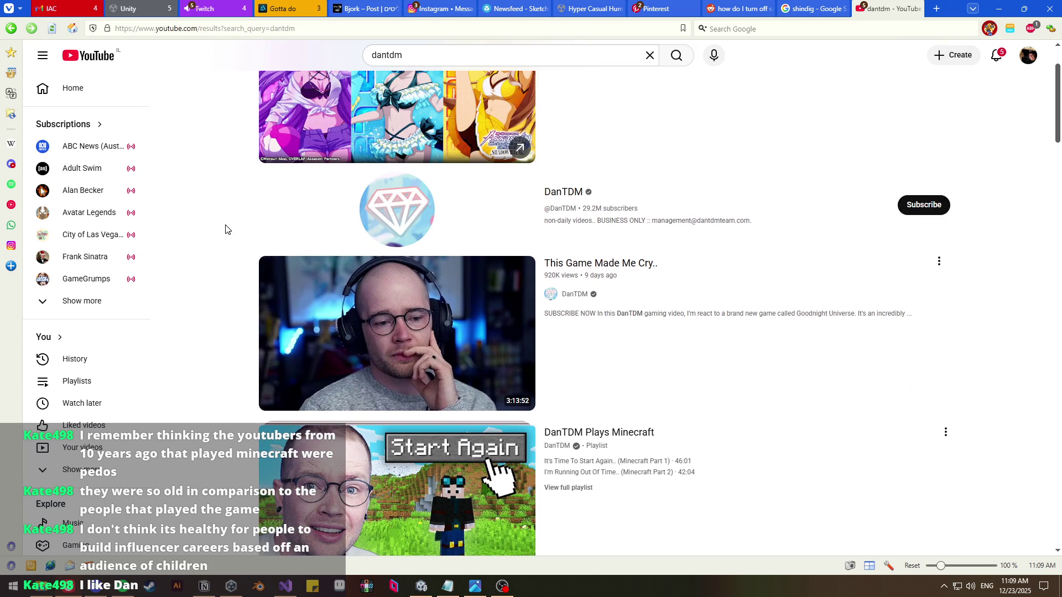
{"action": "scroll", "coordinate": [225, 230], "scroll_direction": "up", "scroll_amount": 2}
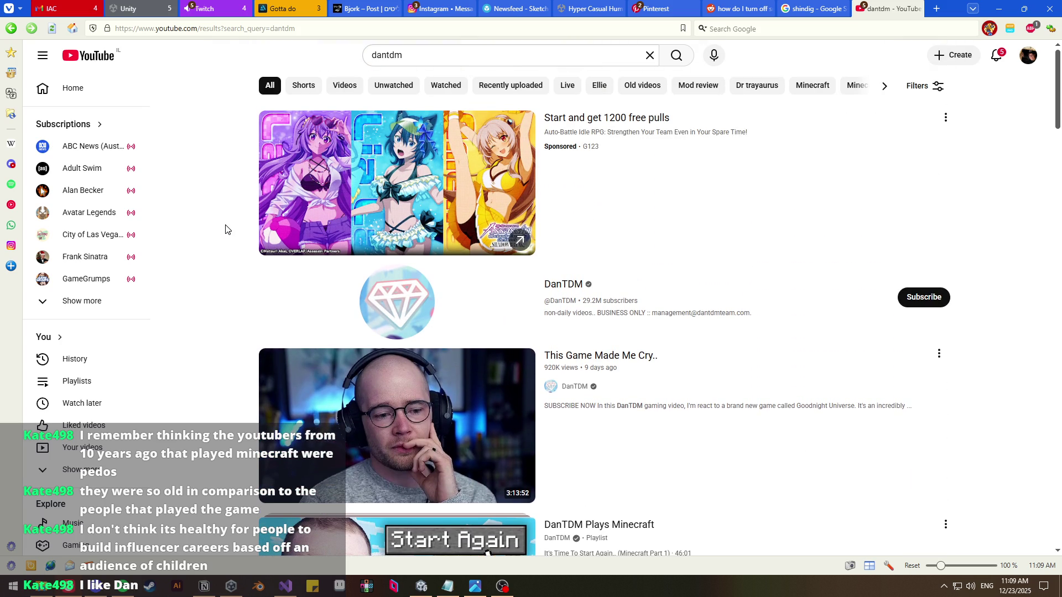
{"action": "scroll", "coordinate": [225, 230], "scroll_direction": "down", "scroll_amount": 10}
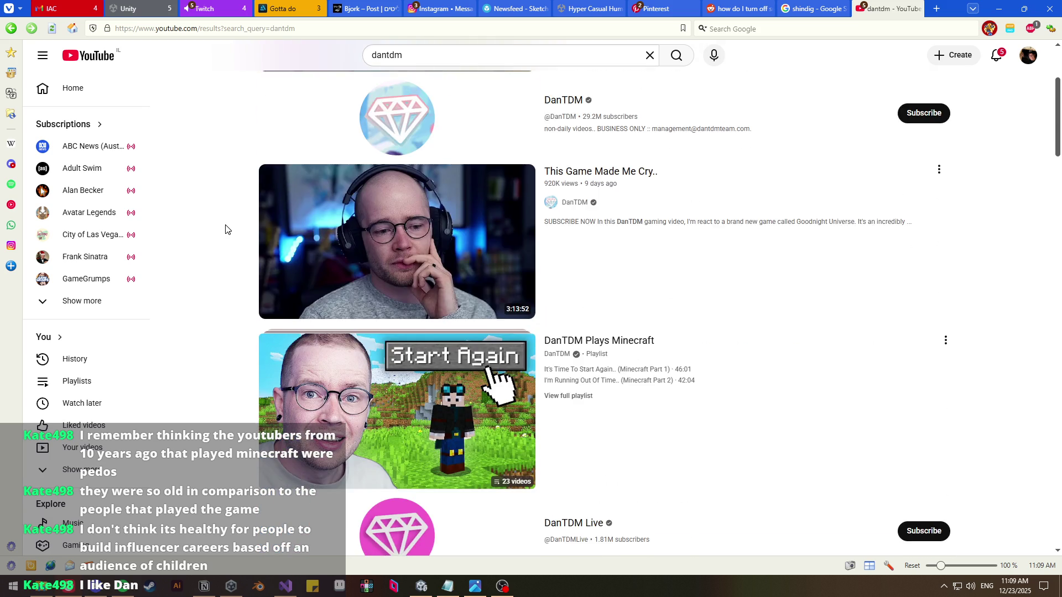
{"action": "scroll", "coordinate": [210, 232], "scroll_direction": "down", "scroll_amount": 5}
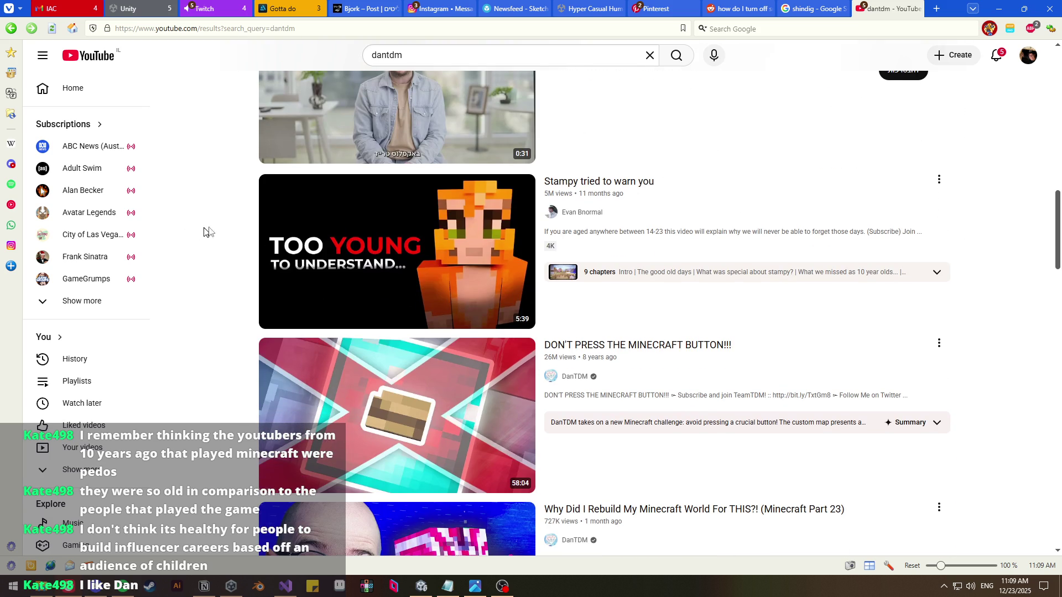
Scroll further down the dantdm results, then minimize the browser to return to Unity
{"action": "mouse_move", "coordinate": [225, 222]}
{"action": "scroll", "coordinate": [224, 222], "scroll_direction": "down", "scroll_amount": 3}
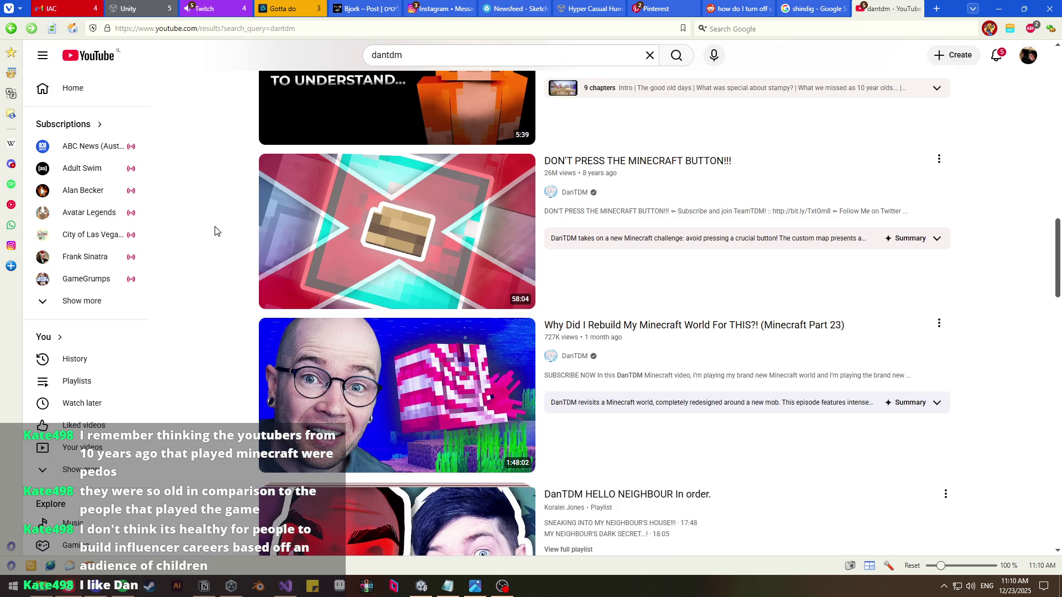
{"action": "scroll", "coordinate": [215, 231], "scroll_direction": "down", "scroll_amount": 3}
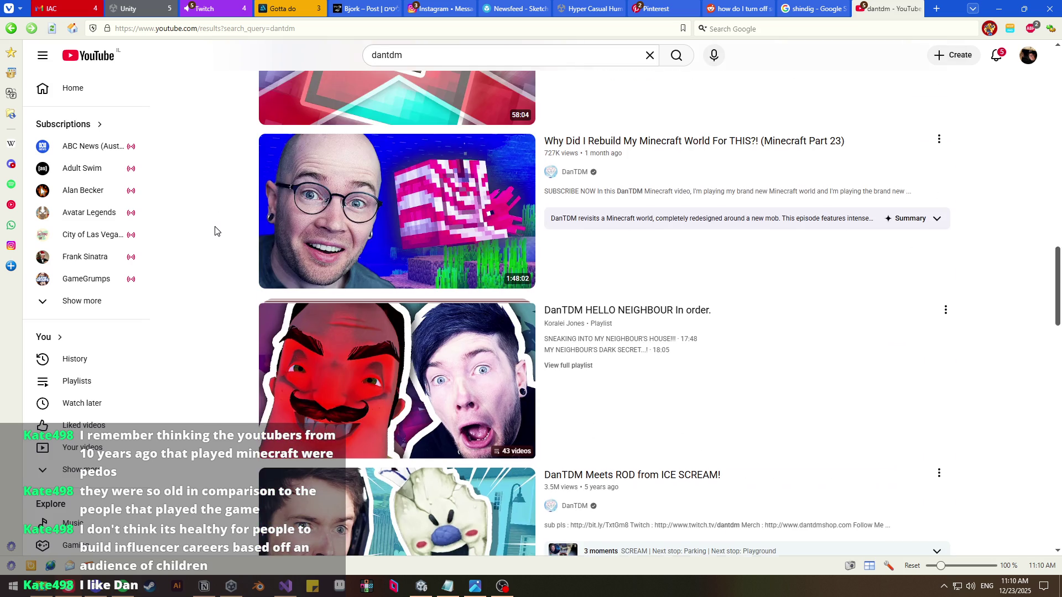
{"action": "scroll", "coordinate": [215, 231], "scroll_direction": "down", "scroll_amount": 2}
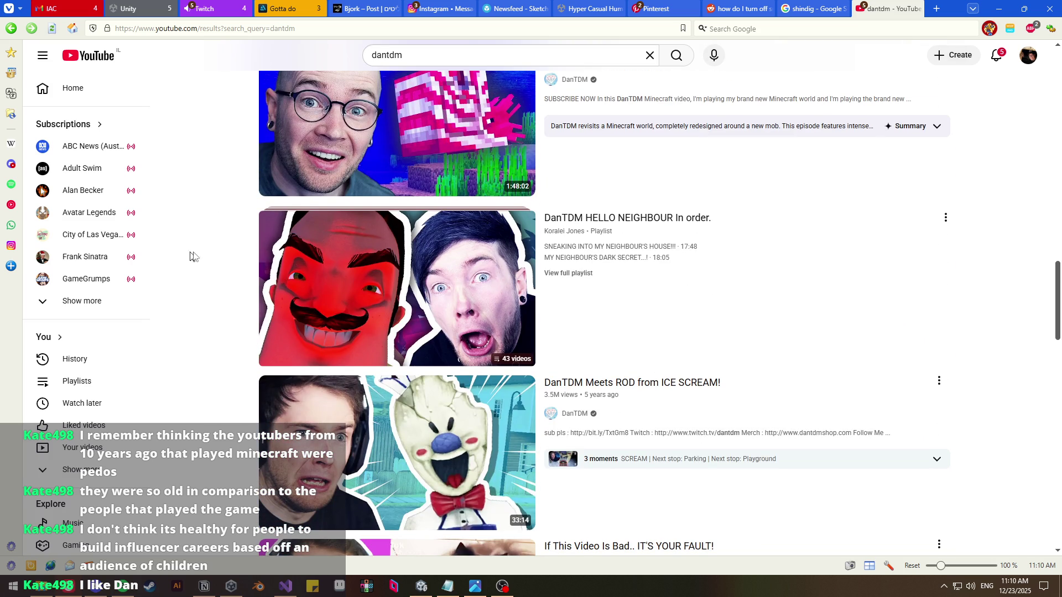
{"action": "scroll", "coordinate": [184, 269], "scroll_direction": "down", "scroll_amount": 2}
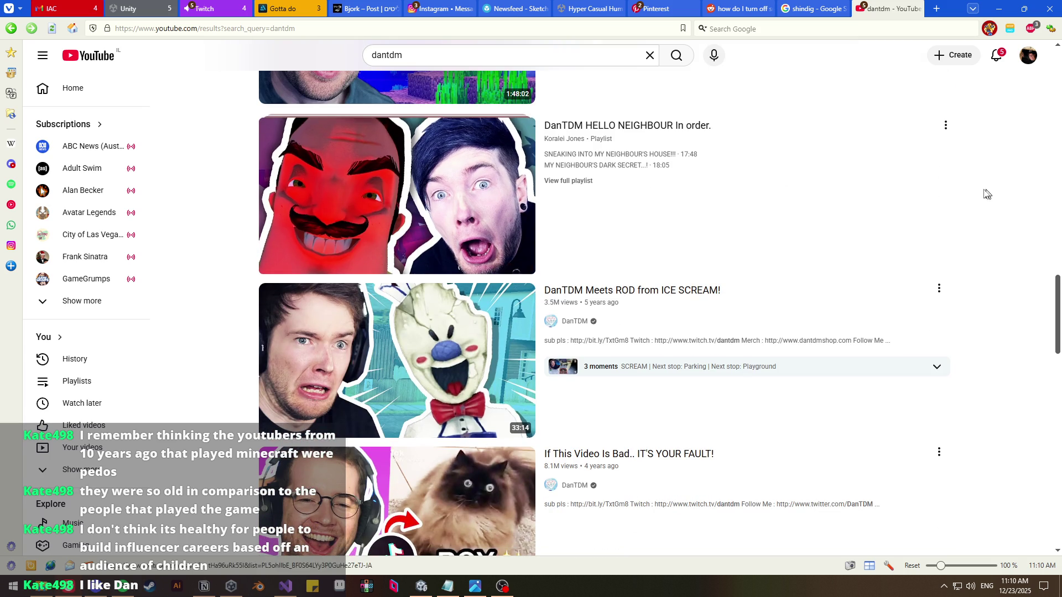
{"action": "scroll", "coordinate": [987, 200], "scroll_direction": "down", "scroll_amount": 3}
{"action": "scroll", "coordinate": [987, 200], "scroll_direction": "down", "scroll_amount": 2}
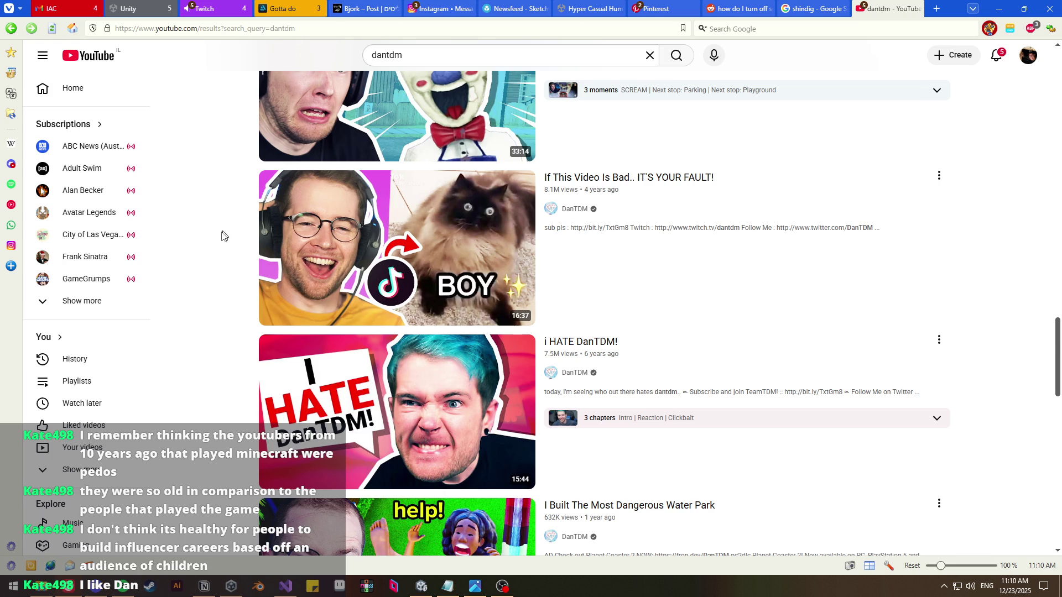
{"action": "scroll", "coordinate": [224, 232], "scroll_direction": "down", "scroll_amount": 4}
{"action": "left_click", "coordinate": [999, 8]}
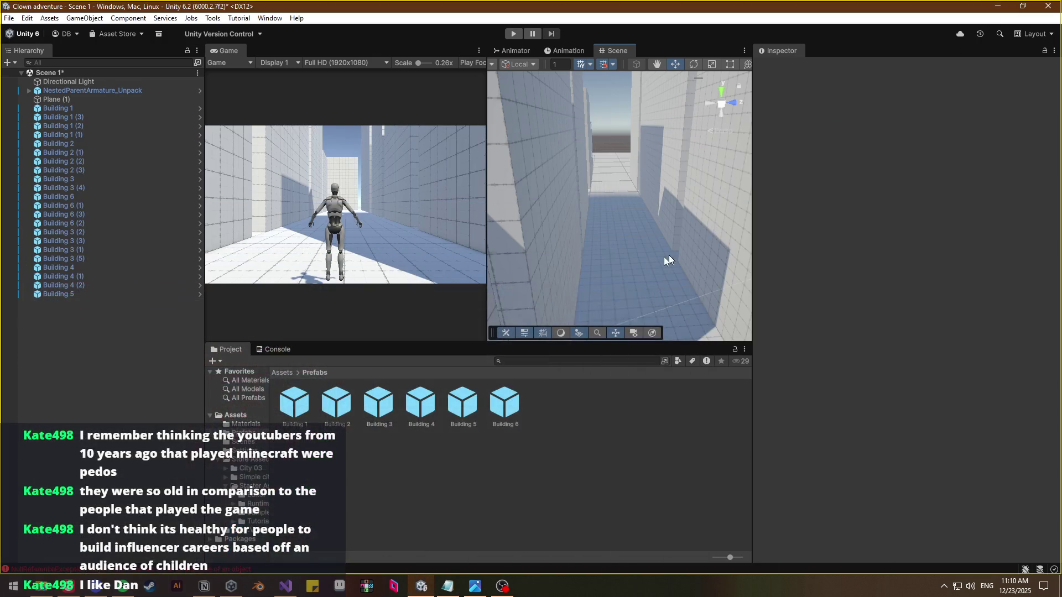
Back in the browser, replace the YouTube search with a new query about another YouTuber
{"action": "mouse_move", "coordinate": [671, 256]}
{"action": "left_mouse_down"}
{"action": "mouse_move", "coordinate": [673, 400]}
{"action": "mouse_move", "coordinate": [688, 332]}
{"action": "mouse_move", "coordinate": [663, 301]}
{"action": "mouse_move", "coordinate": [599, 299]}
{"action": "mouse_move", "coordinate": [607, 289]}
{"action": "mouse_move", "coordinate": [593, 288]}
{"action": "mouse_move", "coordinate": [662, 260]}
{"action": "mouse_move", "coordinate": [671, 243]}
{"action": "left_mouse_up"}
{"action": "key", "text": "alt+Tab"}
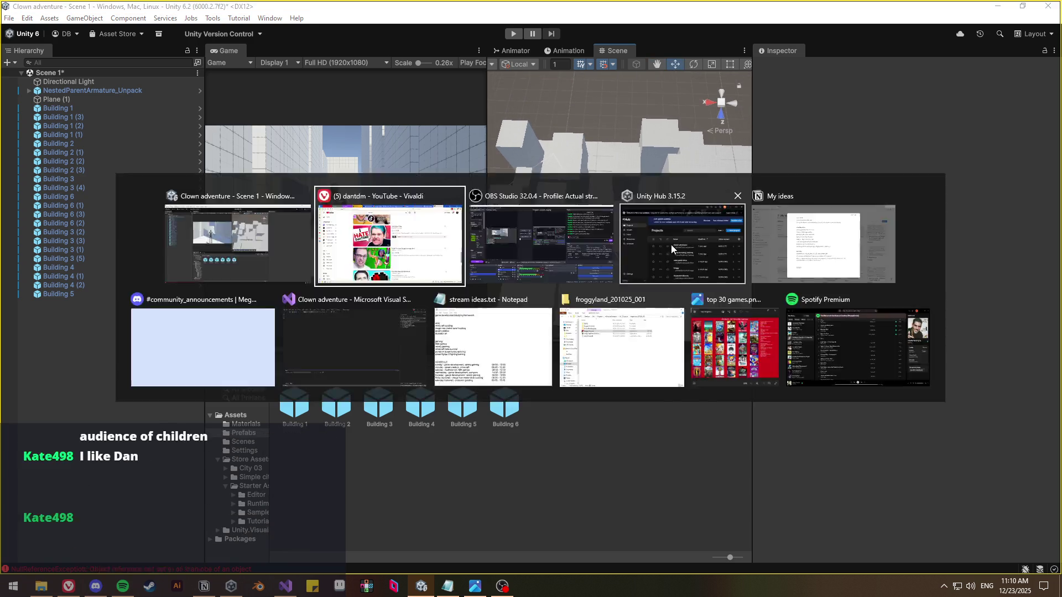
{"action": "key", "text": "/"}
{"action": "key", "text": "BackSpace"}
{"action": "type", "text": "l"}
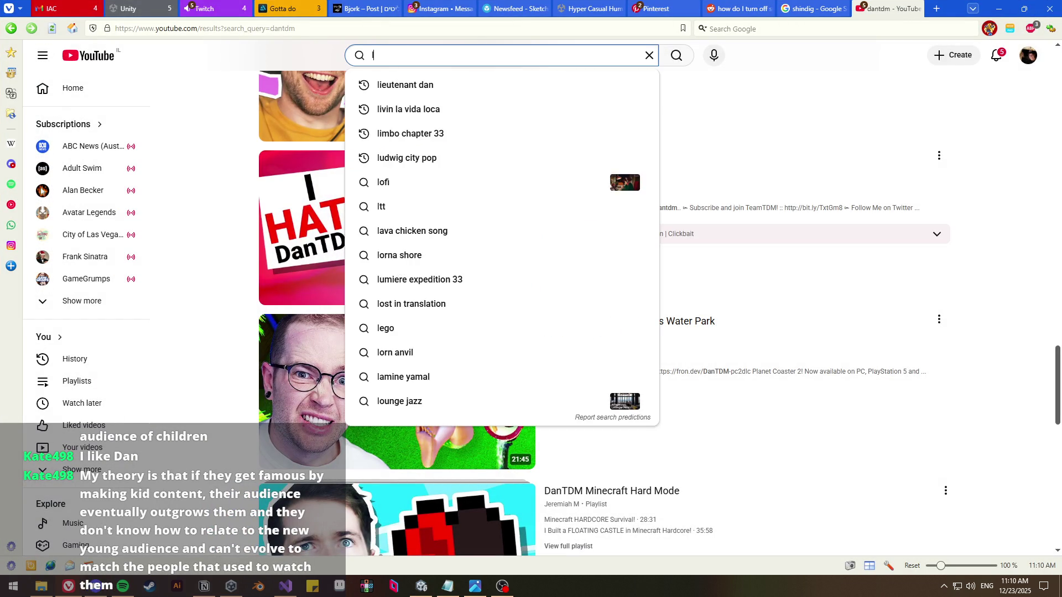
{"action": "type", "text": "ionmaker pe"}
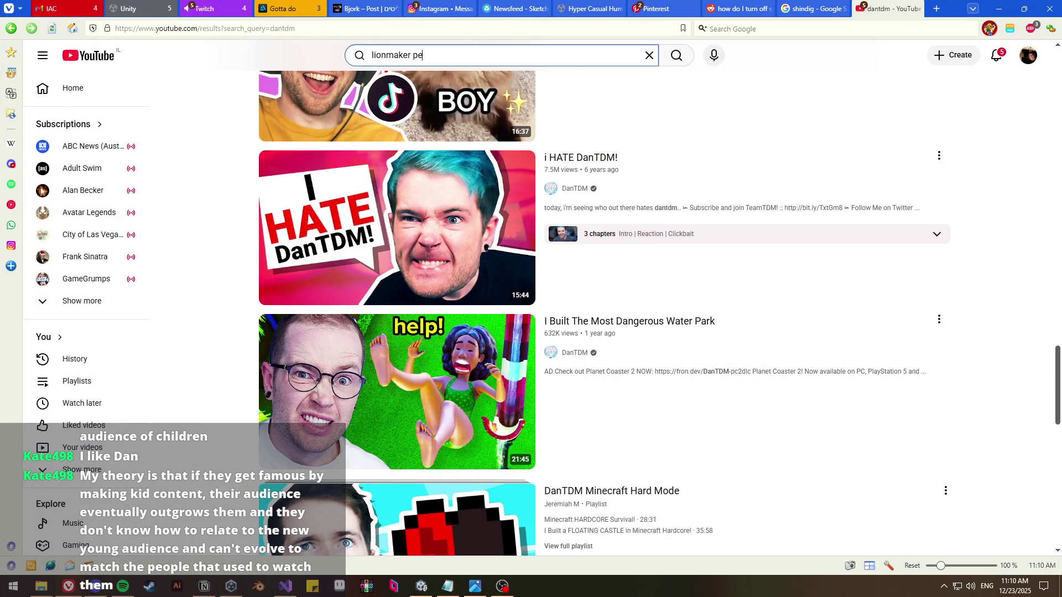
{"action": "type", "text": "dophile"}
{"action": "key", "text": "Return"}
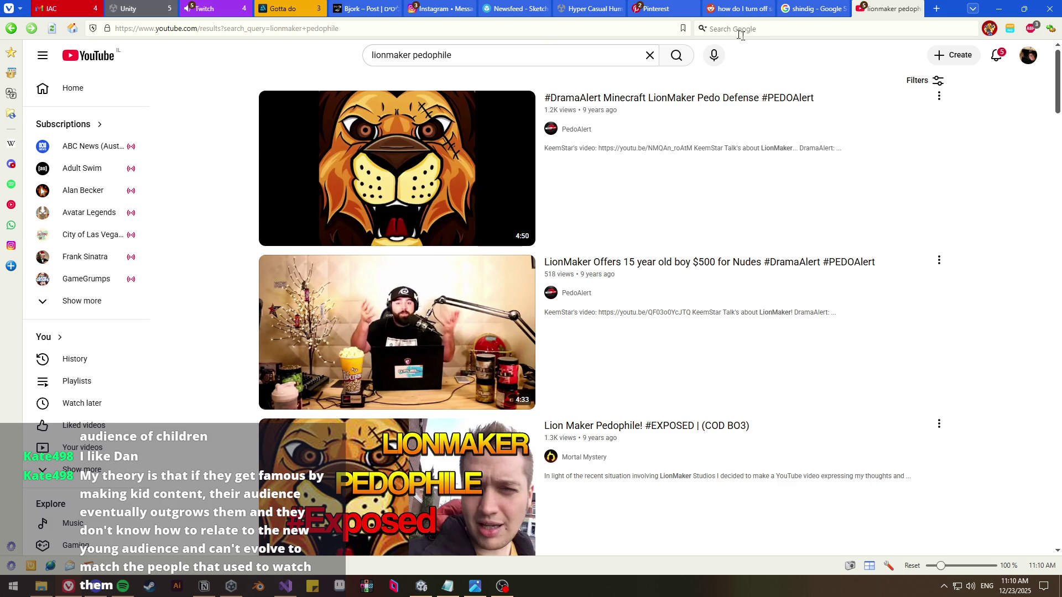
Skim the new search results and close the YouTube tab
{"action": "scroll", "coordinate": [935, 161], "scroll_direction": "down", "scroll_amount": 2}
{"action": "scroll", "coordinate": [974, 166], "scroll_direction": "up", "scroll_amount": 2}
{"action": "left_click", "coordinate": [916, 9]}
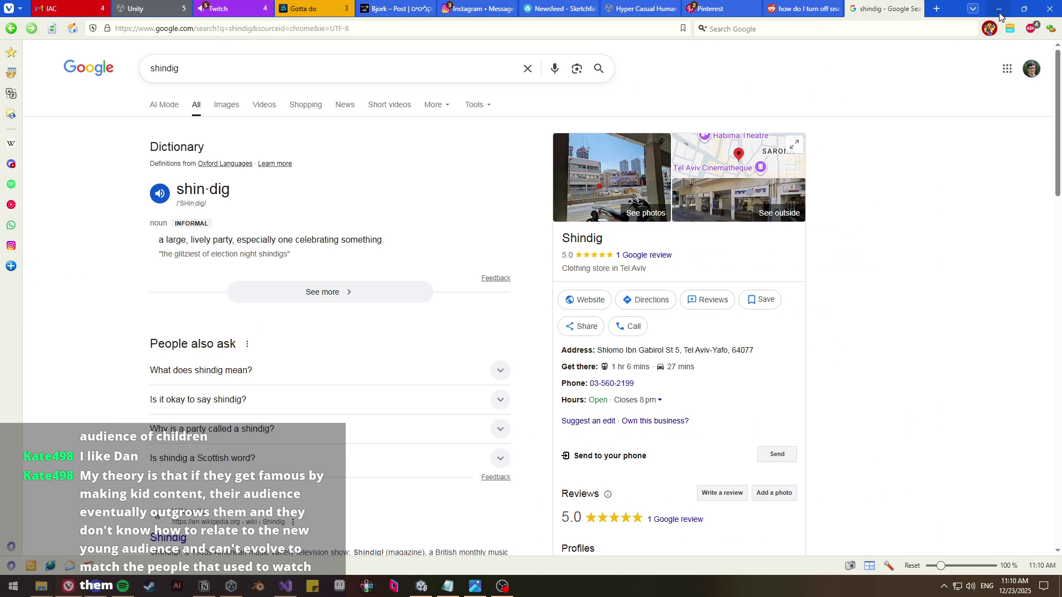
Minimize the browser showing the shindig results to bring Unity back
{"action": "left_click", "coordinate": [999, 10]}
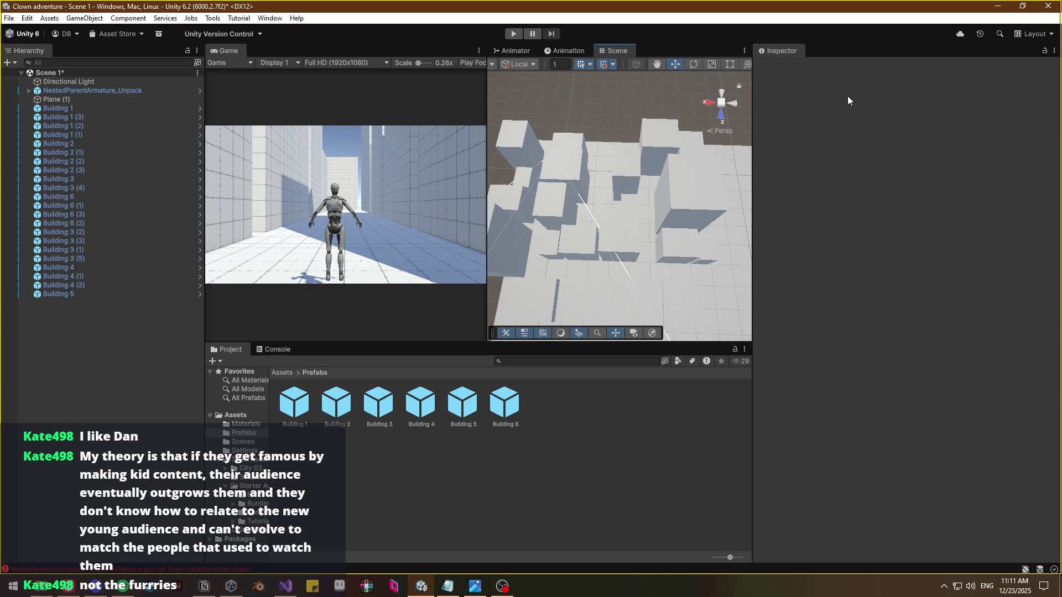
Duplicate Building 3 (2) into Building 3 (6) and frame the new copy
{"action": "mouse_move", "coordinate": [663, 185]}
{"action": "left_mouse_down"}
{"action": "mouse_move", "coordinate": [629, 264]}
{"action": "mouse_move", "coordinate": [694, 206]}
{"action": "mouse_move", "coordinate": [645, 230]}
{"action": "mouse_move", "coordinate": [492, 247]}
{"action": "mouse_move", "coordinate": [505, 204]}
{"action": "mouse_move", "coordinate": [665, 226]}
{"action": "mouse_move", "coordinate": [534, 145]}
{"action": "mouse_move", "coordinate": [562, 177]}
{"action": "mouse_move", "coordinate": [770, 183]}
{"action": "mouse_move", "coordinate": [553, 189]}
{"action": "mouse_move", "coordinate": [658, 231]}
{"action": "mouse_move", "coordinate": [517, 224]}
{"action": "left_mouse_up"}
{"action": "left_click", "coordinate": [685, 239]}
{"action": "key", "text": "ctrl+d"}
{"action": "key", "text": "f"}
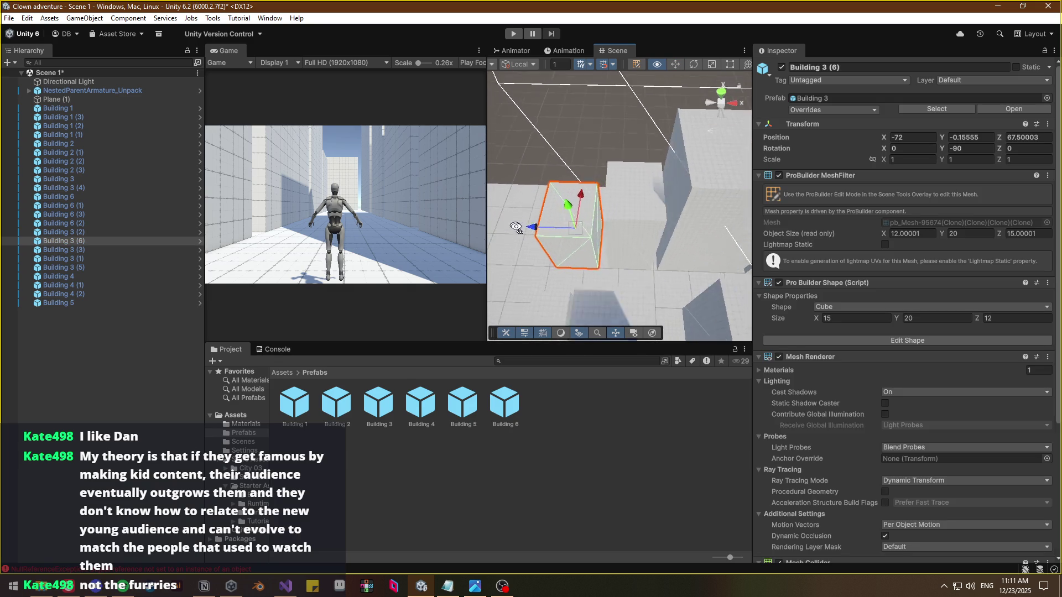
{"action": "mouse_move", "coordinate": [573, 230]}
{"action": "left_mouse_down"}
{"action": "mouse_move", "coordinate": [596, 185]}
{"action": "mouse_move", "coordinate": [593, 208]}
{"action": "mouse_move", "coordinate": [702, 200]}
{"action": "mouse_move", "coordinate": [635, 218]}
{"action": "left_mouse_up"}
{"action": "scroll", "coordinate": [635, 219], "scroll_direction": "down", "scroll_amount": 3}
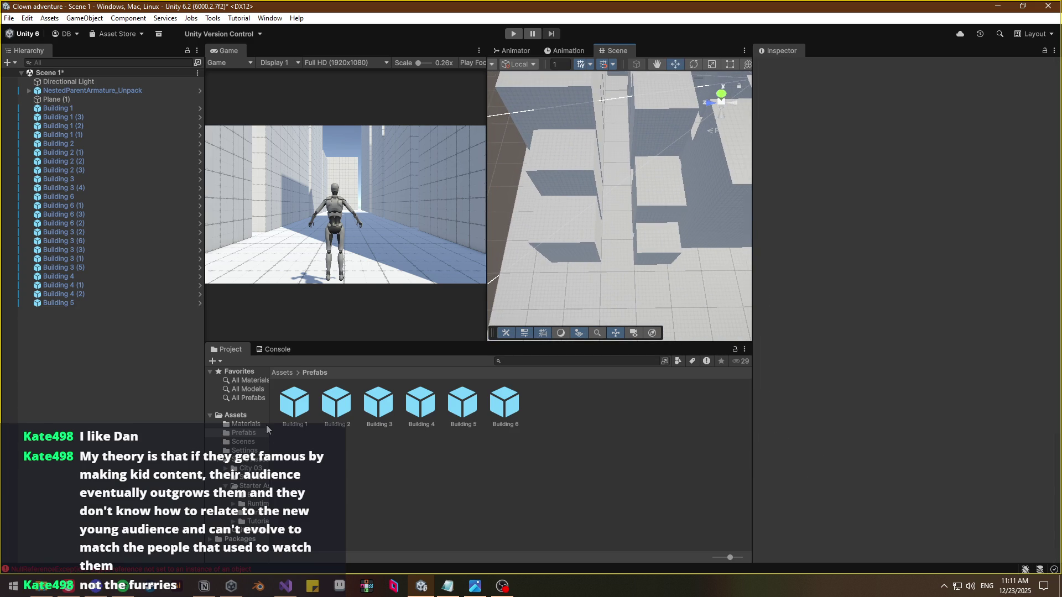
Glance at the YouTube music playlist in the browser, then return to Unity
{"action": "key", "text": "alt+Tab"}
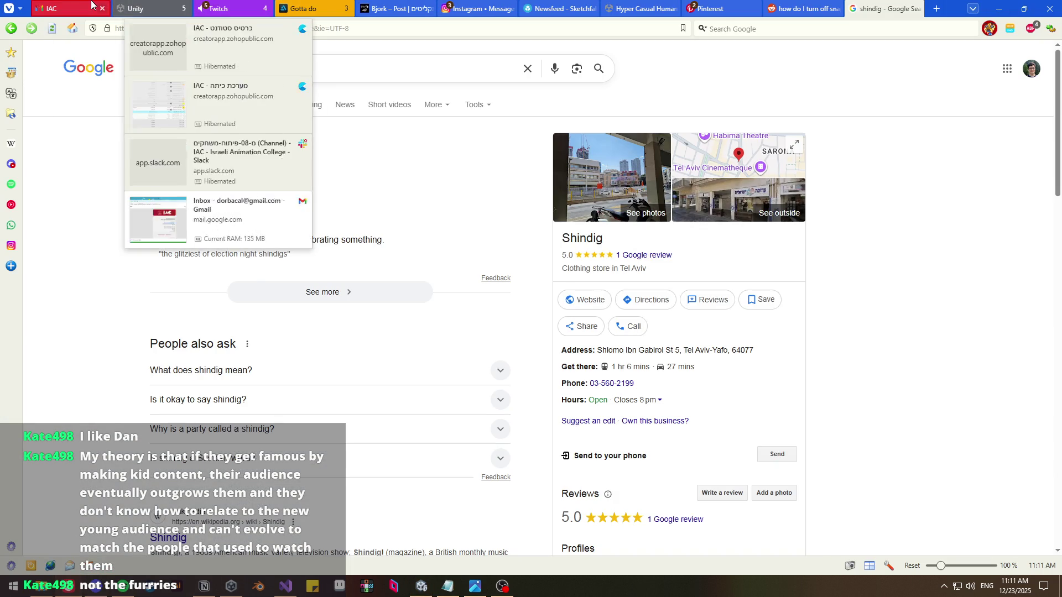
{"action": "left_click", "coordinate": [239, 5]}
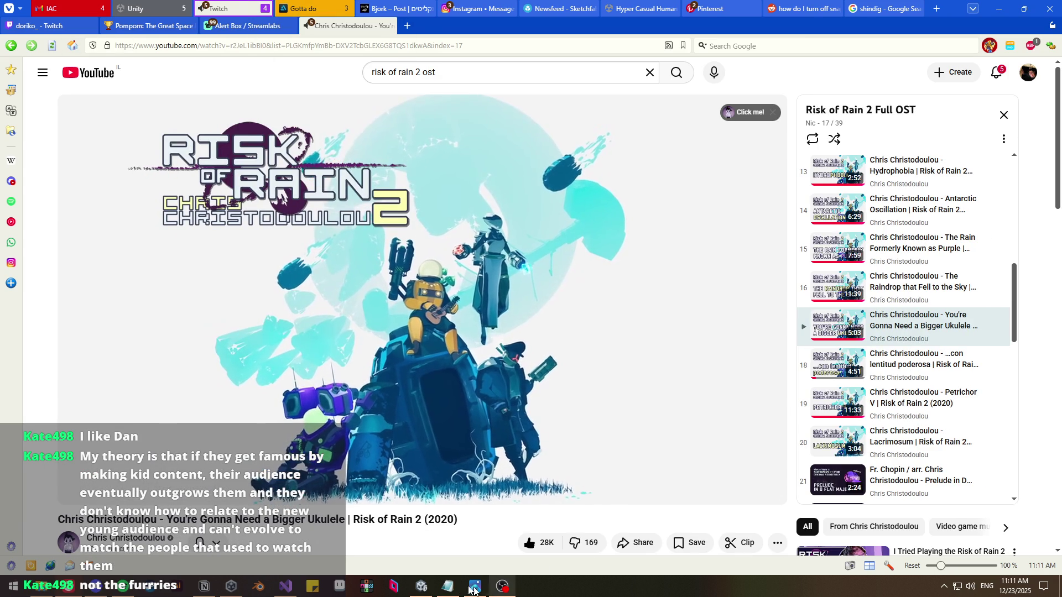
{"action": "key", "text": "alt+Tab"}
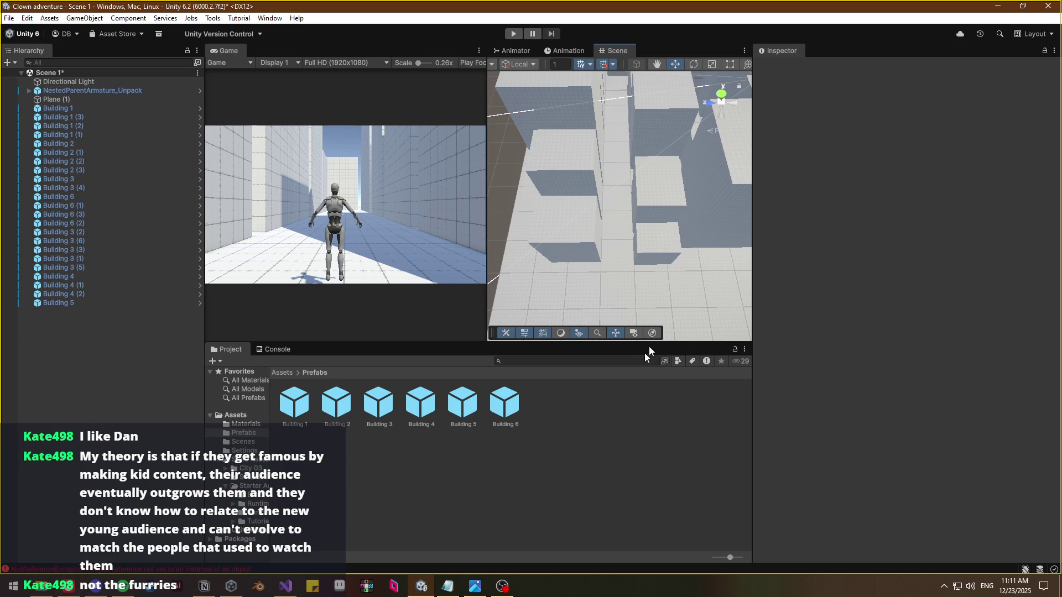
{"action": "mouse_move", "coordinate": [740, 297]}
{"action": "left_mouse_down"}
{"action": "mouse_move", "coordinate": [814, 250]}
{"action": "mouse_move", "coordinate": [882, 300]}
{"action": "mouse_move", "coordinate": [939, 155]}
{"action": "mouse_move", "coordinate": [905, 214]}
{"action": "mouse_move", "coordinate": [888, 278]}
{"action": "mouse_move", "coordinate": [898, 286]}
{"action": "mouse_move", "coordinate": [776, 279]}
{"action": "mouse_move", "coordinate": [778, 253]}
{"action": "mouse_move", "coordinate": [683, 295]}
{"action": "mouse_move", "coordinate": [728, 323]}
{"action": "mouse_move", "coordinate": [808, 313]}
{"action": "mouse_move", "coordinate": [470, 279]}
{"action": "mouse_move", "coordinate": [504, 328]}
{"action": "mouse_move", "coordinate": [470, 345]}
{"action": "mouse_move", "coordinate": [596, 313]}
{"action": "left_mouse_up"}
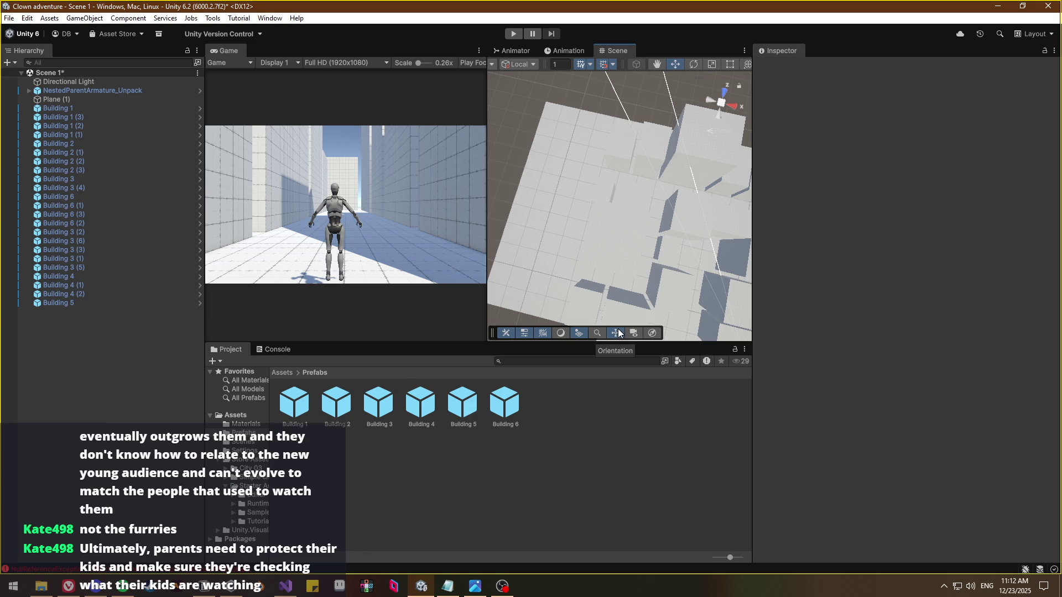
{"action": "mouse_move", "coordinate": [682, 317]}
{"action": "left_mouse_down"}
{"action": "mouse_move", "coordinate": [664, 254]}
{"action": "mouse_move", "coordinate": [505, 244]}
{"action": "mouse_move", "coordinate": [751, 268]}
{"action": "mouse_move", "coordinate": [691, 258]}
{"action": "left_mouse_up"}
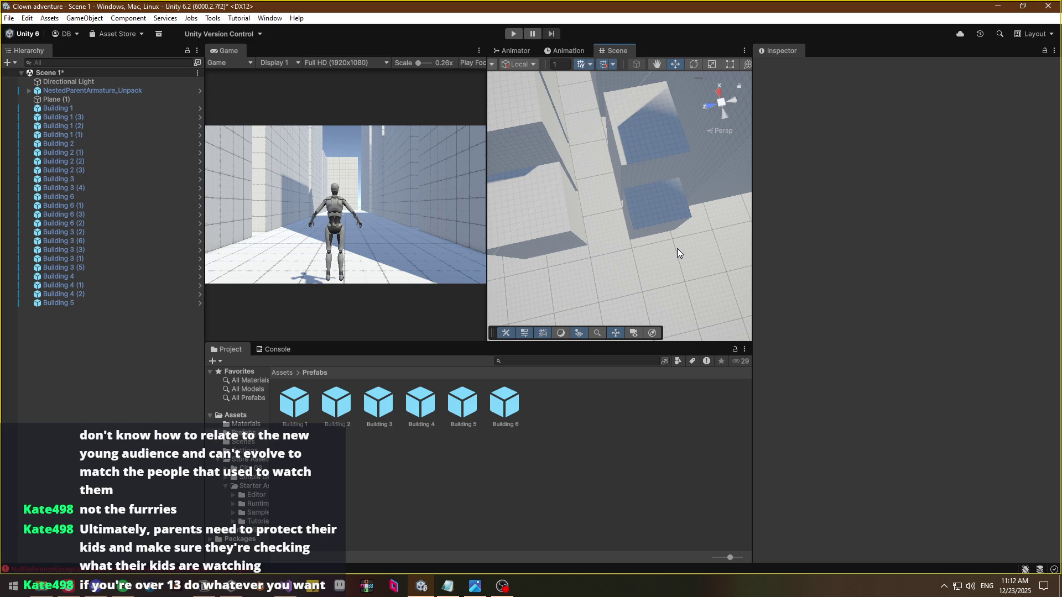
{"action": "mouse_move", "coordinate": [672, 248]}
{"action": "left_mouse_down"}
{"action": "mouse_move", "coordinate": [693, 218]}
{"action": "mouse_move", "coordinate": [647, 251]}
{"action": "mouse_move", "coordinate": [825, 231]}
{"action": "mouse_move", "coordinate": [992, 257]}
{"action": "mouse_move", "coordinate": [98, 264]}
{"action": "mouse_move", "coordinate": [153, 270]}
{"action": "mouse_move", "coordinate": [157, 228]}
{"action": "mouse_move", "coordinate": [145, 173]}
{"action": "mouse_move", "coordinate": [94, 171]}
{"action": "mouse_move", "coordinate": [837, 155]}
{"action": "mouse_move", "coordinate": [785, 157]}
{"action": "mouse_move", "coordinate": [946, 176]}
{"action": "mouse_move", "coordinate": [165, 144]}
{"action": "mouse_move", "coordinate": [114, 104]}
{"action": "left_mouse_up"}
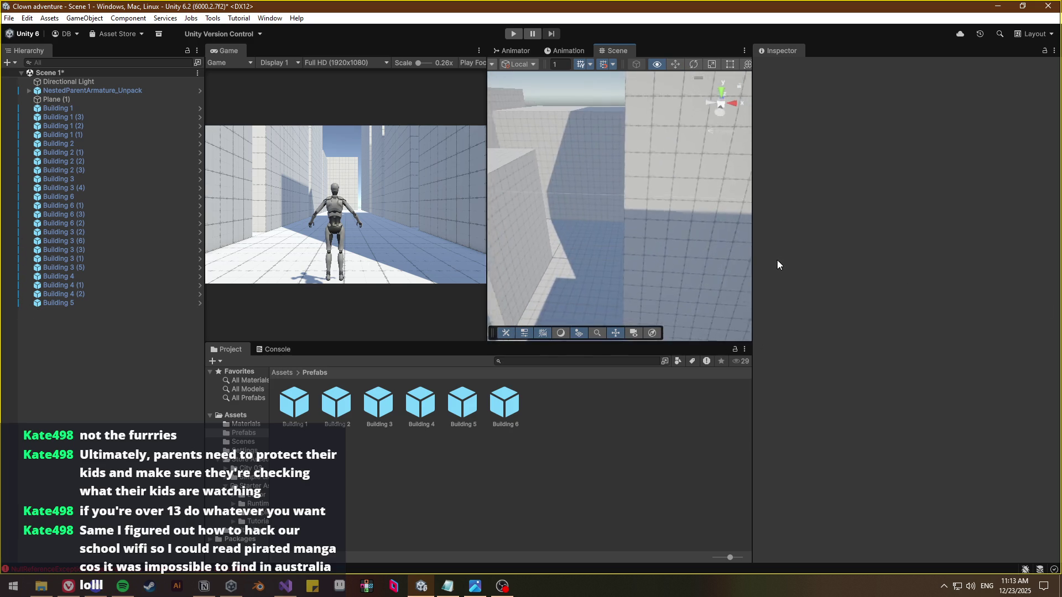
{"action": "mouse_move", "coordinate": [521, 254]}
{"action": "left_mouse_down"}
{"action": "mouse_move", "coordinate": [533, 262]}
{"action": "mouse_move", "coordinate": [542, 354]}
{"action": "mouse_move", "coordinate": [929, 369]}
{"action": "mouse_move", "coordinate": [15, 349]}
{"action": "mouse_move", "coordinate": [103, 365]}
{"action": "mouse_move", "coordinate": [43, 341]}
{"action": "mouse_move", "coordinate": [18, 396]}
{"action": "mouse_move", "coordinate": [635, 263]}
{"action": "mouse_move", "coordinate": [669, 280]}
{"action": "mouse_move", "coordinate": [537, 241]}
{"action": "mouse_move", "coordinate": [438, 267]}
{"action": "mouse_move", "coordinate": [562, 268]}
{"action": "mouse_move", "coordinate": [588, 284]}
{"action": "mouse_move", "coordinate": [576, 275]}
{"action": "left_mouse_up"}
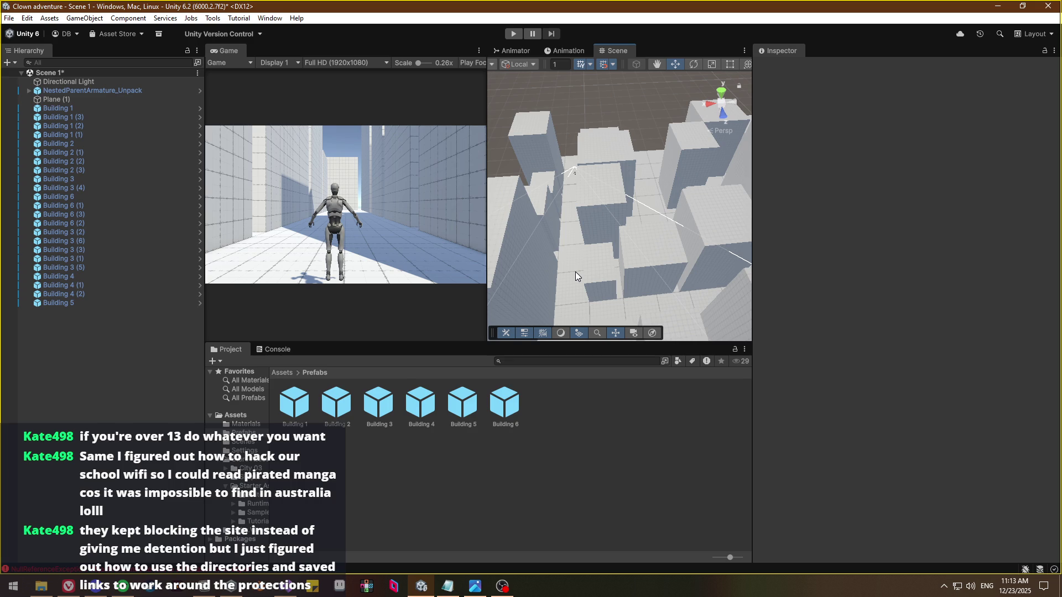
{"action": "mouse_move", "coordinate": [639, 290]}
{"action": "left_mouse_down"}
{"action": "mouse_move", "coordinate": [703, 298]}
{"action": "mouse_move", "coordinate": [641, 293]}
{"action": "mouse_move", "coordinate": [687, 317]}
{"action": "mouse_move", "coordinate": [1023, 276]}
{"action": "mouse_move", "coordinate": [1014, 261]}
{"action": "mouse_move", "coordinate": [869, 237]}
{"action": "mouse_move", "coordinate": [921, 230]}
{"action": "mouse_move", "coordinate": [928, 244]}
{"action": "mouse_move", "coordinate": [860, 263]}
{"action": "mouse_move", "coordinate": [559, 301]}
{"action": "mouse_move", "coordinate": [595, 343]}
{"action": "mouse_move", "coordinate": [587, 353]}
{"action": "mouse_move", "coordinate": [421, 266]}
{"action": "mouse_move", "coordinate": [649, 343]}
{"action": "left_mouse_up"}
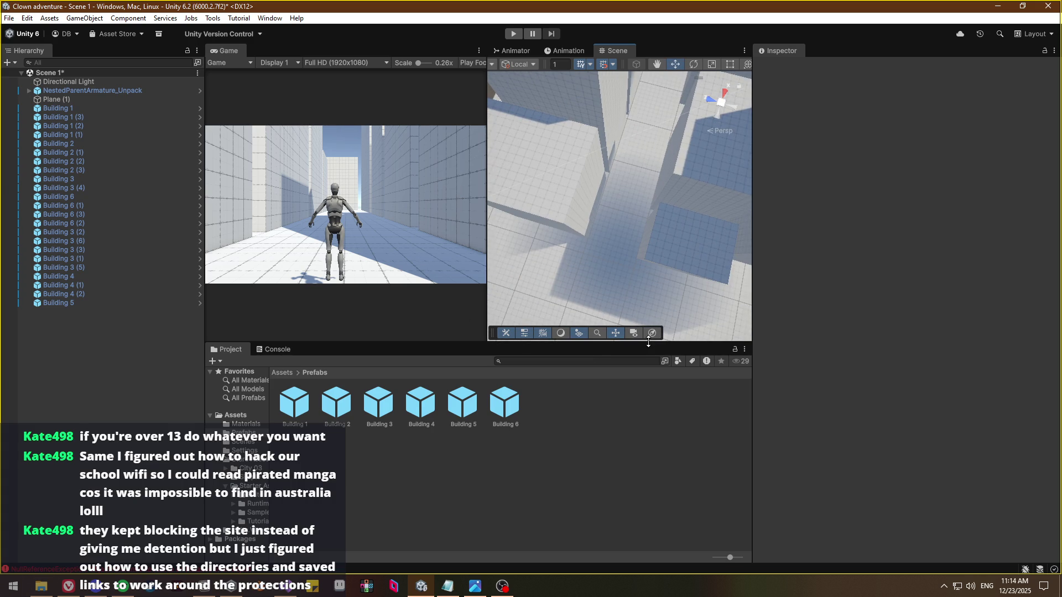
{"action": "left_click_drag", "start_coordinate": [657, 268], "coordinate": [647, 306]}
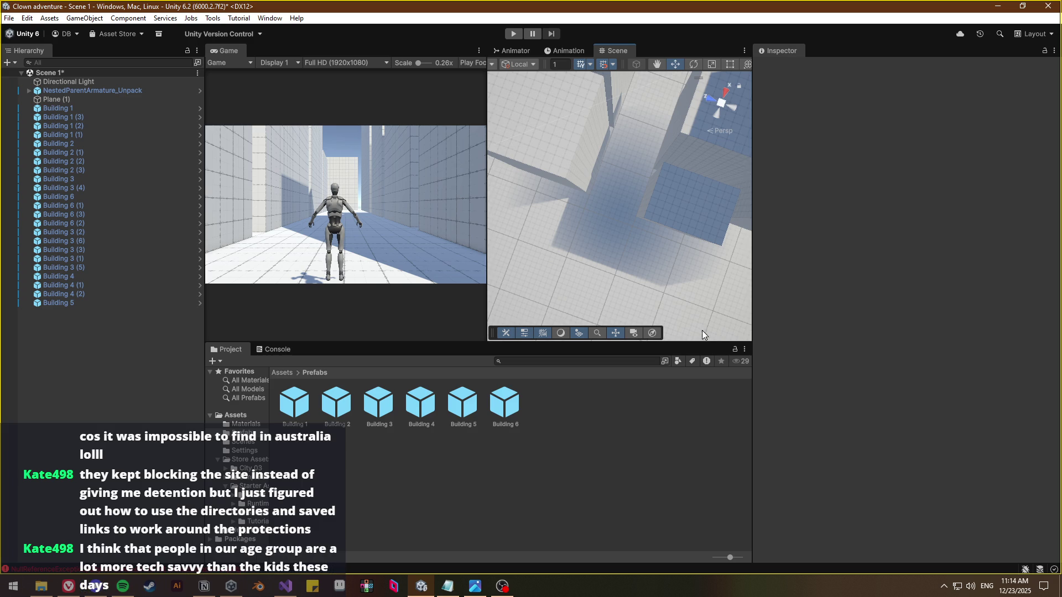
{"action": "mouse_move", "coordinate": [663, 282]}
{"action": "left_mouse_down"}
{"action": "mouse_move", "coordinate": [686, 292]}
{"action": "mouse_move", "coordinate": [657, 220]}
{"action": "mouse_move", "coordinate": [716, 173]}
{"action": "mouse_move", "coordinate": [718, 126]}
{"action": "mouse_move", "coordinate": [671, 167]}
{"action": "mouse_move", "coordinate": [835, 203]}
{"action": "left_mouse_up"}
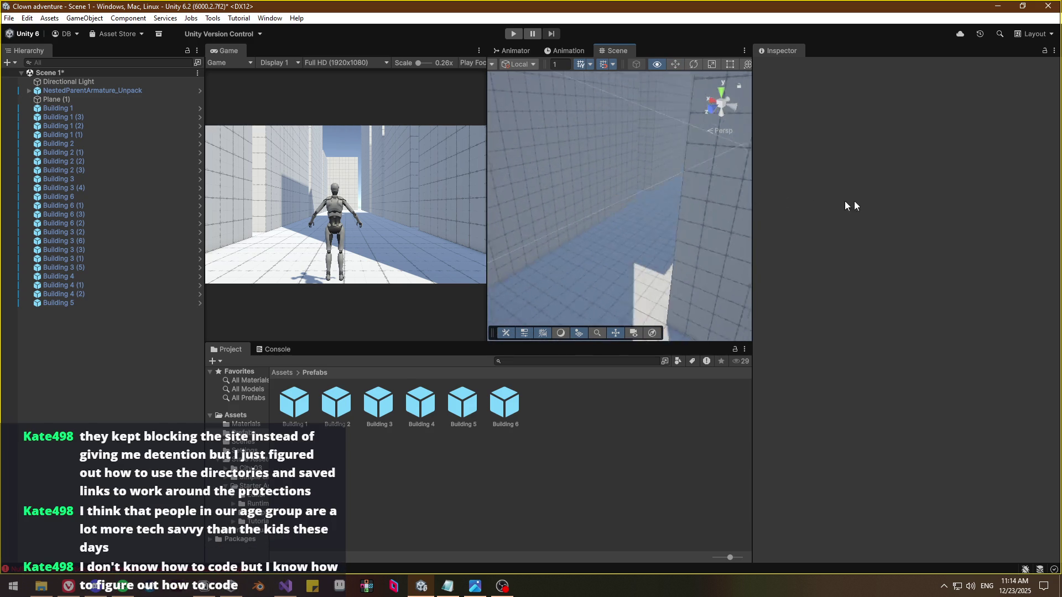
{"action": "mouse_move", "coordinate": [972, 206]}
{"action": "left_mouse_down"}
{"action": "mouse_move", "coordinate": [237, 182]}
{"action": "mouse_move", "coordinate": [381, 169]}
{"action": "mouse_move", "coordinate": [159, 150]}
{"action": "mouse_move", "coordinate": [227, 177]}
{"action": "mouse_move", "coordinate": [163, 201]}
{"action": "mouse_move", "coordinate": [191, 201]}
{"action": "left_mouse_up"}
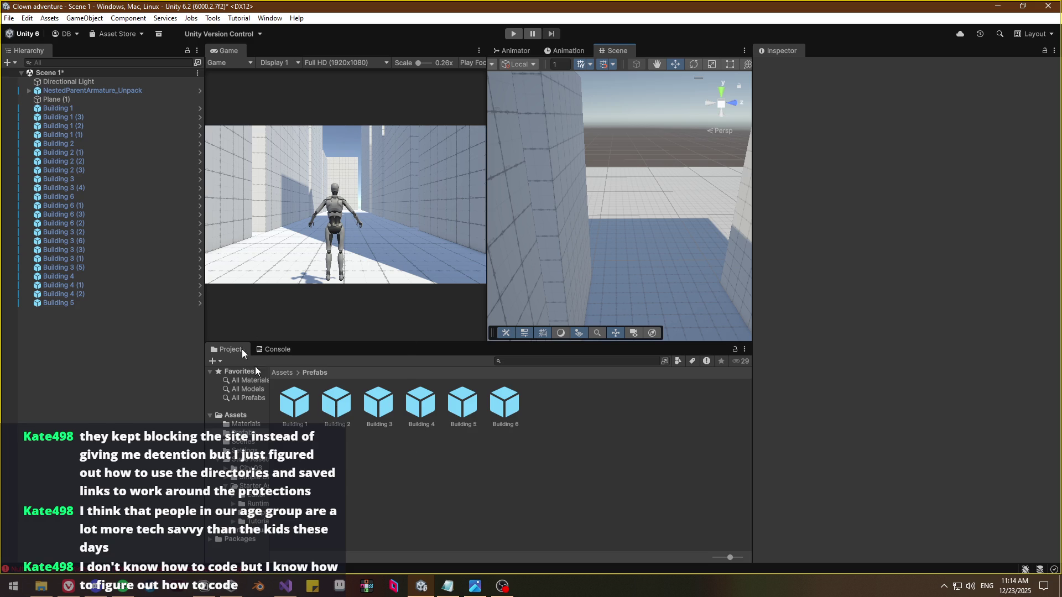
{"action": "left_click_drag", "start_coordinate": [686, 288], "coordinate": [758, 310]}
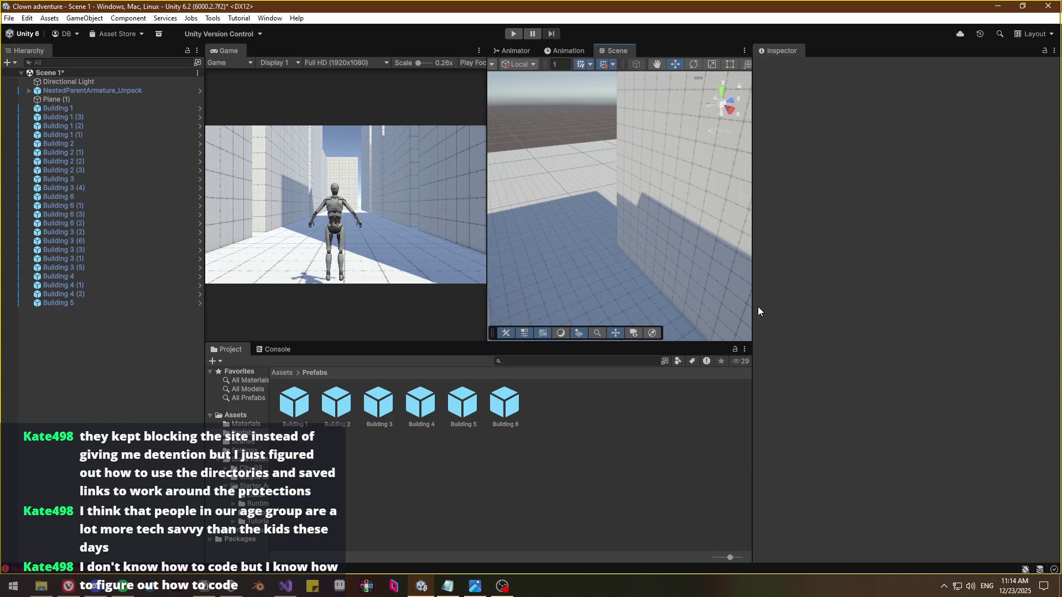
{"action": "mouse_move", "coordinate": [592, 323]}
{"action": "left_mouse_down"}
{"action": "mouse_move", "coordinate": [581, 237]}
{"action": "mouse_move", "coordinate": [589, 191]}
{"action": "left_mouse_up"}
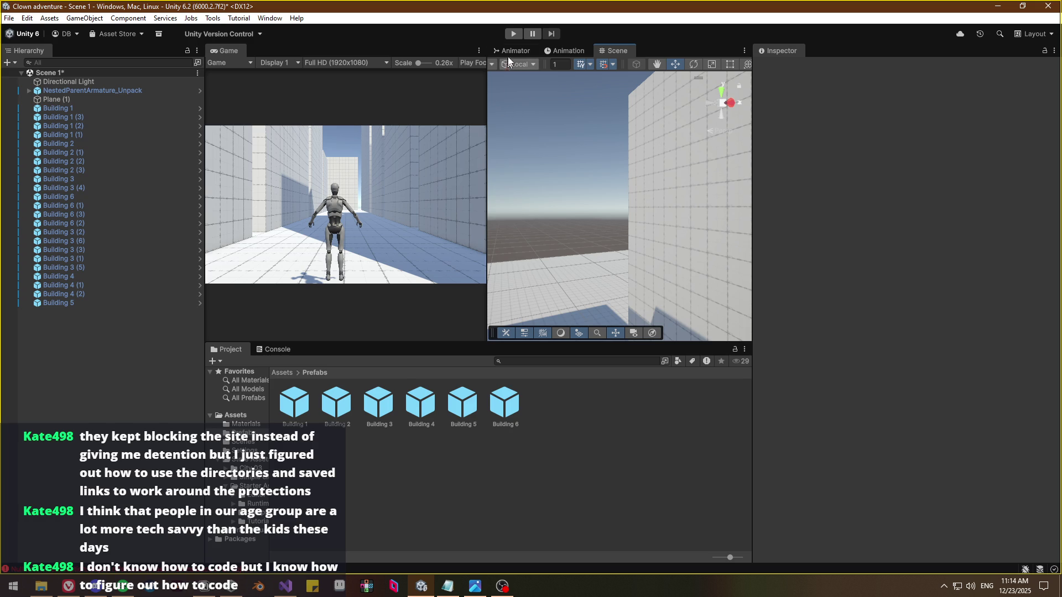
{"action": "left_click", "coordinate": [516, 33]}
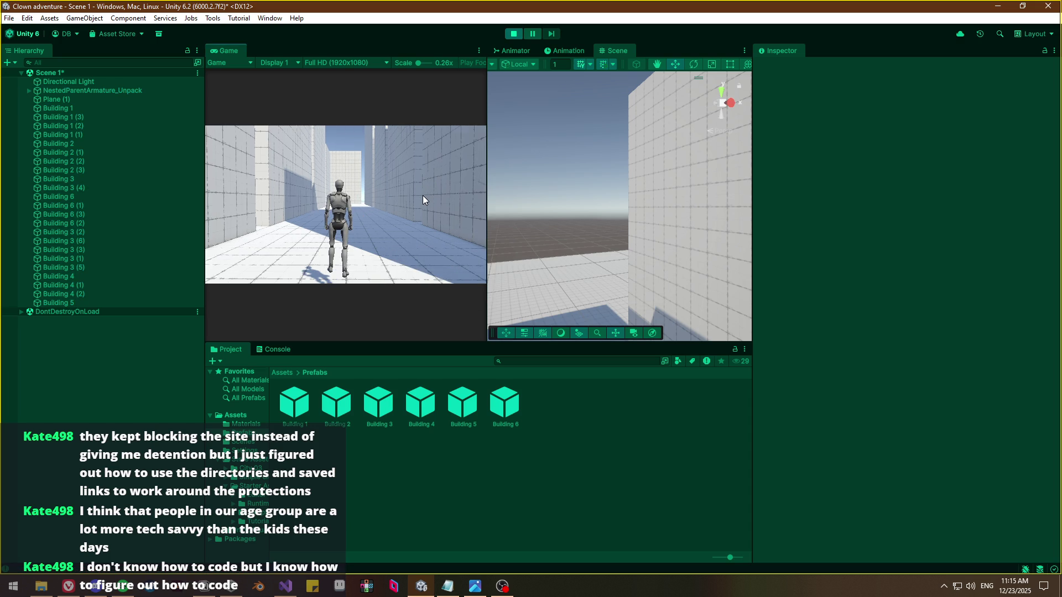
{"action": "left_click", "coordinate": [422, 195]}
{"action": "key", "text": "w"}
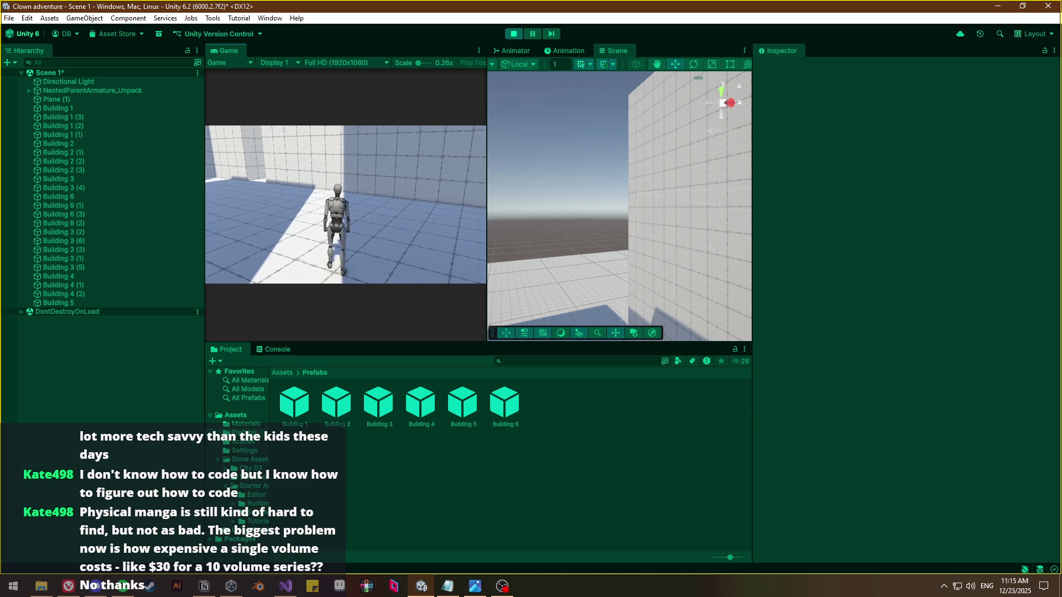
{"action": "key", "text": "w"}
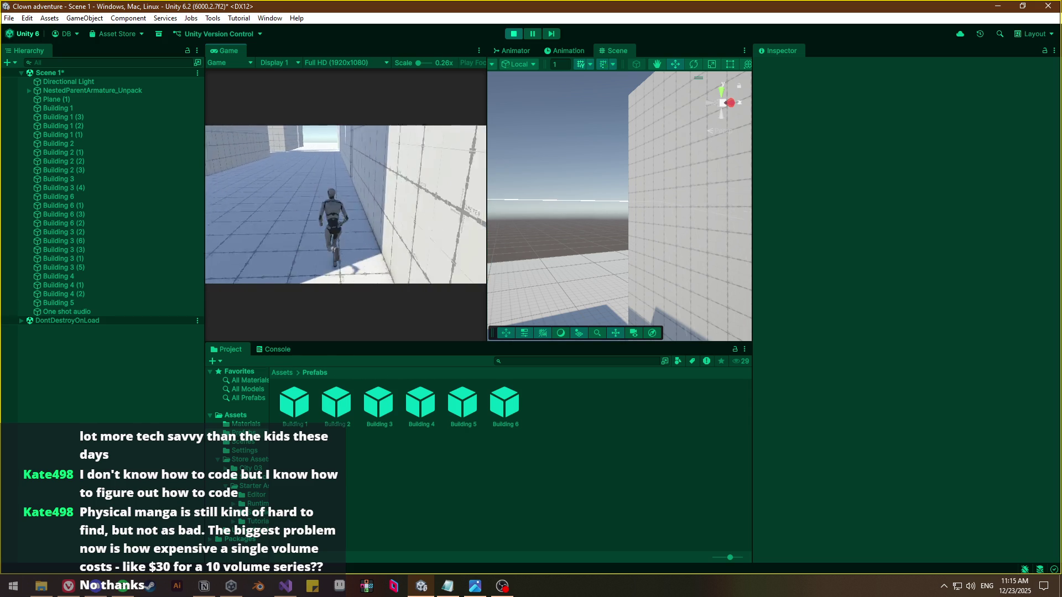
{"action": "key", "text": "Escape"}
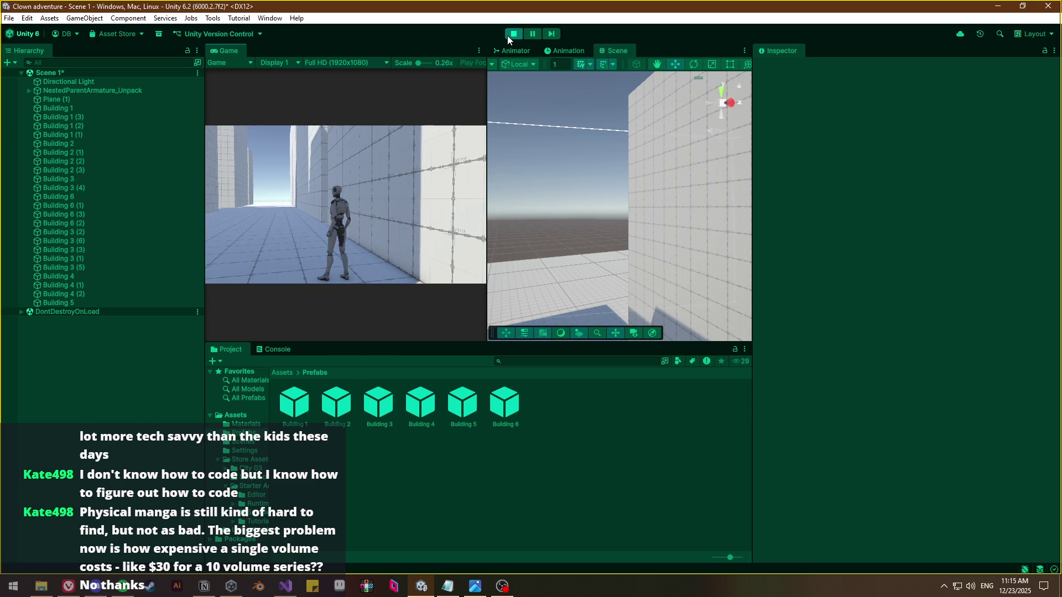
{"action": "left_click", "coordinate": [507, 36]}
{"action": "mouse_move", "coordinate": [663, 215]}
{"action": "left_mouse_down"}
{"action": "mouse_move", "coordinate": [570, 312]}
{"action": "mouse_move", "coordinate": [517, 313]}
{"action": "mouse_move", "coordinate": [553, 310]}
{"action": "mouse_move", "coordinate": [649, 446]}
{"action": "mouse_move", "coordinate": [711, 271]}
{"action": "mouse_move", "coordinate": [473, 330]}
{"action": "mouse_move", "coordinate": [383, 310]}
{"action": "mouse_move", "coordinate": [662, 303]}
{"action": "left_mouse_up"}
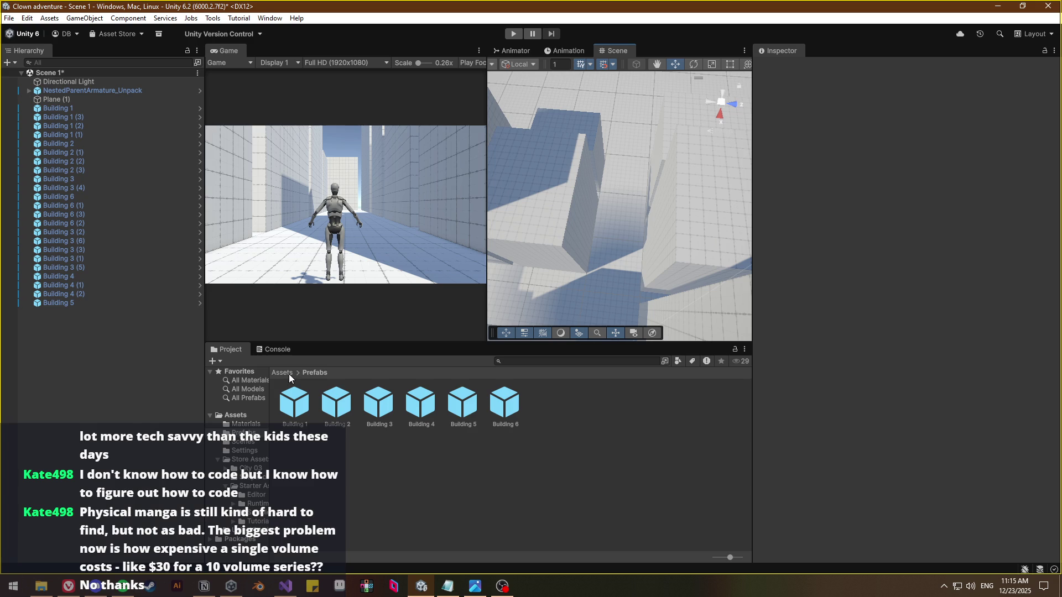
{"action": "left_click_drag", "start_coordinate": [553, 222], "coordinate": [598, 286]}
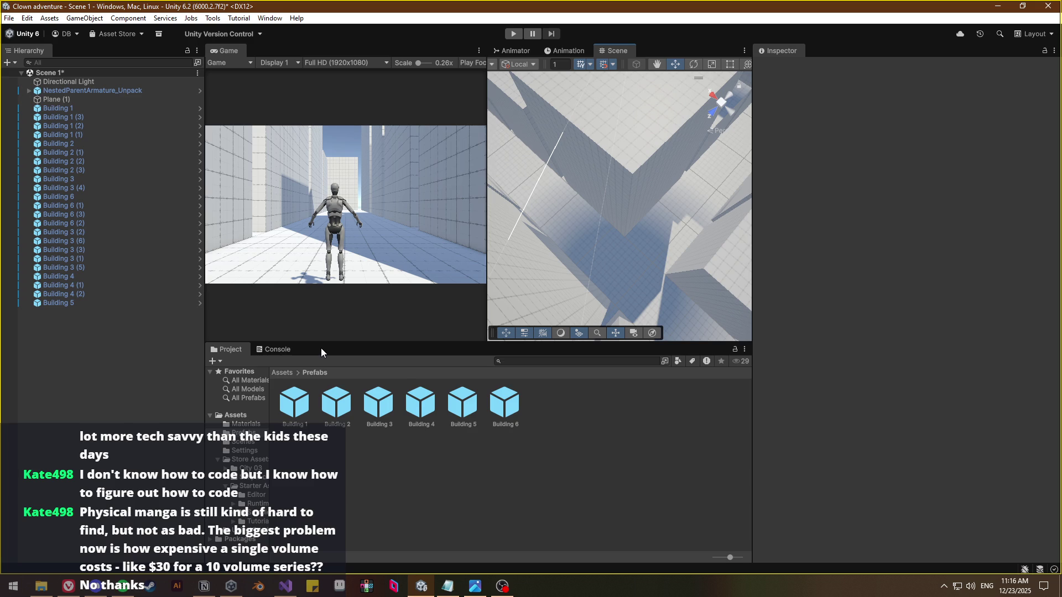
{"action": "mouse_move", "coordinate": [552, 304]}
{"action": "left_mouse_down"}
{"action": "mouse_move", "coordinate": [812, 250]}
{"action": "mouse_move", "coordinate": [671, 263]}
{"action": "mouse_move", "coordinate": [918, 251]}
{"action": "mouse_move", "coordinate": [641, 250]}
{"action": "left_mouse_up"}
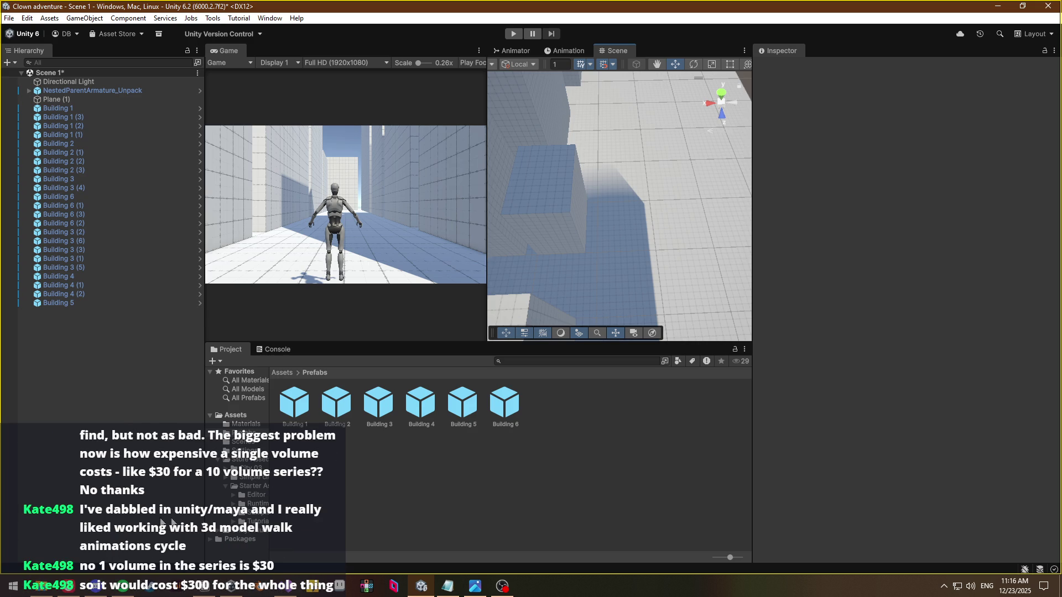
{"action": "mouse_move", "coordinate": [649, 307]}
{"action": "left_mouse_down"}
{"action": "mouse_move", "coordinate": [375, 277]}
{"action": "mouse_move", "coordinate": [356, 259]}
{"action": "left_mouse_up"}
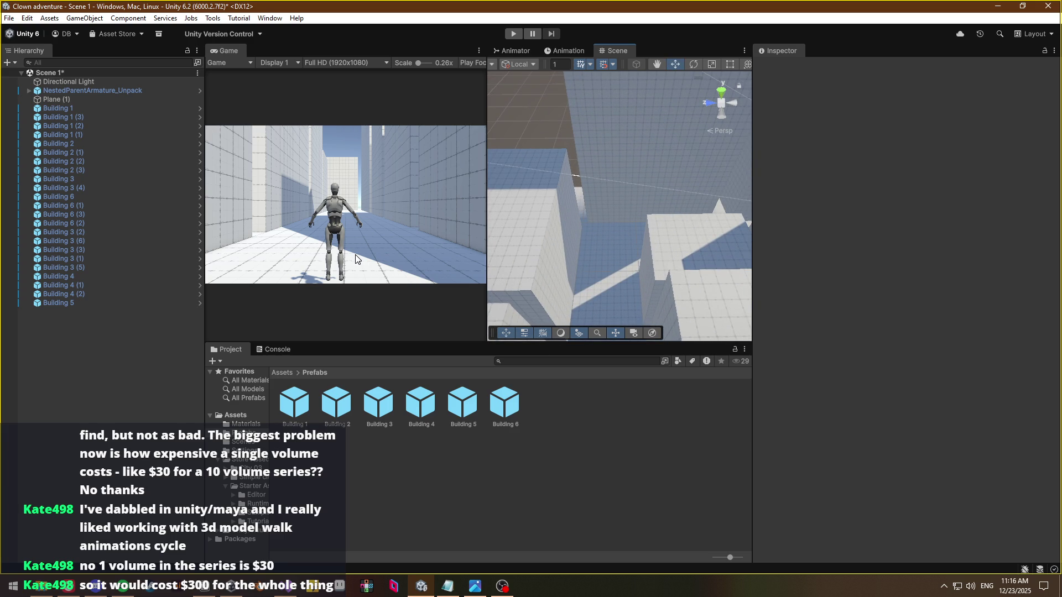
{"action": "mouse_move", "coordinate": [498, 271]}
{"action": "left_mouse_down"}
{"action": "mouse_move", "coordinate": [957, 261]}
{"action": "mouse_move", "coordinate": [376, 267]}
{"action": "mouse_move", "coordinate": [376, 254]}
{"action": "mouse_move", "coordinate": [218, 235]}
{"action": "mouse_move", "coordinate": [150, 240]}
{"action": "left_mouse_up"}
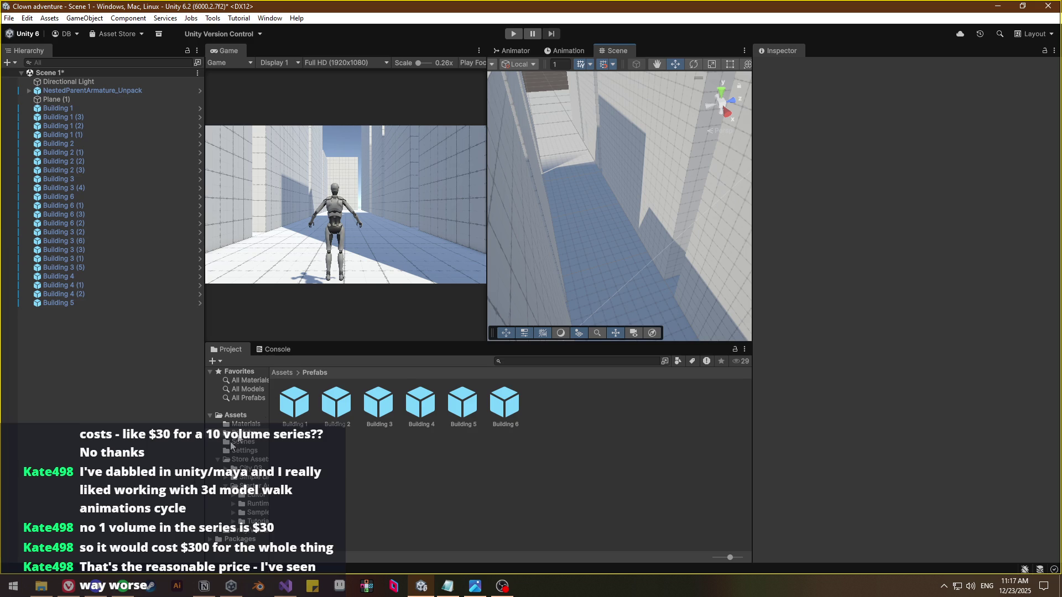
{"action": "left_click_drag", "start_coordinate": [683, 280], "coordinate": [597, 232]}
Open a new Vivaldi Start Page tab and enter '60 nis to aud' in the address bar
{"action": "left_click", "coordinate": [72, 585]}
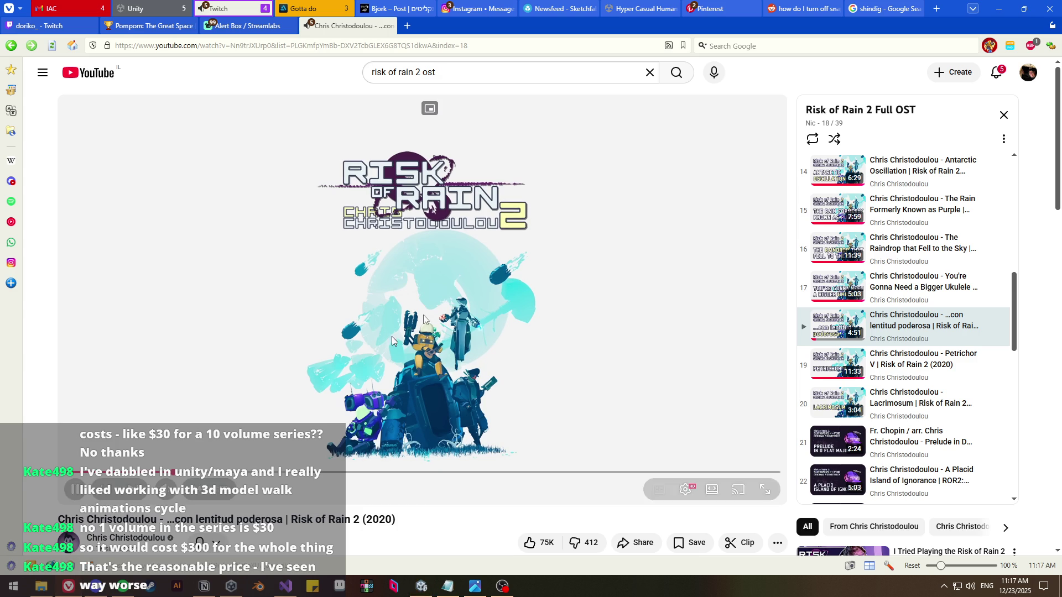
{"action": "left_click", "coordinate": [936, 9]}
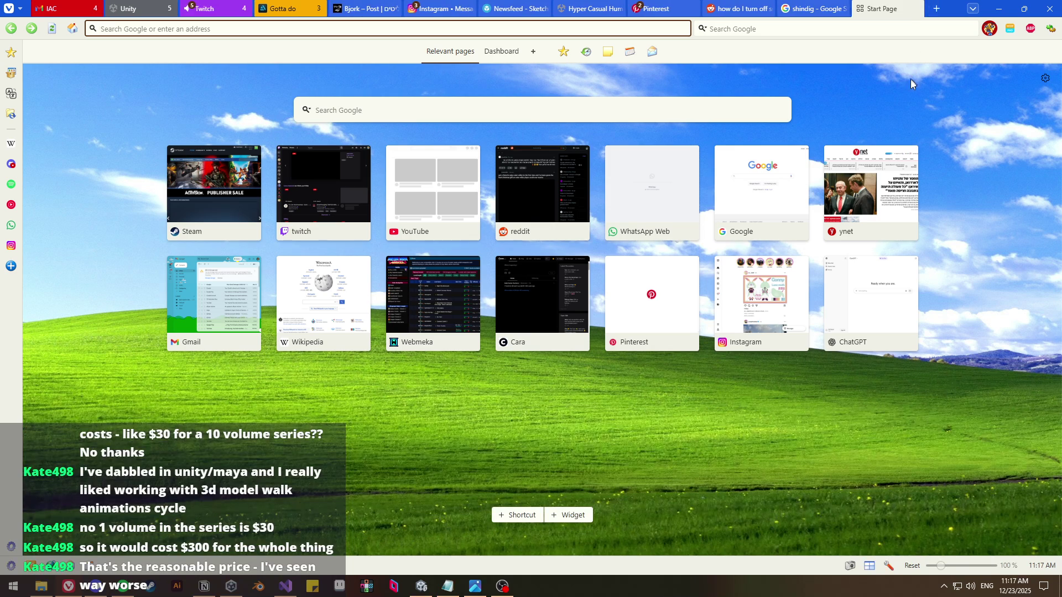
{"action": "mouse_move", "coordinate": [830, 165]}
{"action": "mouse_move", "coordinate": [762, 201]}
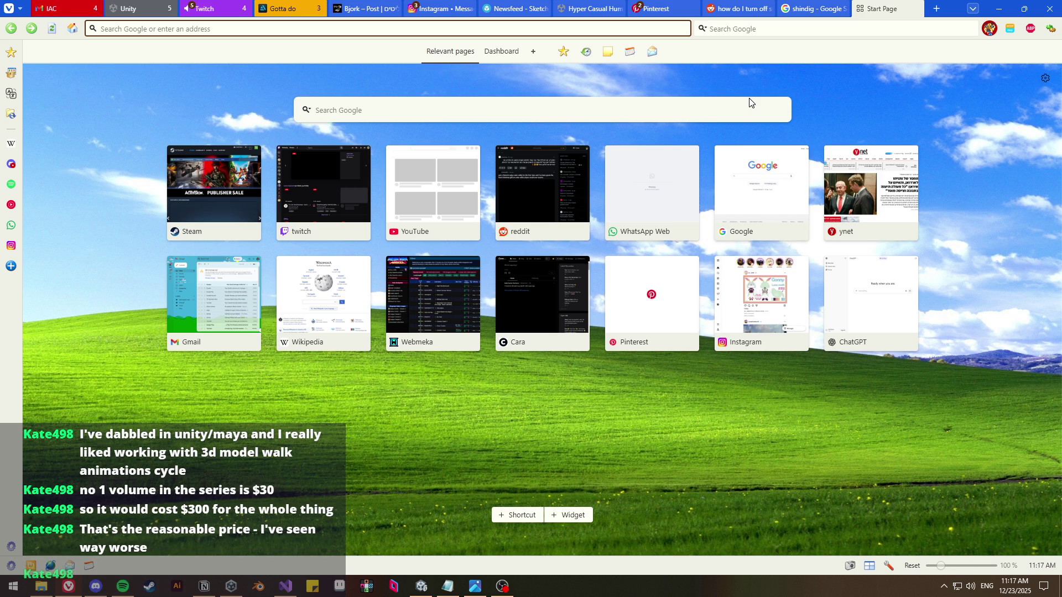
{"action": "type", "text": "60 nis to aud"}
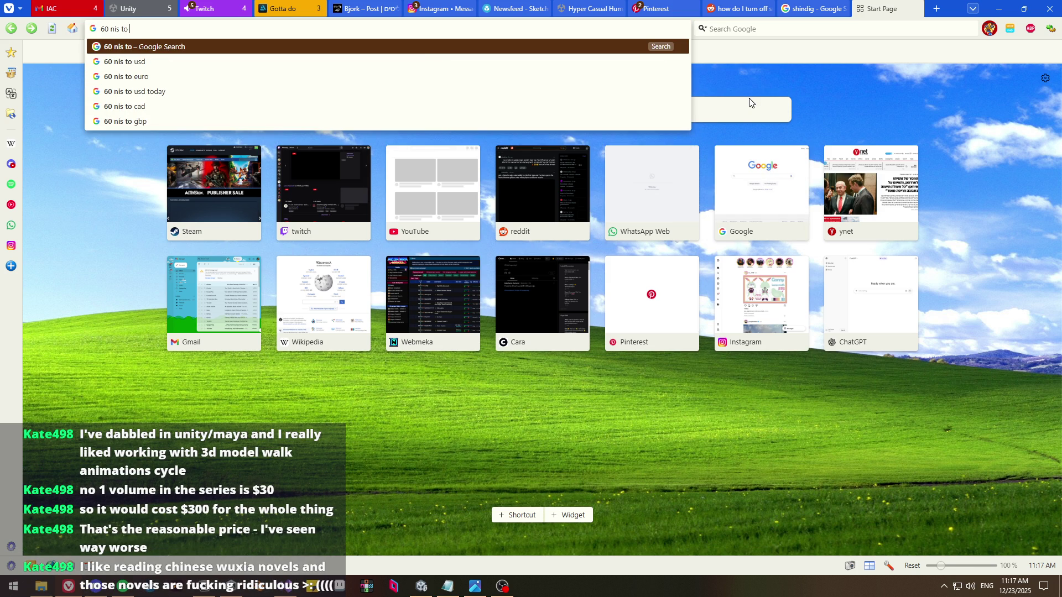
Run the '60 nis to aud' search and inspect the 60 in the query
{"action": "key", "text": "Return"}
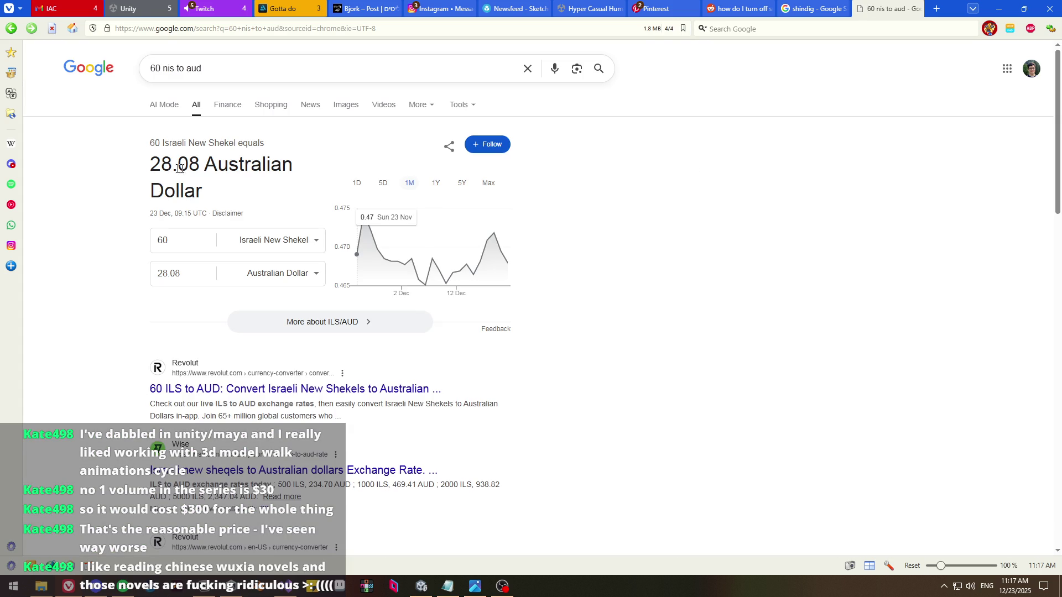
{"action": "double_click", "coordinate": [161, 165]}
{"action": "left_click", "coordinate": [122, 166]}
{"action": "left_click_drag", "start_coordinate": [161, 68], "coordinate": [128, 82]}
{"action": "left_click", "coordinate": [129, 84]}
{"action": "double_click", "coordinate": [154, 68]}
{"action": "left_click", "coordinate": [138, 82]}
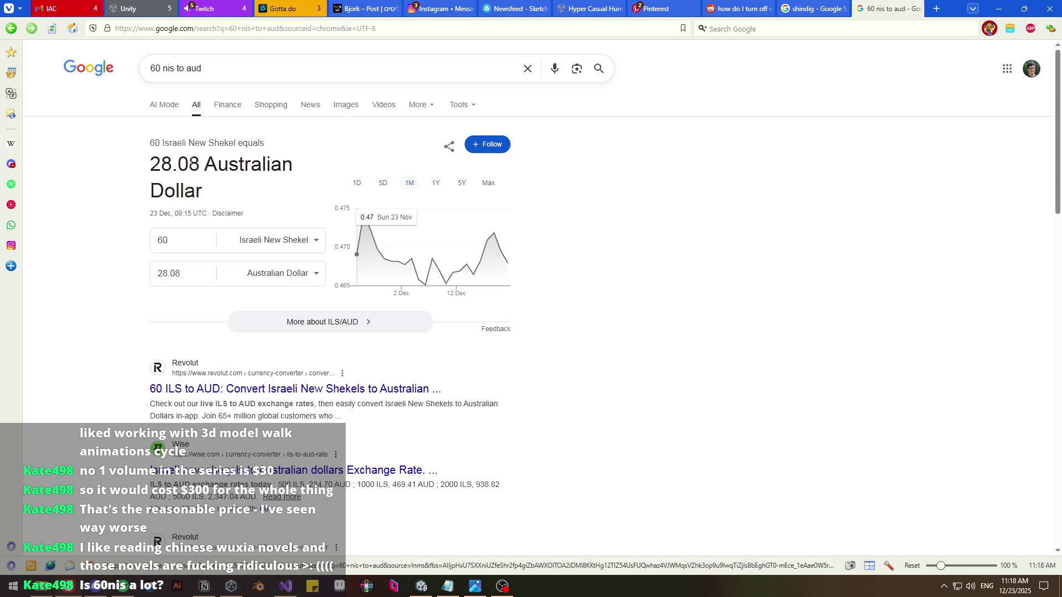
Highlight the 28.08 AUD result and the shekel amount, then place the cursor in the search box
{"action": "mouse_move", "coordinate": [151, 166]}
{"action": "left_mouse_down"}
{"action": "mouse_move", "coordinate": [200, 168]}
{"action": "mouse_move", "coordinate": [148, 169]}
{"action": "left_mouse_up"}
{"action": "double_click", "coordinate": [155, 68]}
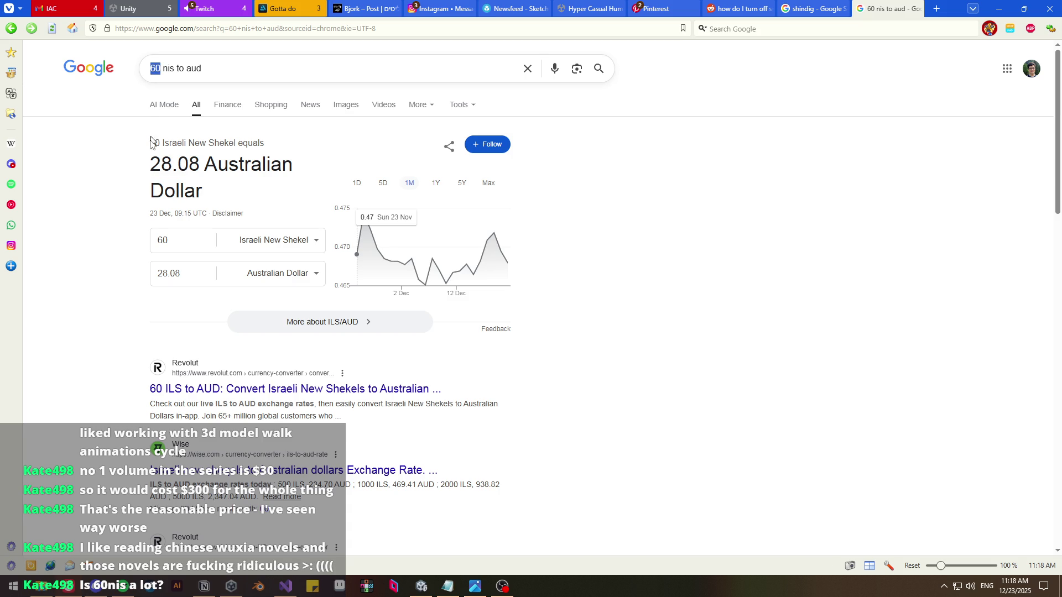
{"action": "left_click", "coordinate": [84, 165]}
{"action": "left_click", "coordinate": [166, 240]}
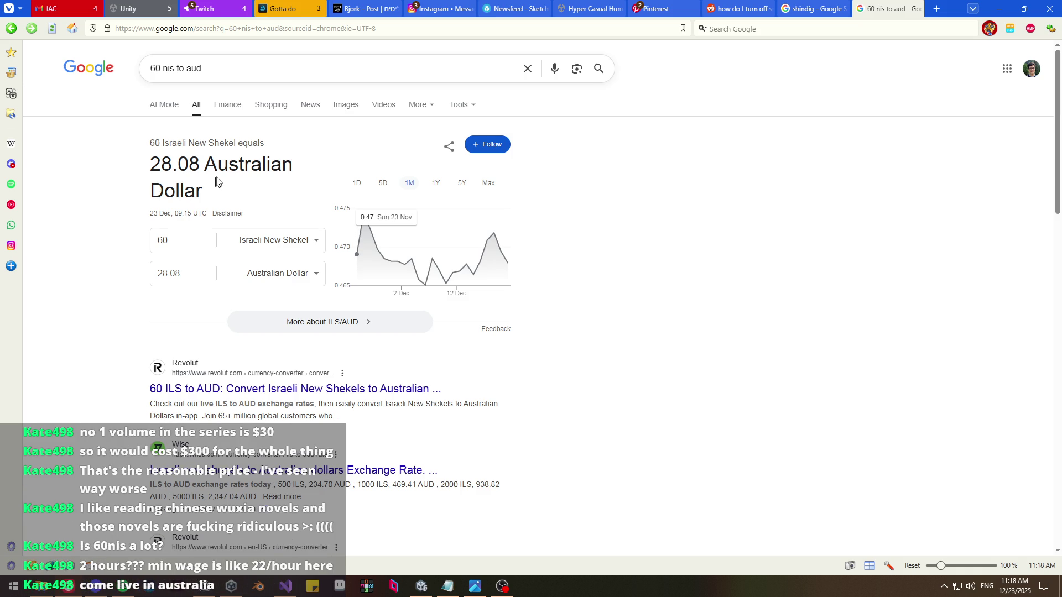
{"action": "left_click_drag", "start_coordinate": [162, 69], "coordinate": [142, 77]}
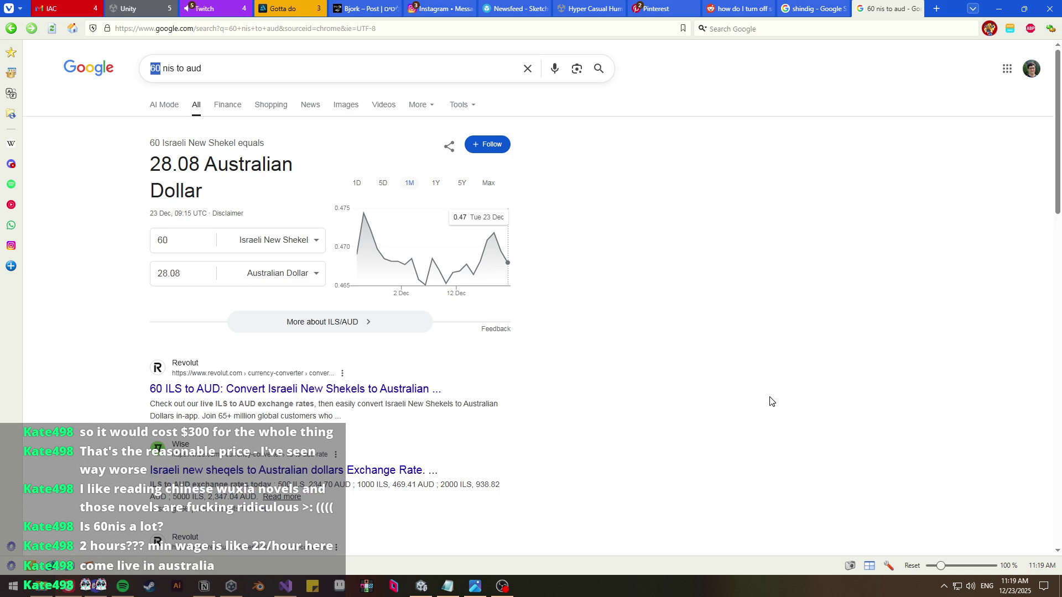
{"action": "left_click", "coordinate": [502, 585]}
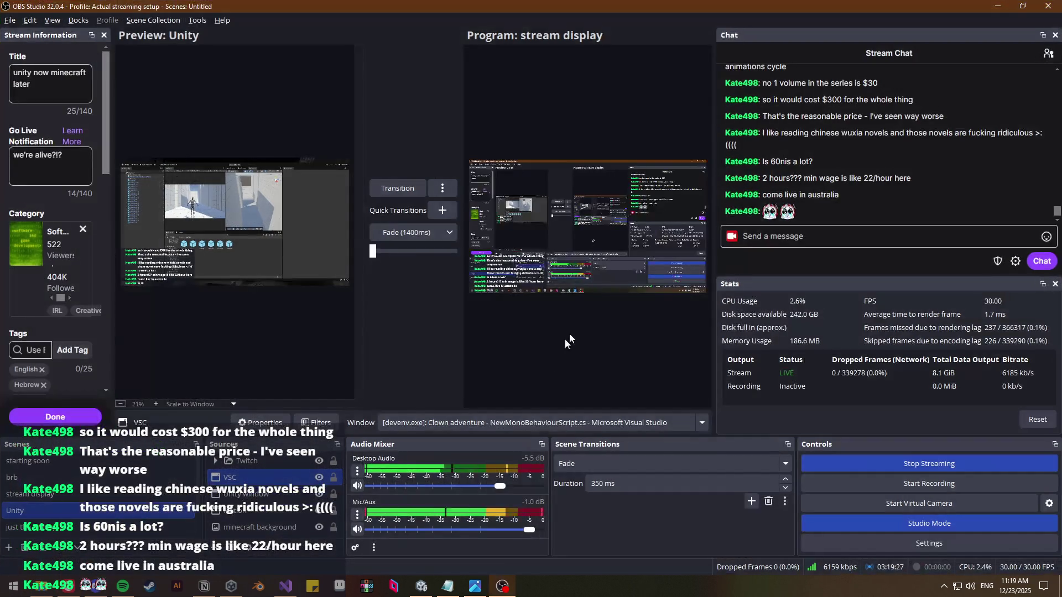
{"action": "left_click", "coordinate": [501, 585]}
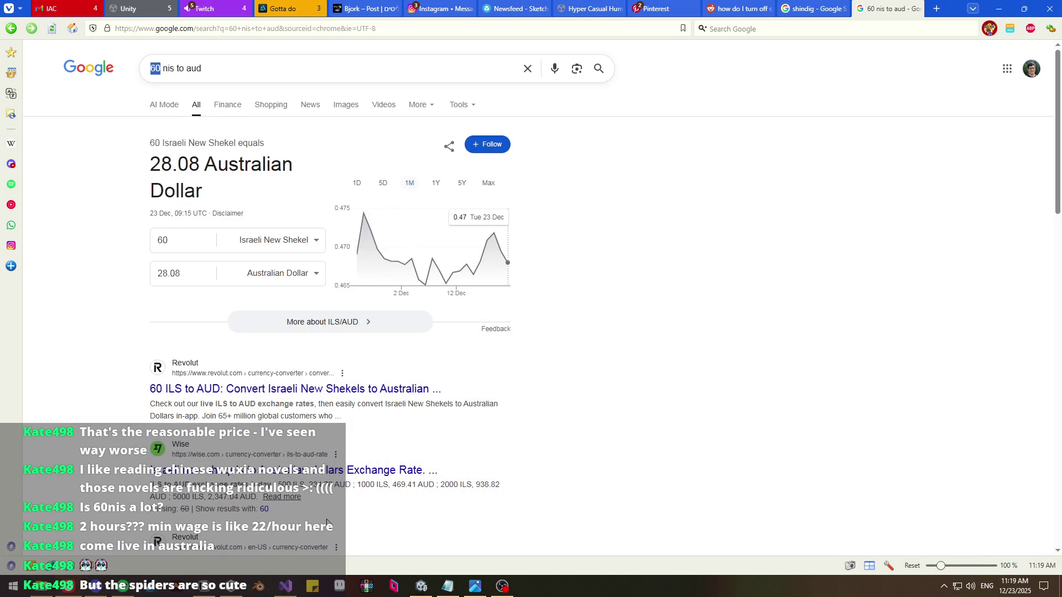
{"action": "left_click", "coordinate": [200, 68]}
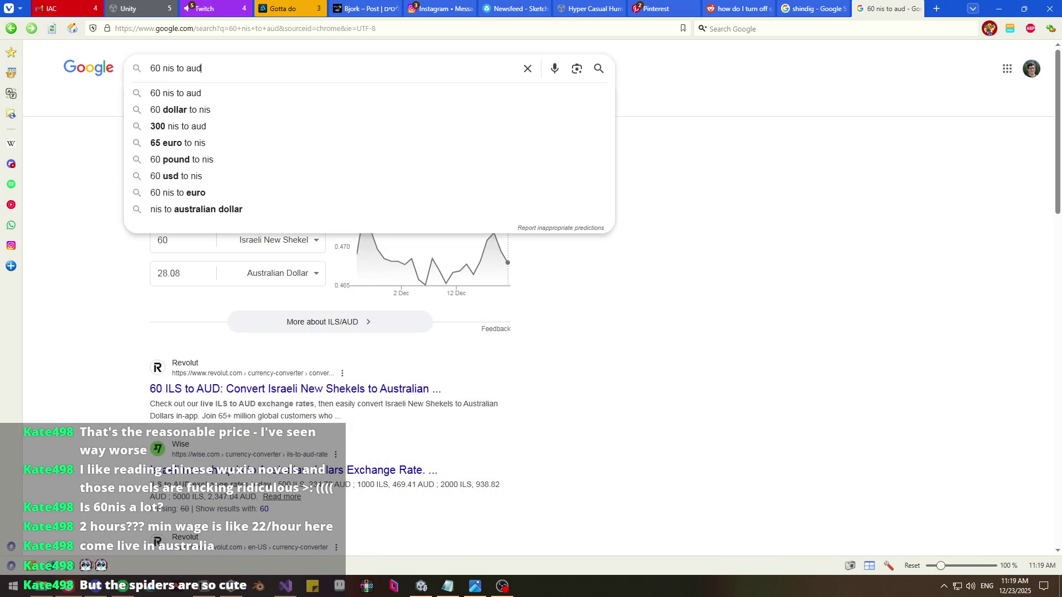
Replace the query with 'australian giant spider' and show image results
{"action": "key", "text": "ctrl+a"}
{"action": "type", "text": "austra"}
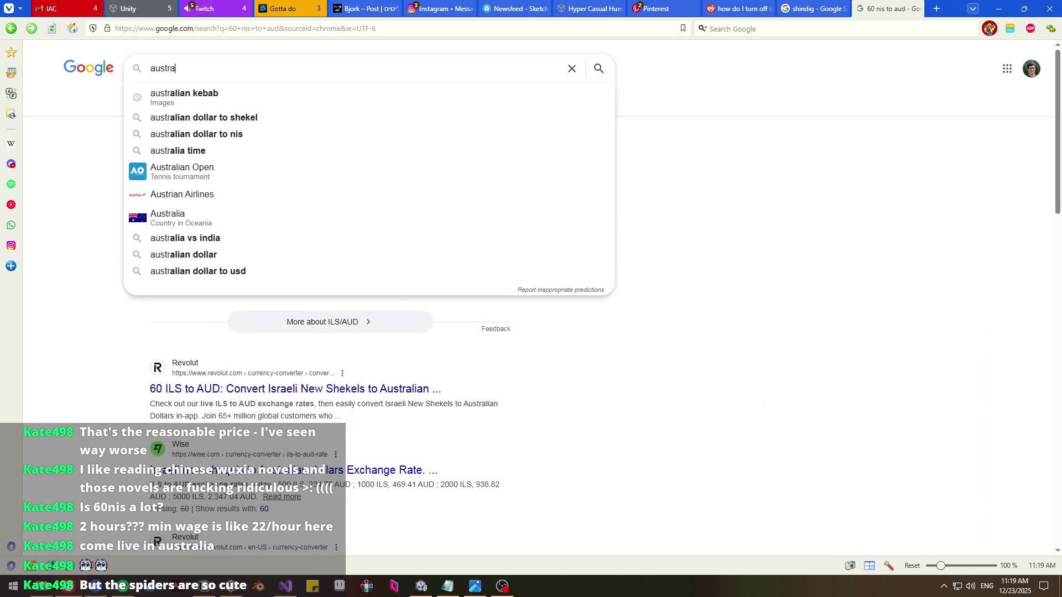
{"action": "type", "text": "lian gia"}
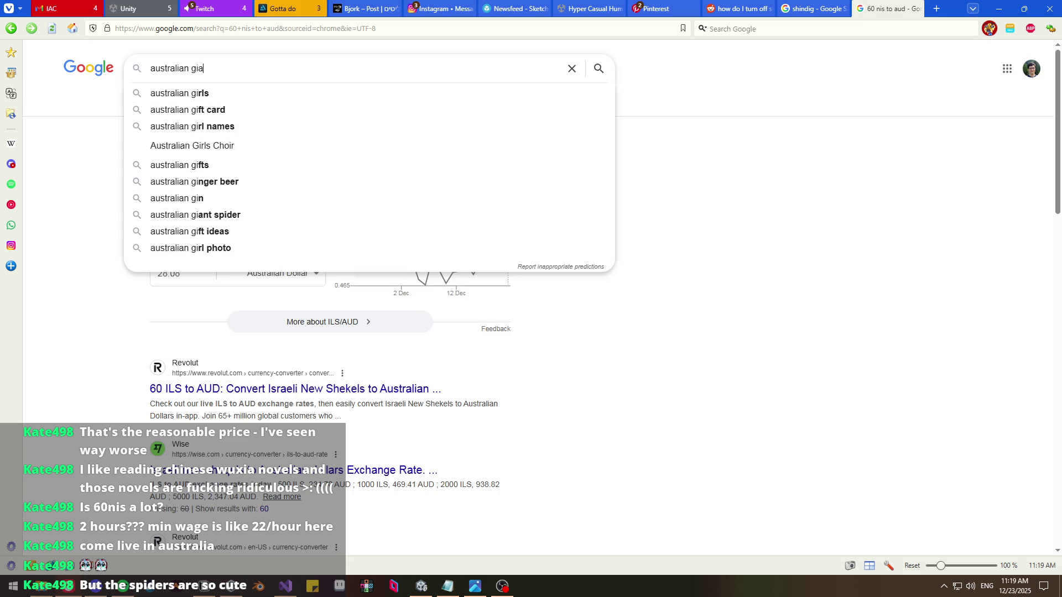
{"action": "type", "text": "nt  spider"}
{"action": "key", "text": "Return"}
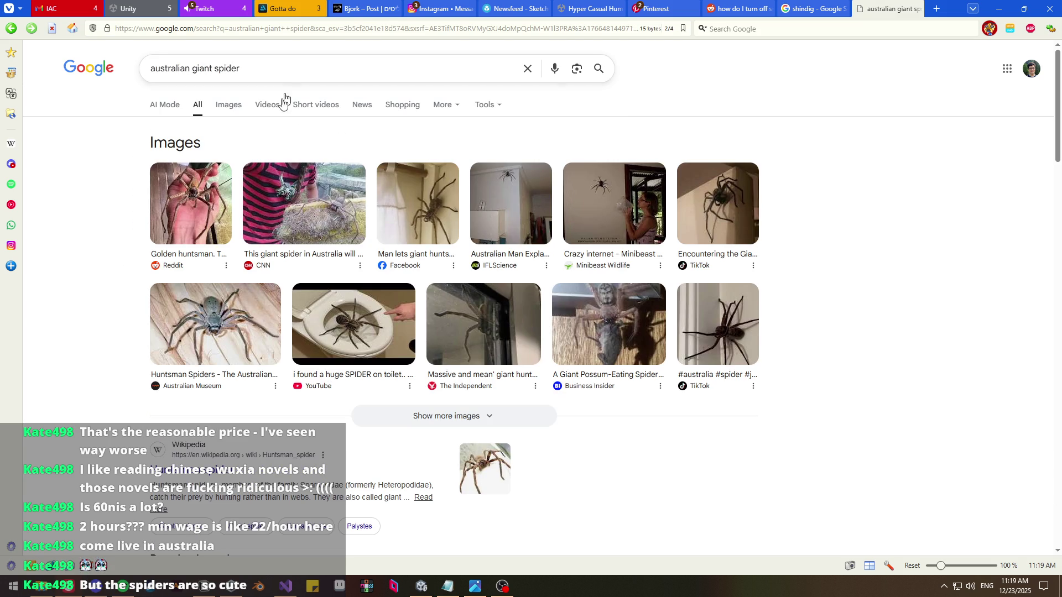
{"action": "left_click", "coordinate": [228, 107]}
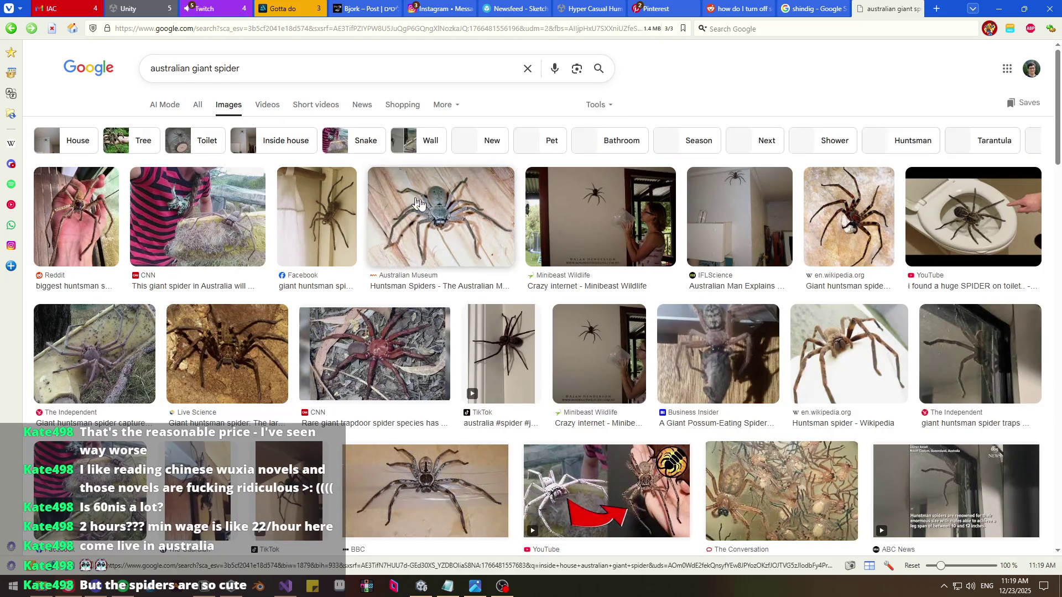
Preview the Facebook huntsman and Business Insider possum-eating spider images, then close the tab for Unity
{"action": "left_click", "coordinate": [340, 208]}
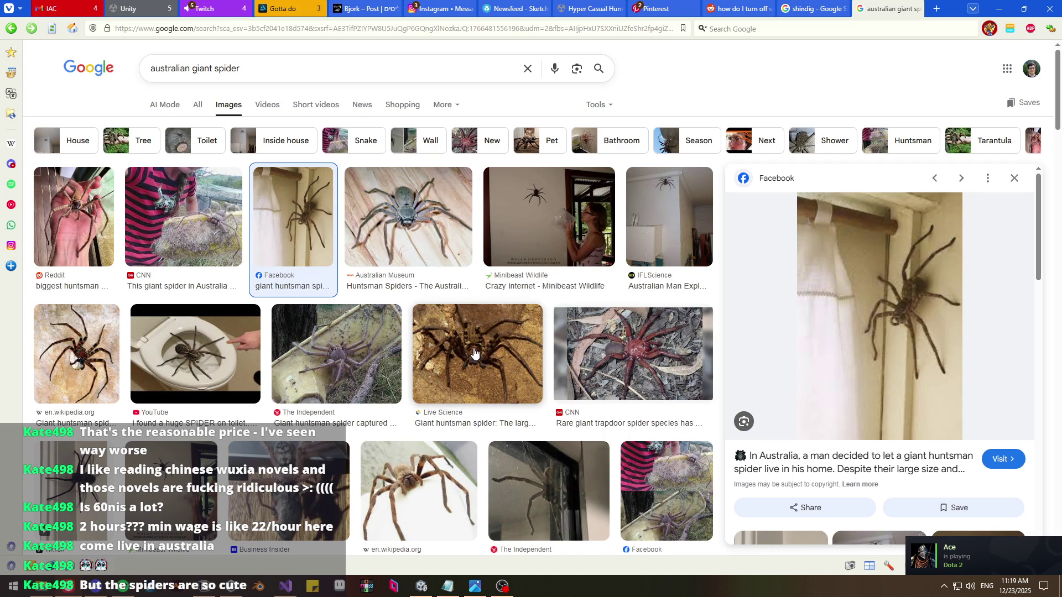
{"action": "left_click", "coordinate": [288, 487]}
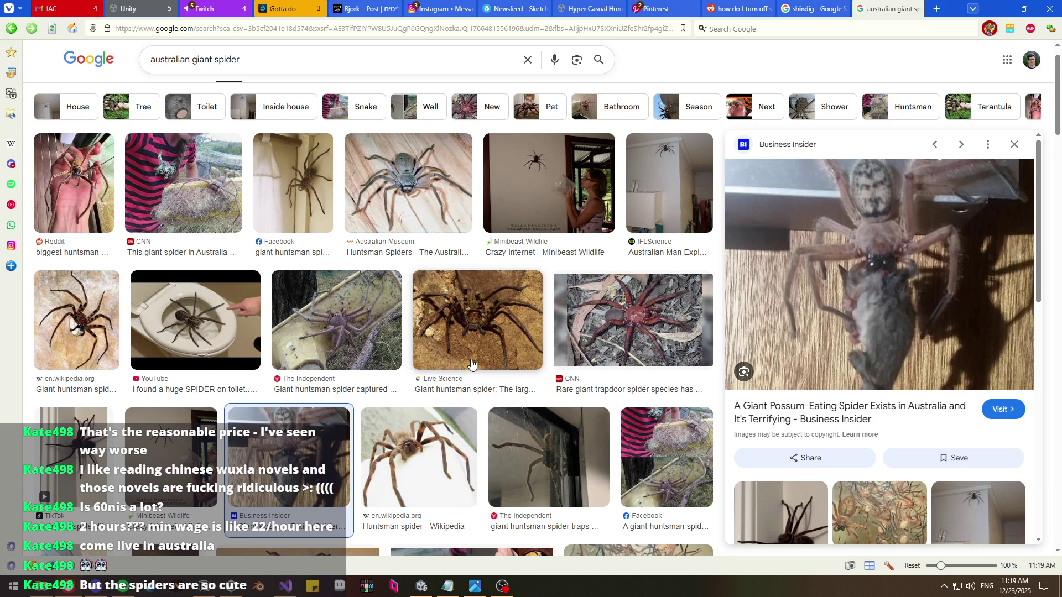
{"action": "scroll", "coordinate": [471, 363], "scroll_direction": "down", "scroll_amount": 2}
{"action": "scroll", "coordinate": [409, 349], "scroll_direction": "up", "scroll_amount": 3}
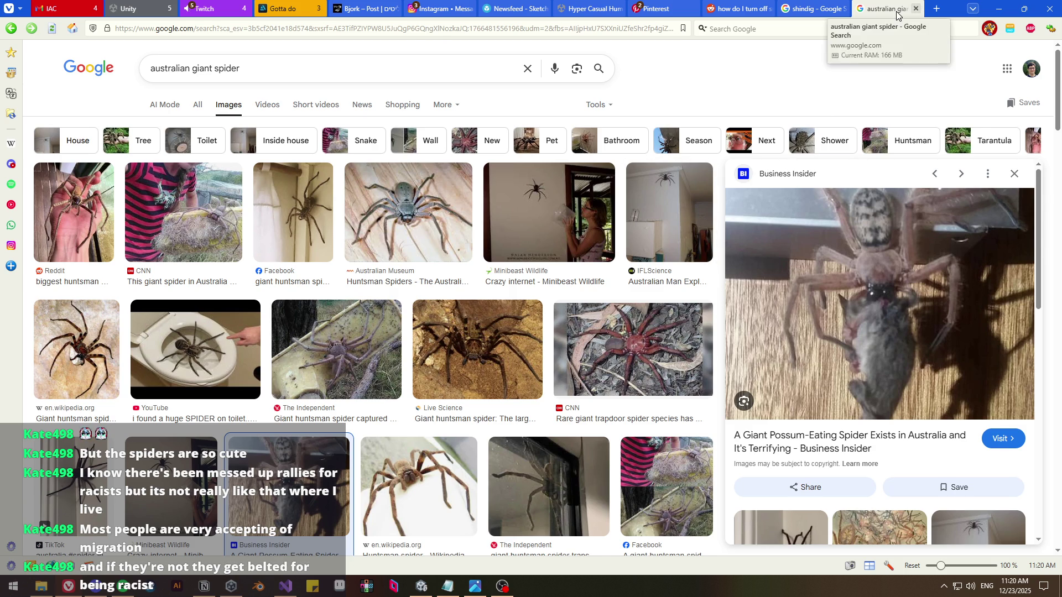
{"action": "key", "text": "ctrl+w"}
{"action": "key", "text": "alt+Tab"}
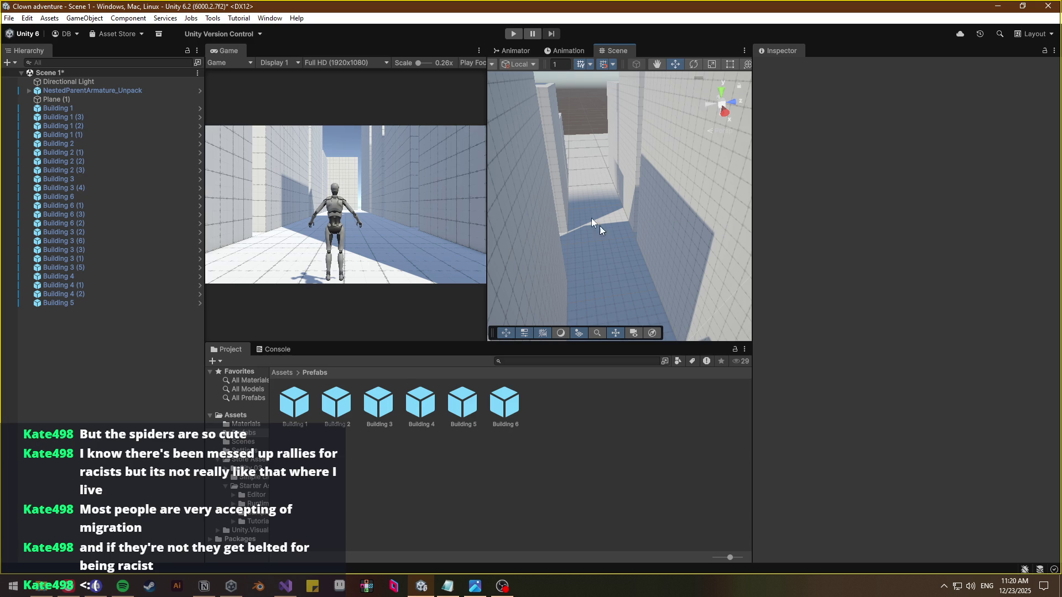
Orbit around the Scene 1 buildings and save the scene with Ctrl+S
{"action": "scroll", "coordinate": [512, 221], "scroll_direction": "up", "scroll_amount": 3}
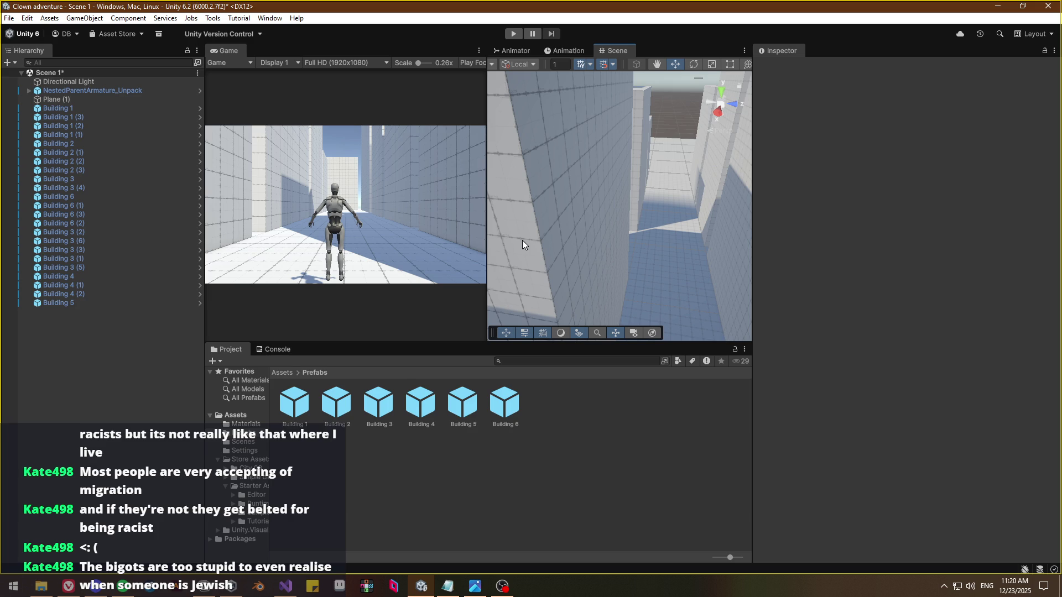
{"action": "mouse_move", "coordinate": [622, 247]}
{"action": "left_mouse_down"}
{"action": "mouse_move", "coordinate": [547, 244]}
{"action": "mouse_move", "coordinate": [628, 306]}
{"action": "mouse_move", "coordinate": [642, 380]}
{"action": "mouse_move", "coordinate": [695, 363]}
{"action": "mouse_move", "coordinate": [671, 322]}
{"action": "mouse_move", "coordinate": [632, 358]}
{"action": "mouse_move", "coordinate": [735, 352]}
{"action": "mouse_move", "coordinate": [614, 335]}
{"action": "mouse_move", "coordinate": [303, 330]}
{"action": "mouse_move", "coordinate": [350, 343]}
{"action": "left_mouse_up"}
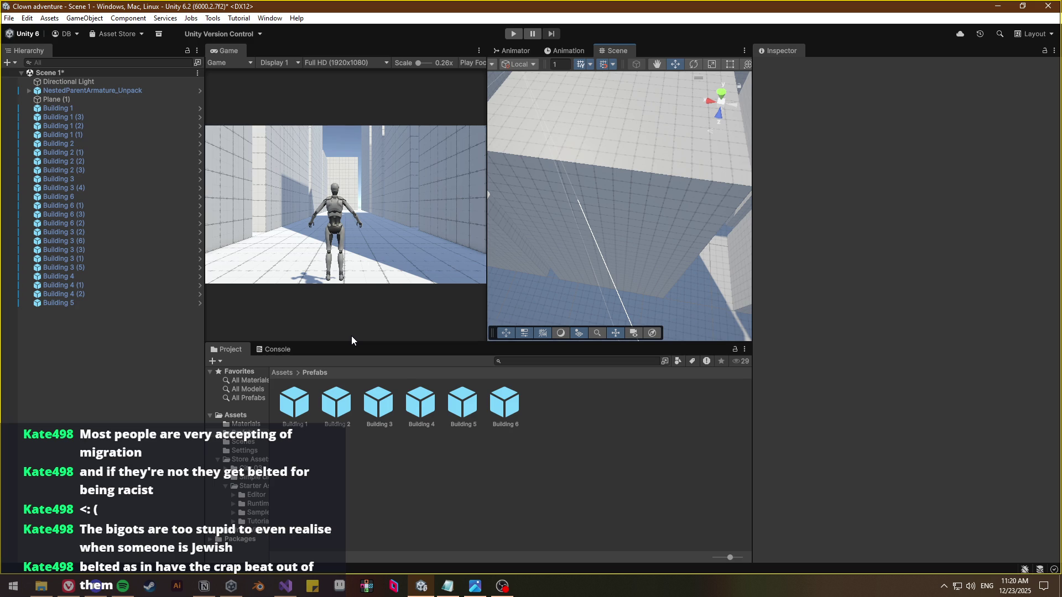
{"action": "mouse_move", "coordinate": [498, 339]}
{"action": "left_mouse_down"}
{"action": "mouse_move", "coordinate": [844, 248]}
{"action": "mouse_move", "coordinate": [903, 270]}
{"action": "mouse_move", "coordinate": [832, 356]}
{"action": "mouse_move", "coordinate": [640, 294]}
{"action": "mouse_move", "coordinate": [577, 343]}
{"action": "mouse_move", "coordinate": [855, 261]}
{"action": "mouse_move", "coordinate": [946, 268]}
{"action": "mouse_move", "coordinate": [944, 294]}
{"action": "mouse_move", "coordinate": [875, 296]}
{"action": "mouse_move", "coordinate": [735, 264]}
{"action": "left_mouse_up"}
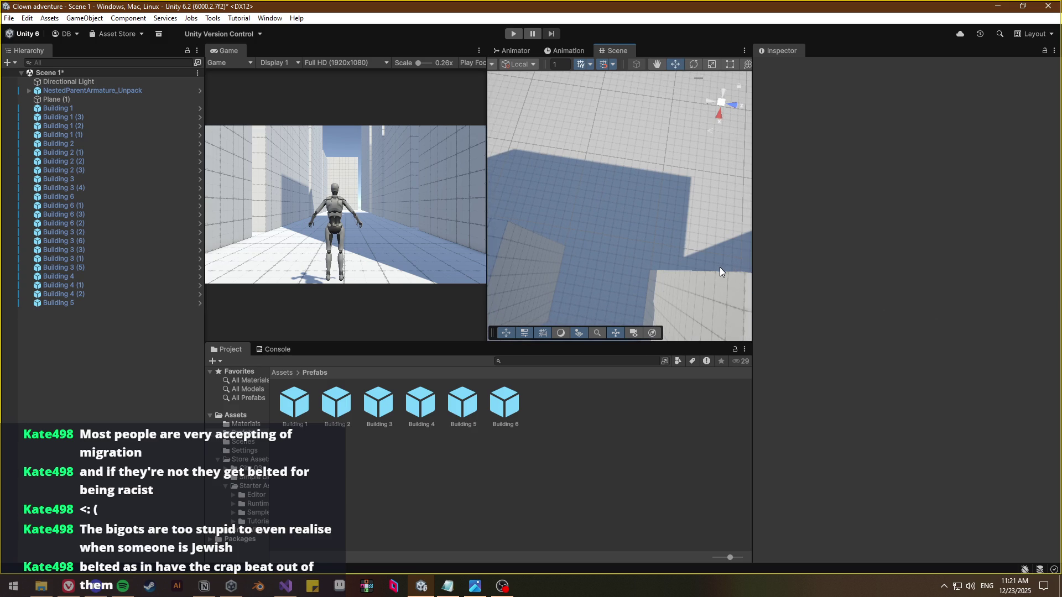
{"action": "left_click_drag", "start_coordinate": [660, 234], "coordinate": [416, 230]}
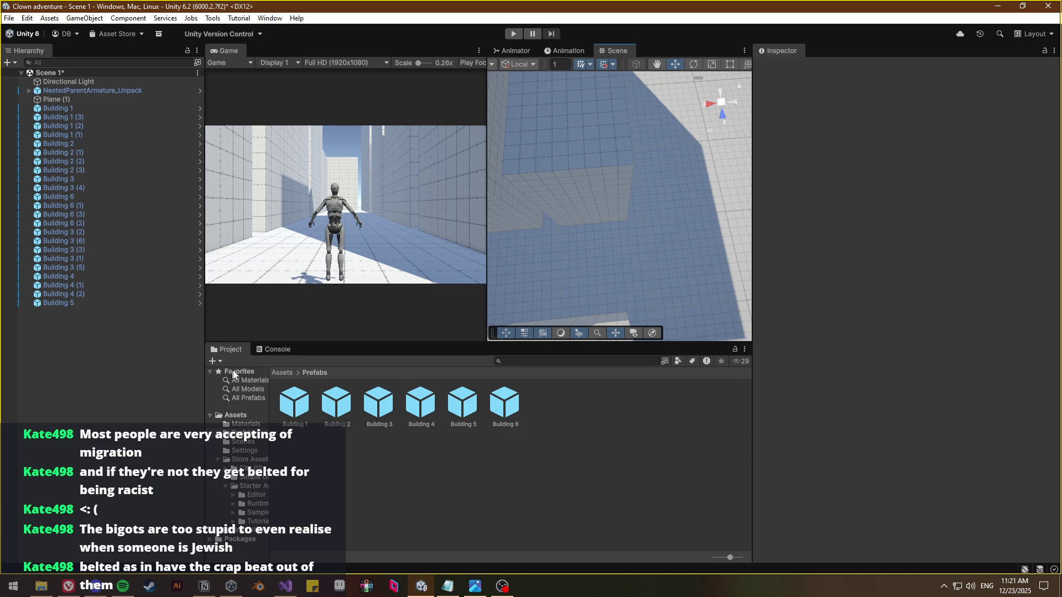
{"action": "key", "text": "ctrl+s"}
{"action": "mouse_move", "coordinate": [649, 273]}
{"action": "left_mouse_down"}
{"action": "mouse_move", "coordinate": [447, 225]}
{"action": "mouse_move", "coordinate": [400, 195]}
{"action": "mouse_move", "coordinate": [518, 293]}
{"action": "mouse_move", "coordinate": [422, 271]}
{"action": "mouse_move", "coordinate": [423, 290]}
{"action": "left_mouse_up"}
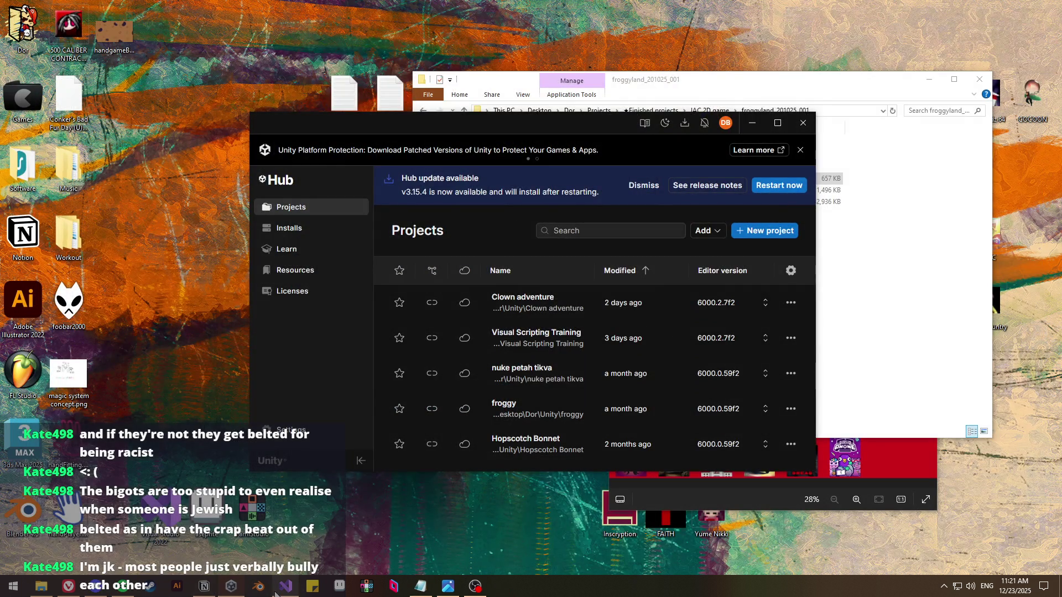
{"action": "left_click", "coordinate": [285, 586]}
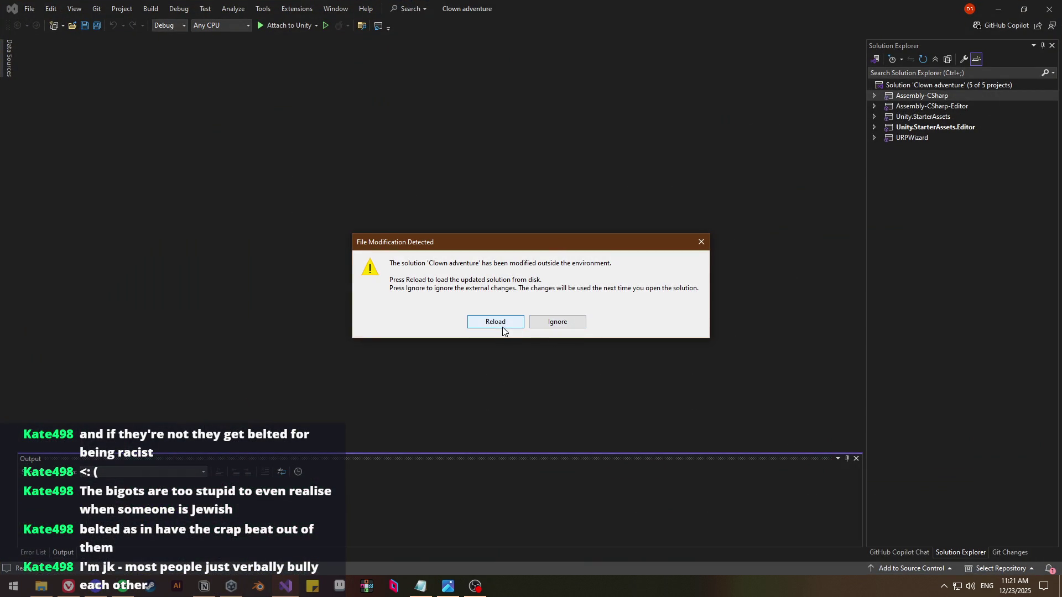
Reload the modified Clown adventure solution, then cycle through Notion and OBS to File Explorer
{"action": "left_click", "coordinate": [501, 326]}
{"action": "left_click", "coordinate": [202, 587]}
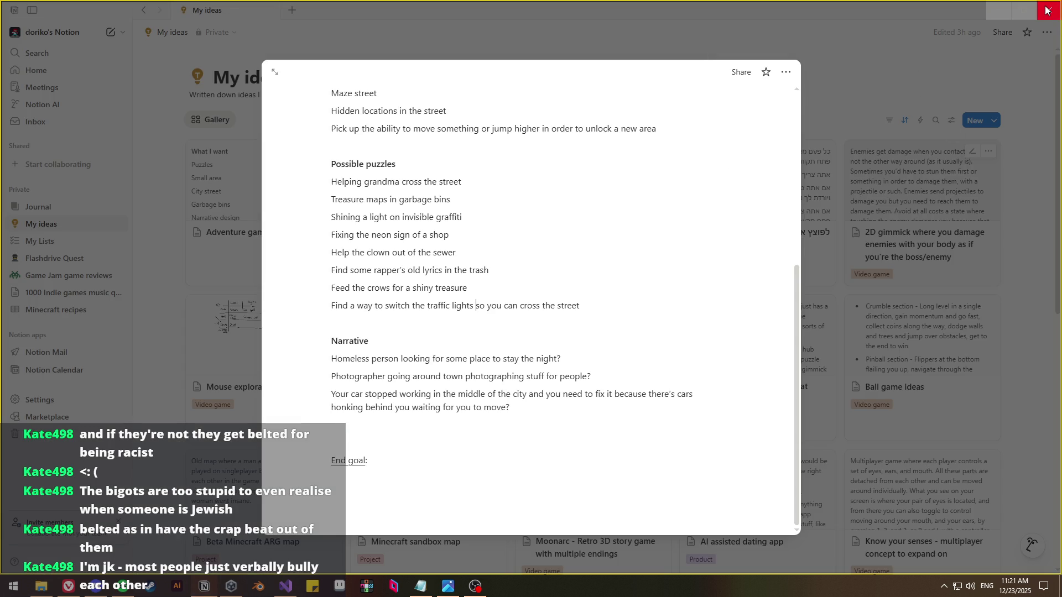
{"action": "left_click", "coordinate": [286, 587]}
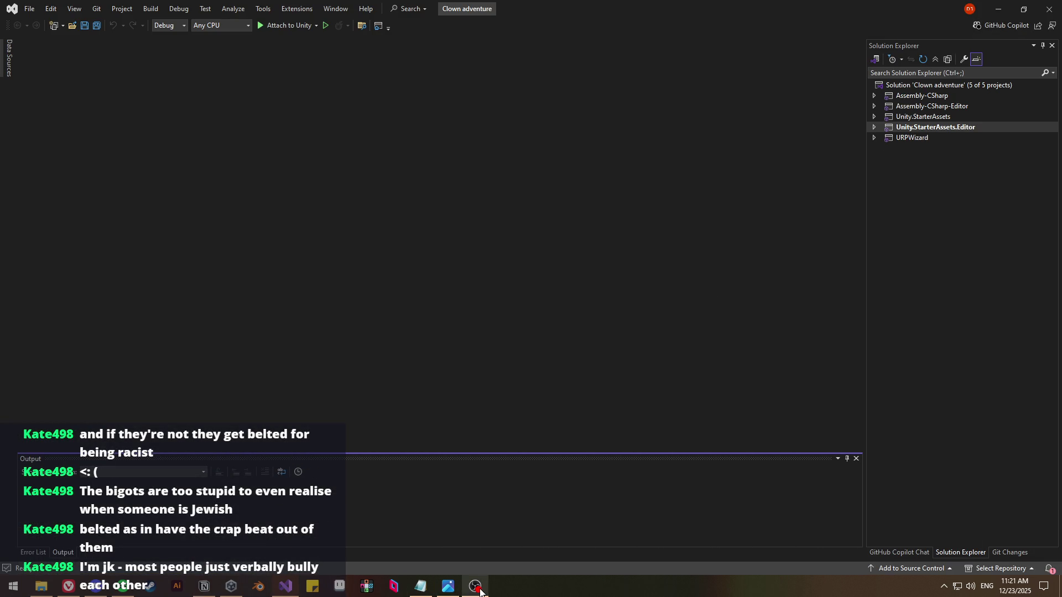
{"action": "left_click", "coordinate": [475, 586]}
{"action": "scroll", "coordinate": [80, 513], "scroll_direction": "down", "scroll_amount": 3}
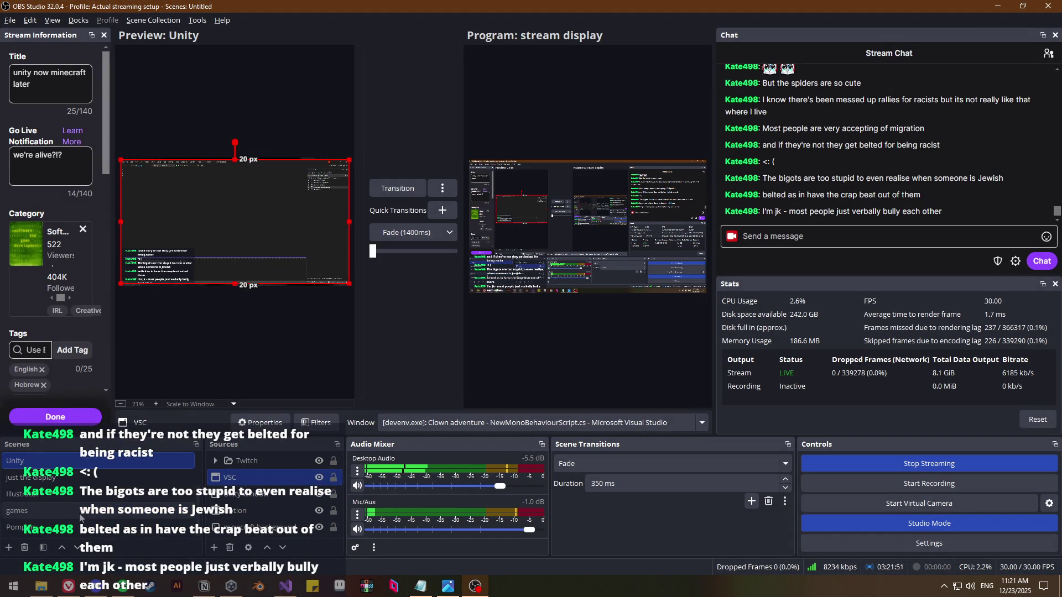
{"action": "left_click", "coordinate": [41, 586]}
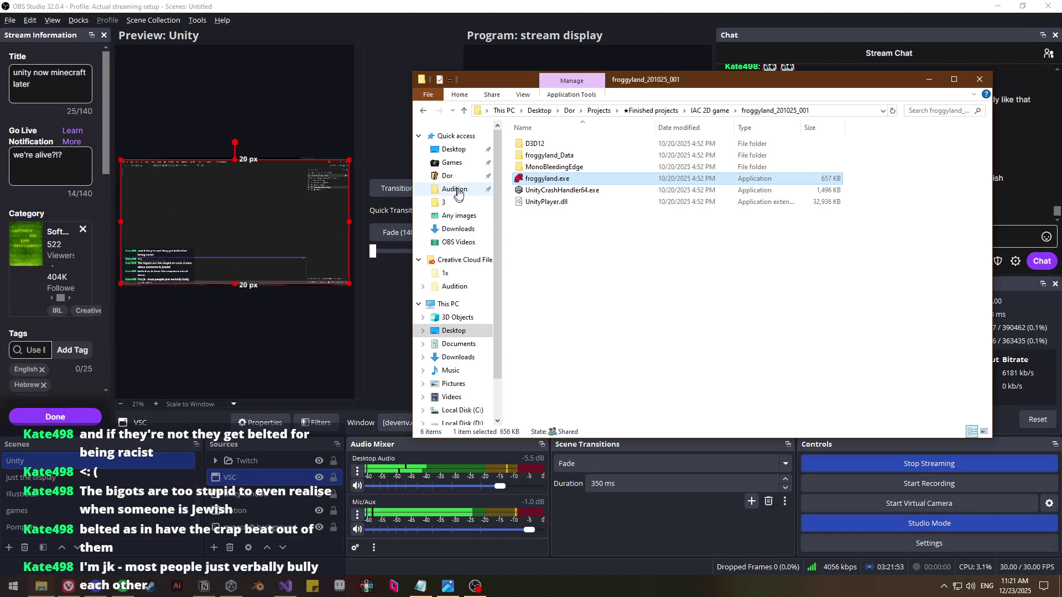
Open the Games folder from Quick access and launch the MineMultiMC shortcut
{"action": "left_click", "coordinate": [452, 163]}
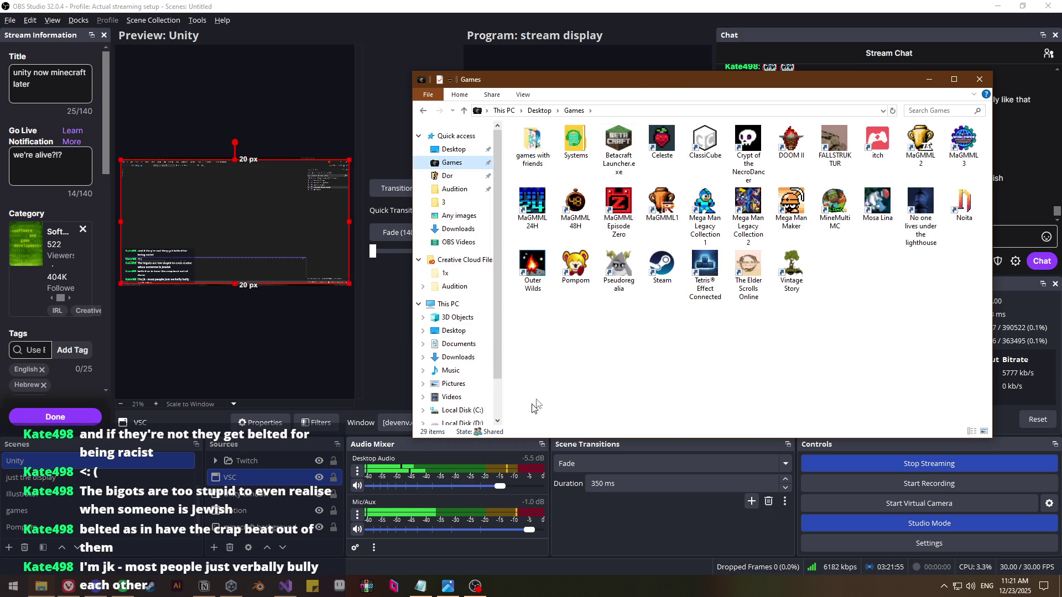
{"action": "left_click", "coordinate": [841, 212]}
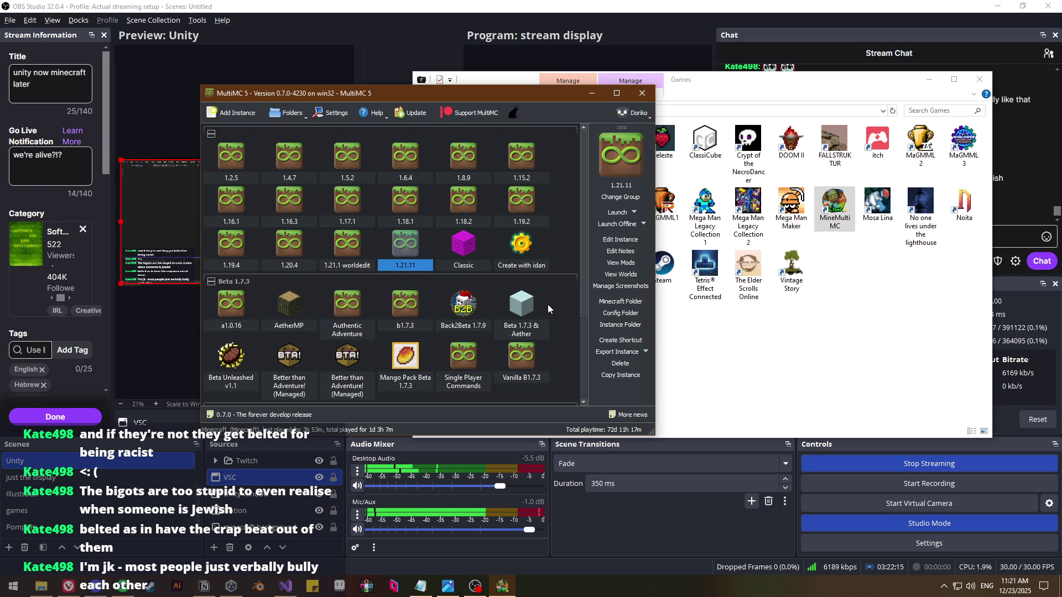
Launch the 1.21.11 instance, maximize Minecraft, and open Multiplayer's Add Server screen
{"action": "double_click", "coordinate": [407, 245]}
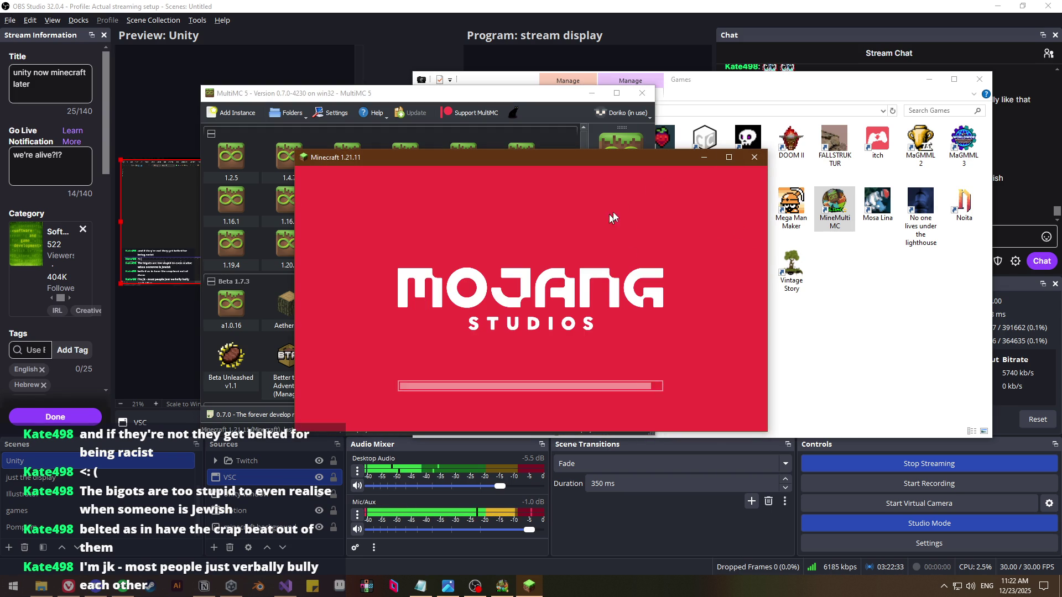
{"action": "left_click", "coordinate": [735, 163]}
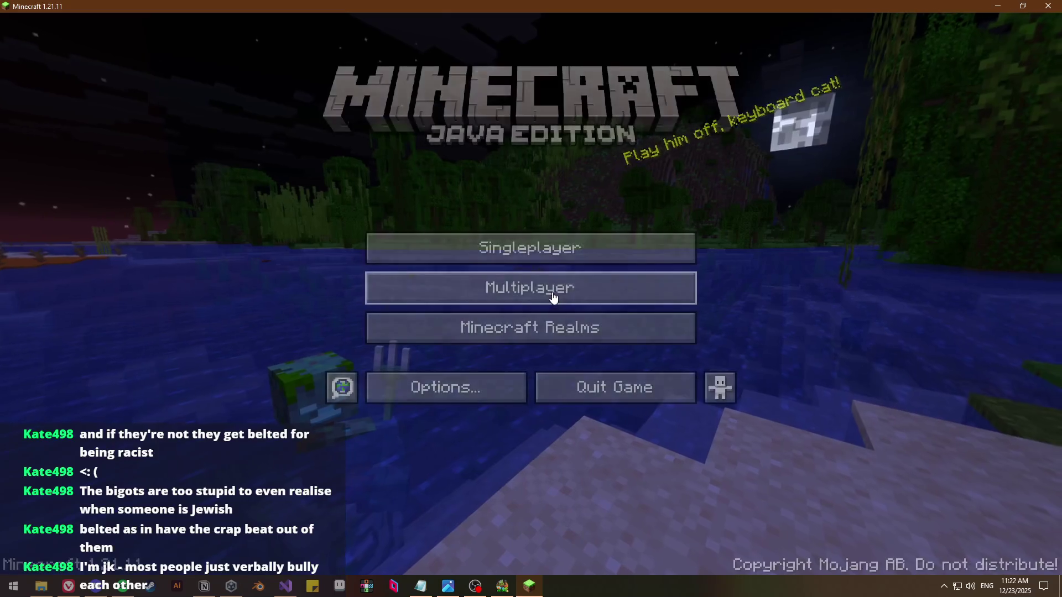
{"action": "left_click", "coordinate": [552, 296]}
{"action": "left_click", "coordinate": [700, 507]}
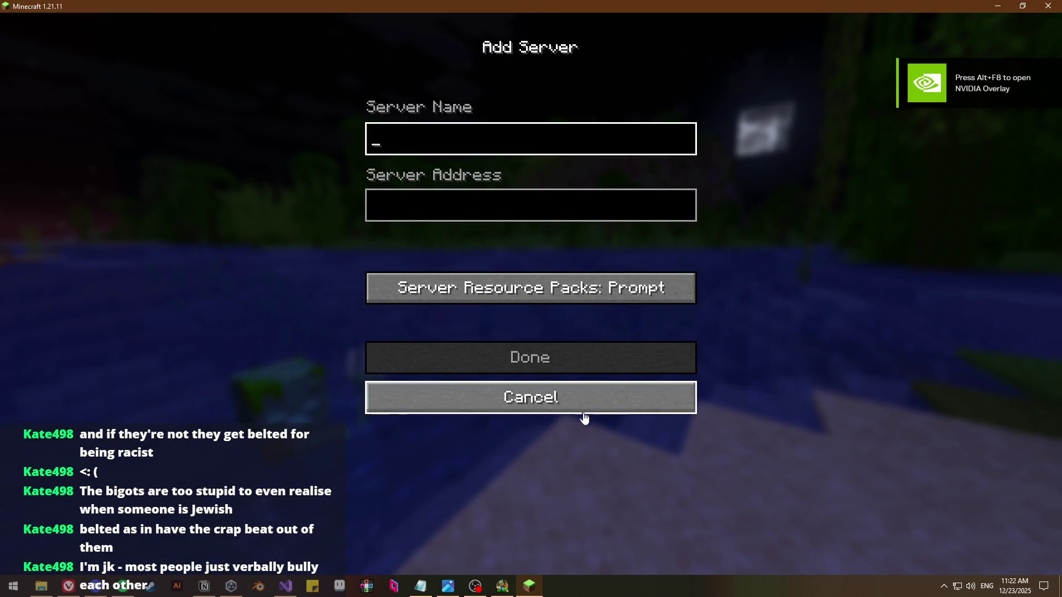
Back out of Add Server and join the Fire & Blood realm from Minecraft Realms
{"action": "left_click", "coordinate": [620, 406]}
{"action": "left_click", "coordinate": [693, 536]}
{"action": "left_click", "coordinate": [525, 327]}
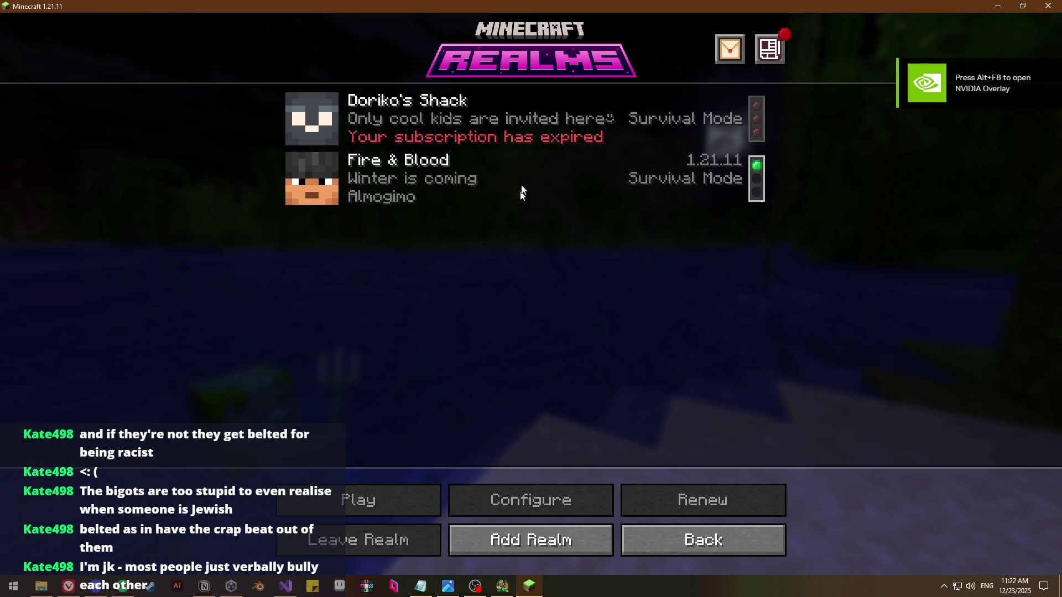
{"action": "double_click", "coordinate": [499, 188]}
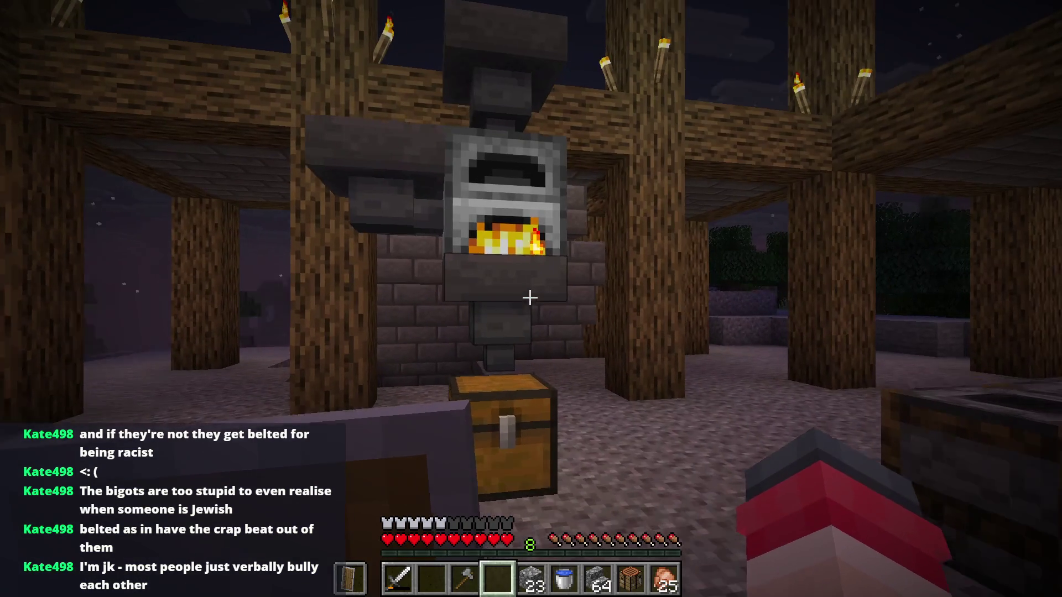
Check the contents of the base's furnace and the chest below it
{"action": "key", "text": "e"}
{"action": "key", "text": "e"}
{"action": "right_click", "coordinate": [531, 299]}
{"action": "key", "text": "e"}
{"action": "right_click", "coordinate": [531, 299]}
{"action": "key", "text": "e"}
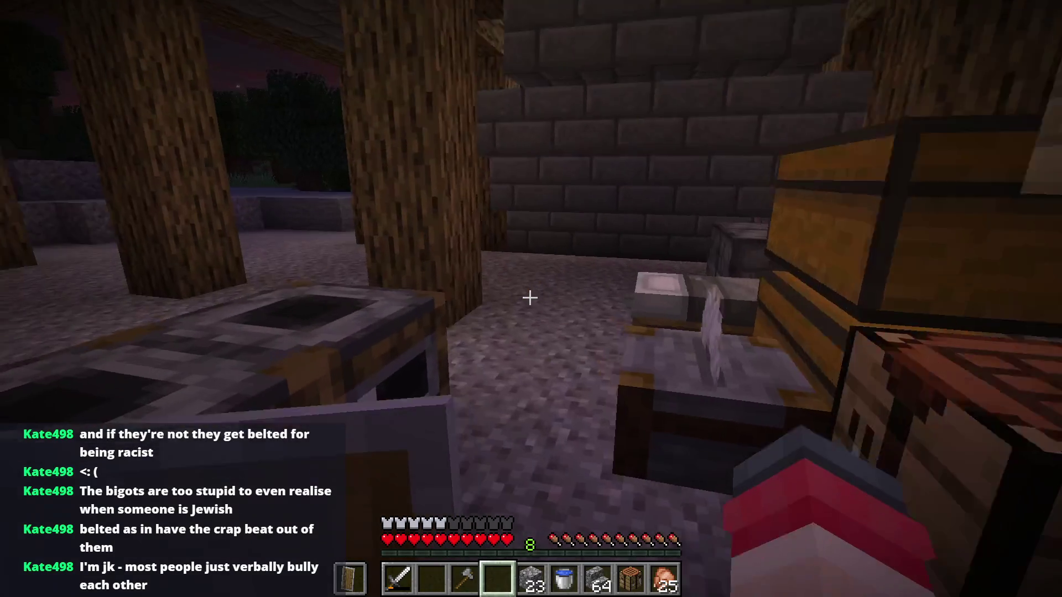
Walk past the river and grass ledge down into the dark cobblestone tunnel, checking the inventory
{"action": "key", "text": "w"}
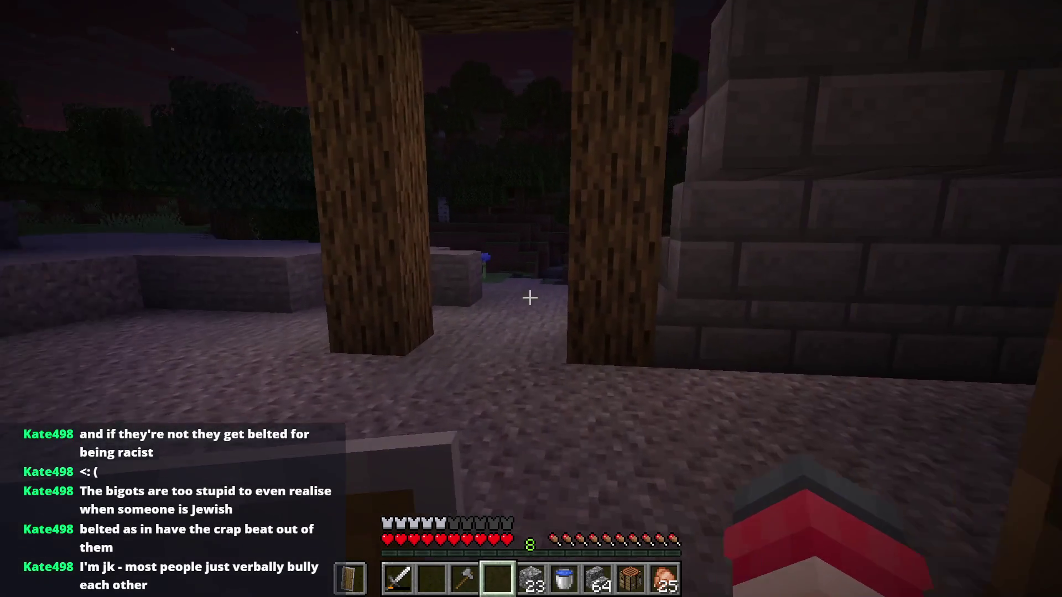
{"action": "key", "text": "w"}
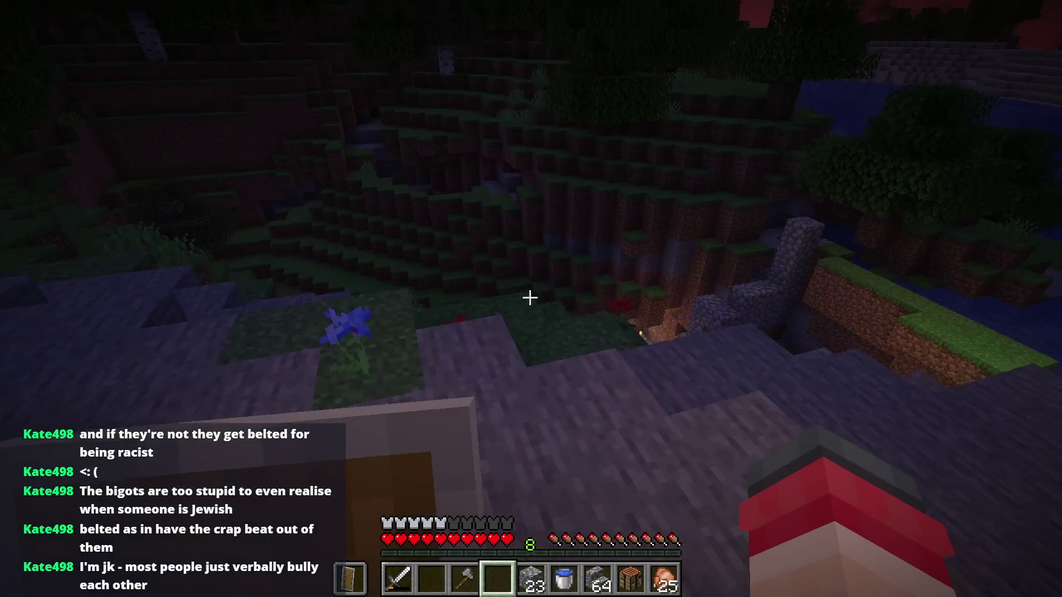
{"action": "key", "text": "e"}
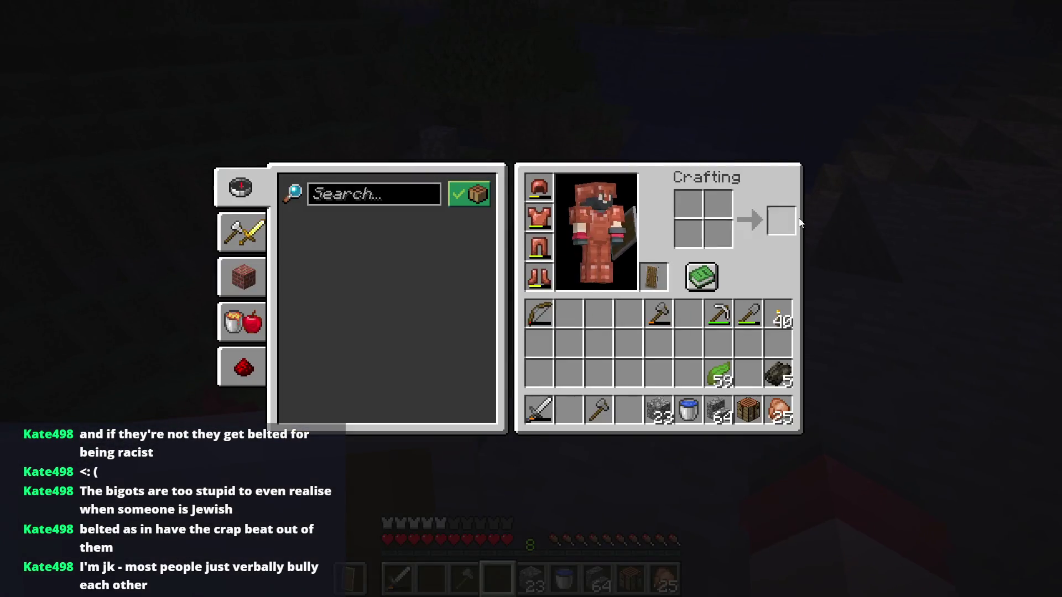
{"action": "key", "text": "e"}
{"action": "key", "text": "6"}
{"action": "key", "text": "7"}
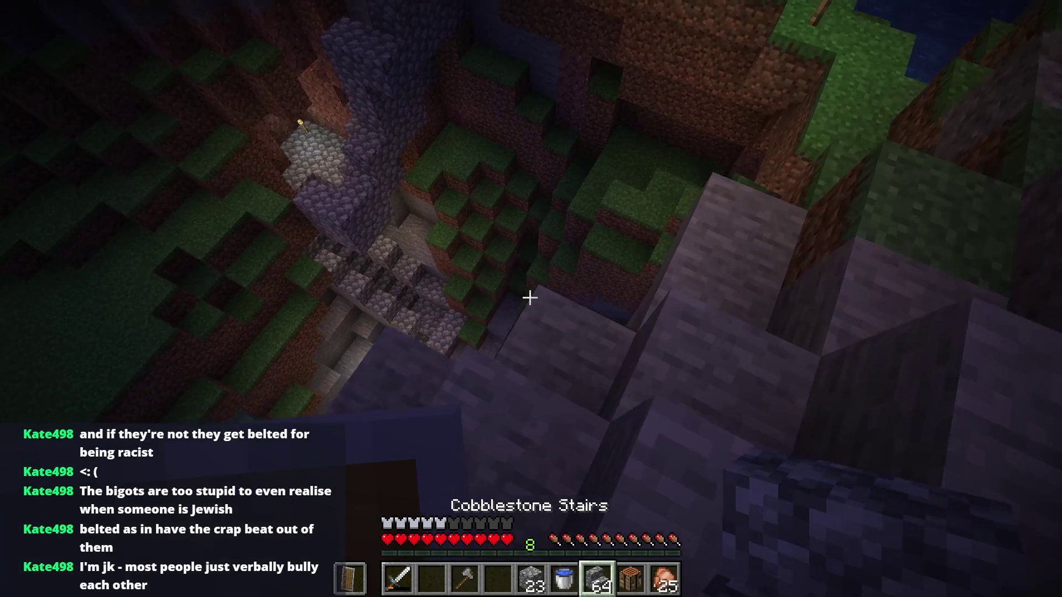
{"action": "key", "text": "4"}
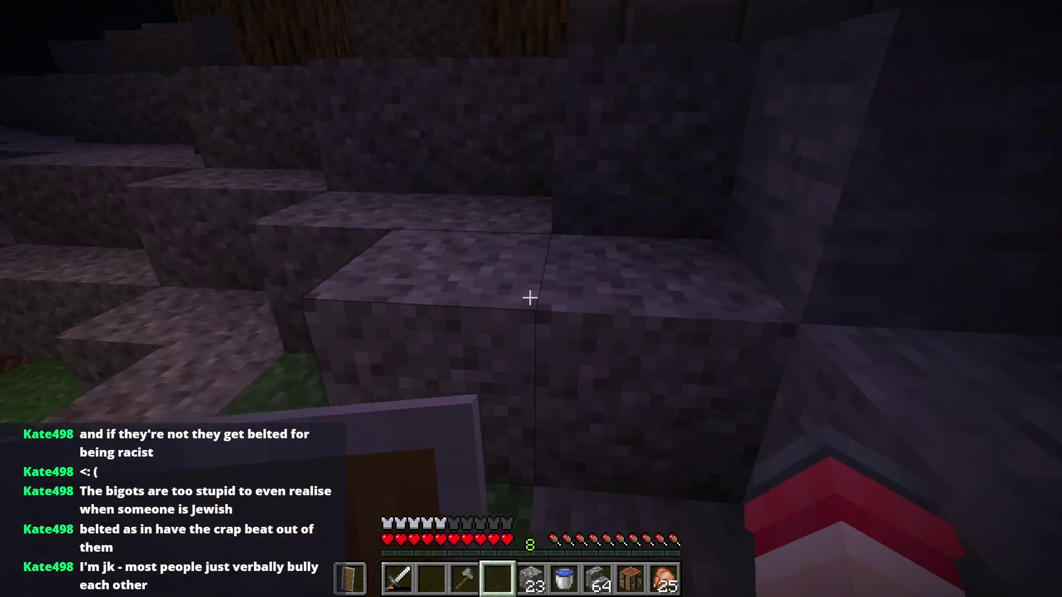
{"action": "key", "text": "w"}
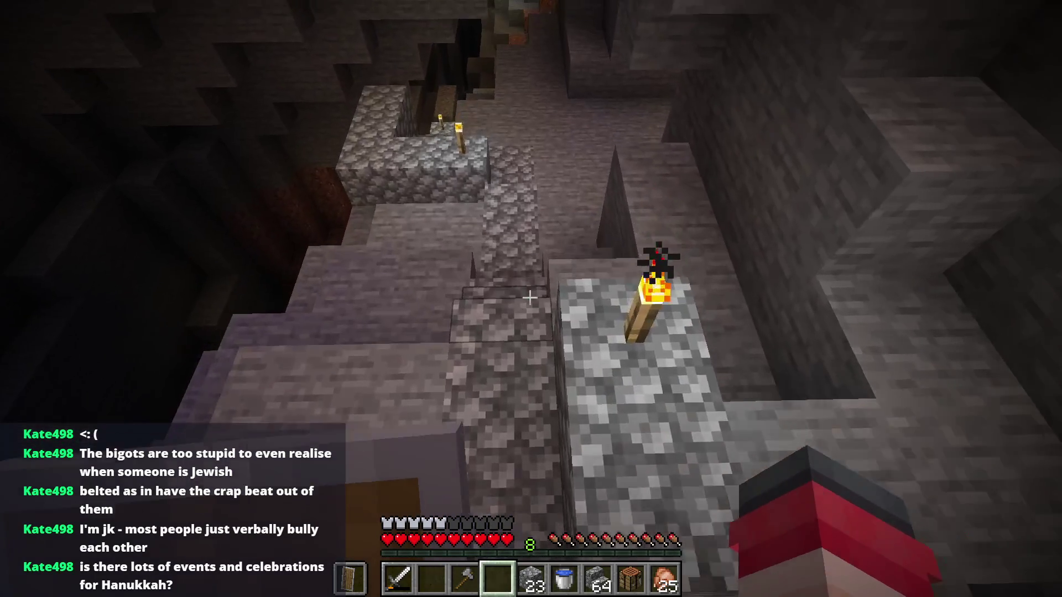
{"action": "key", "text": "w"}
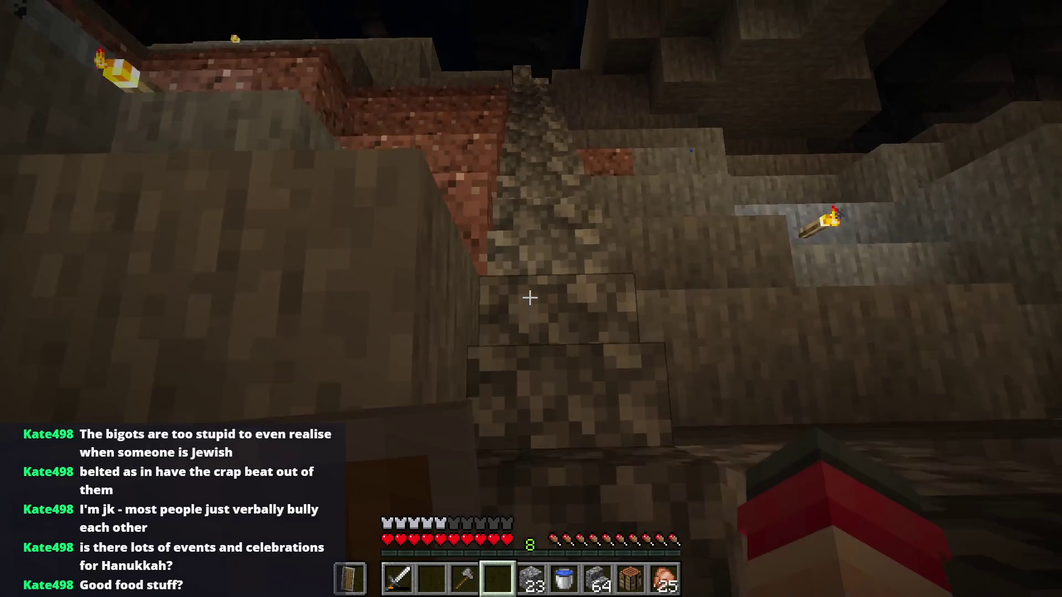
{"action": "key", "text": "e"}
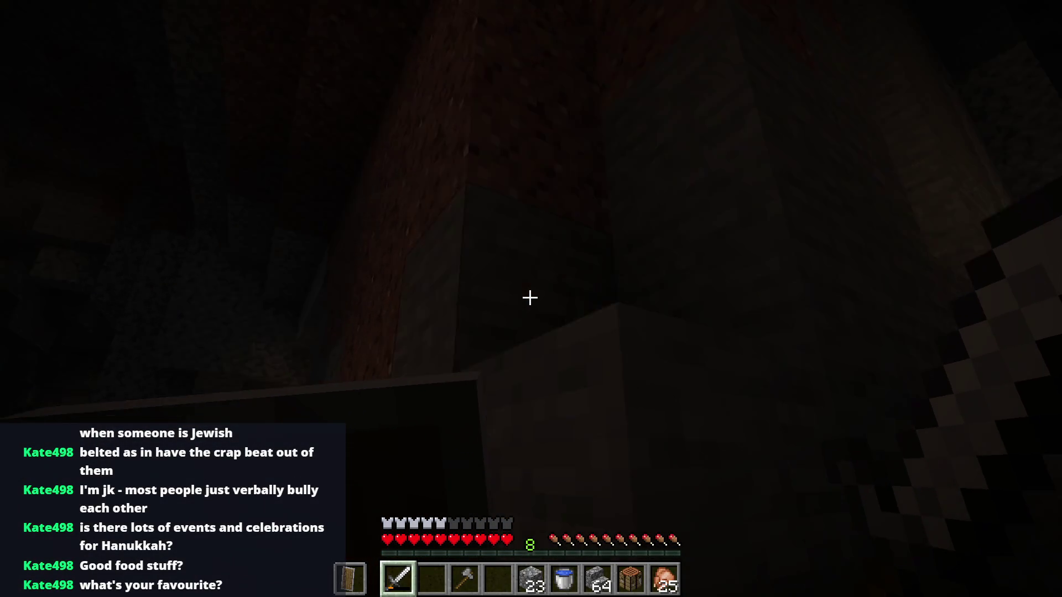
{"action": "key", "text": "e"}
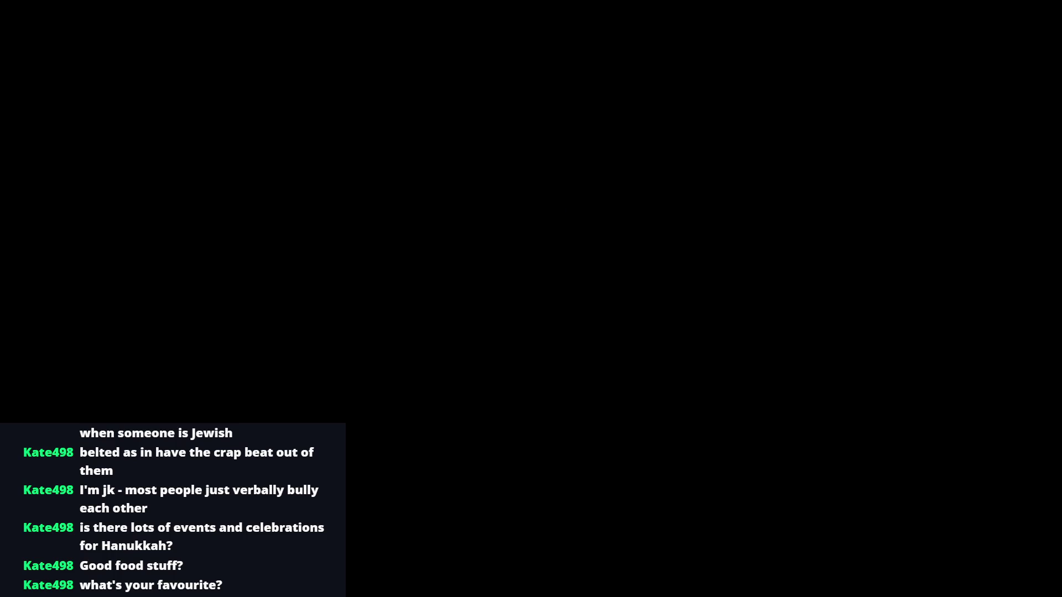
Search Google for 'sufganiyot' in a new browser tab
{"action": "key", "text": "space"}
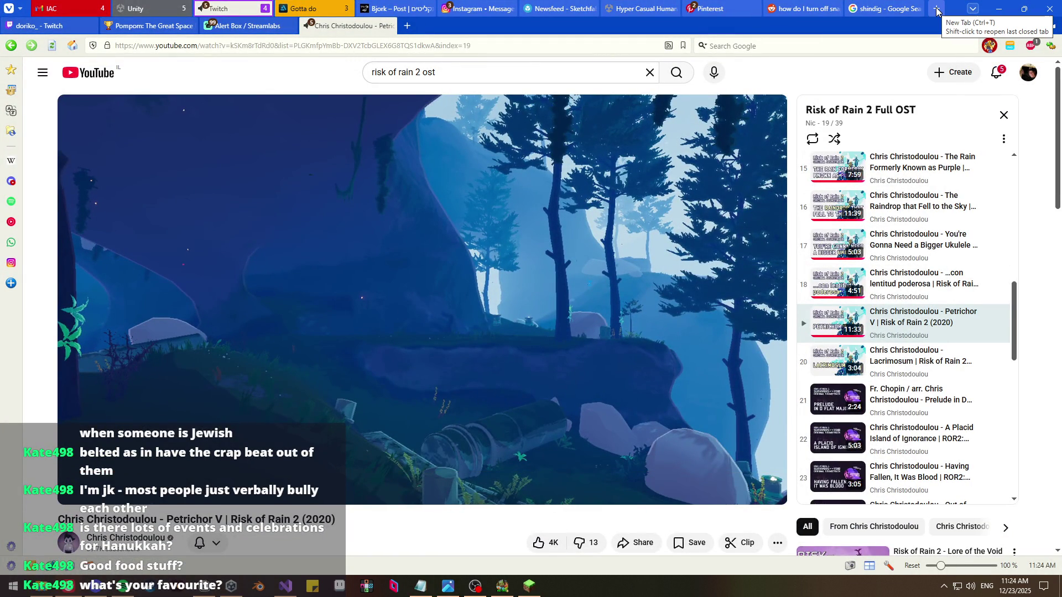
{"action": "left_click", "coordinate": [937, 11]}
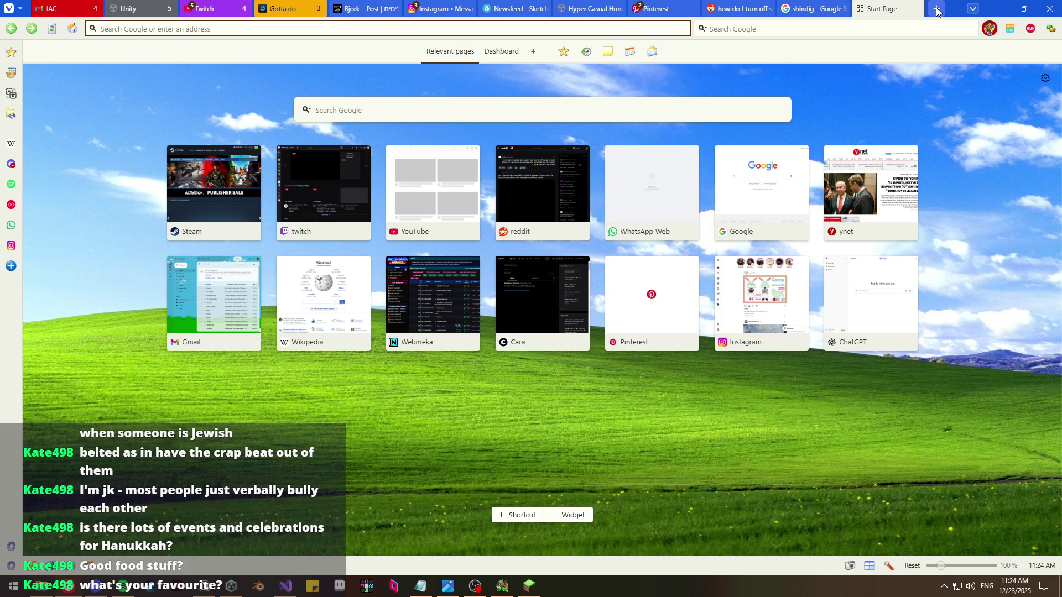
{"action": "type", "text": "sufganm"}
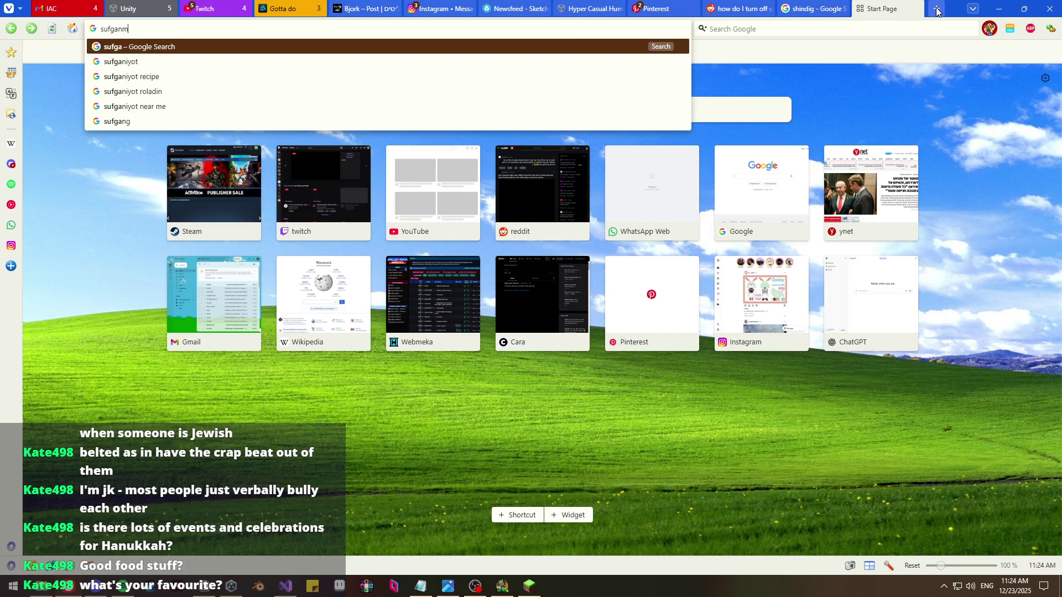
{"action": "key", "text": "BackSpace"}
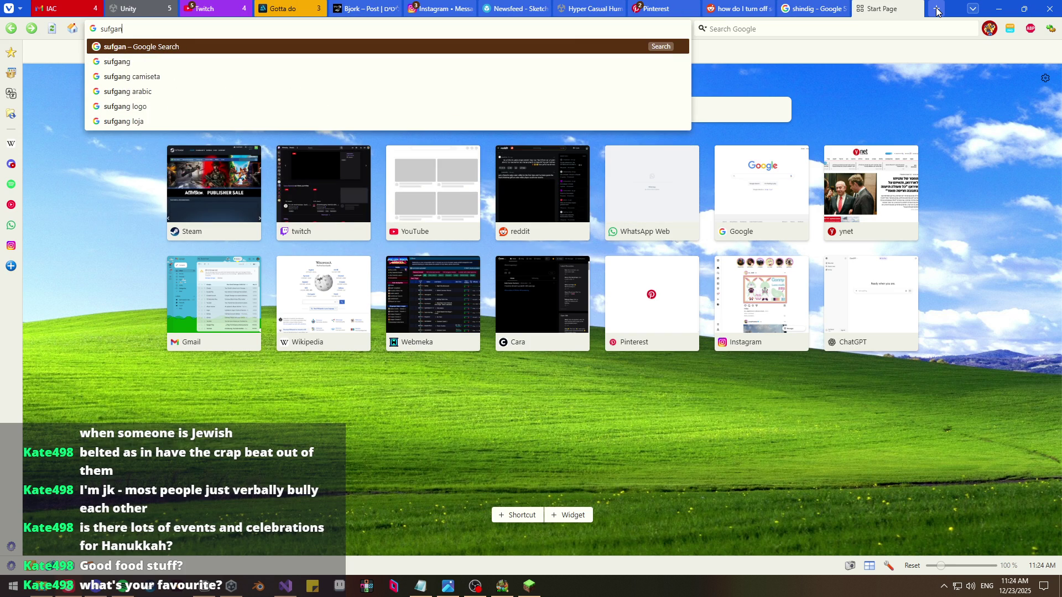
{"action": "key", "text": "Down"}
{"action": "key", "text": "Return"}
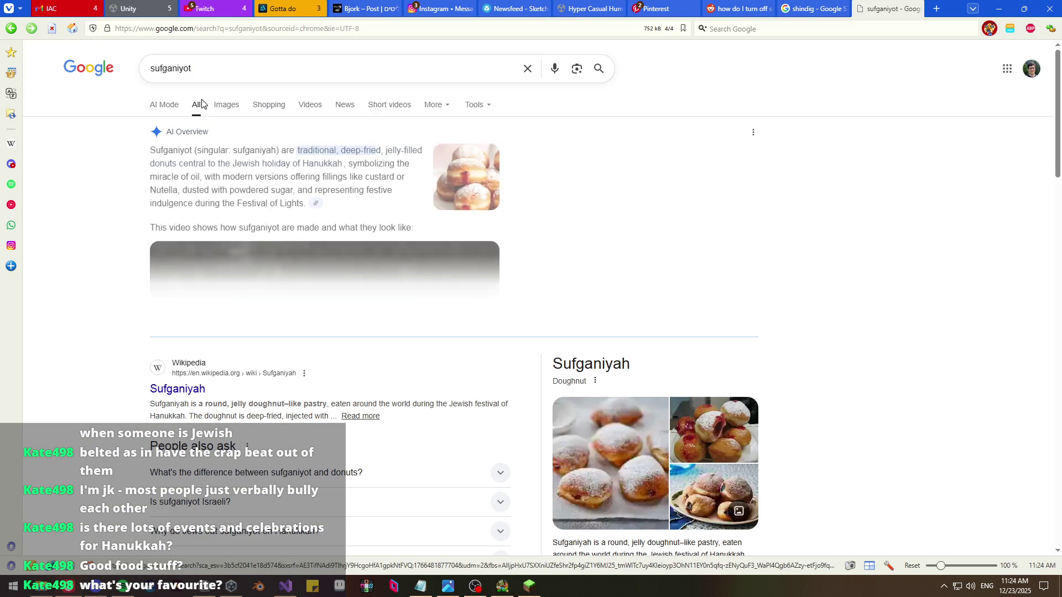
Show sufganiyot image results and enlarge the Sauer Brands jelly donut photo
{"action": "left_click", "coordinate": [223, 104]}
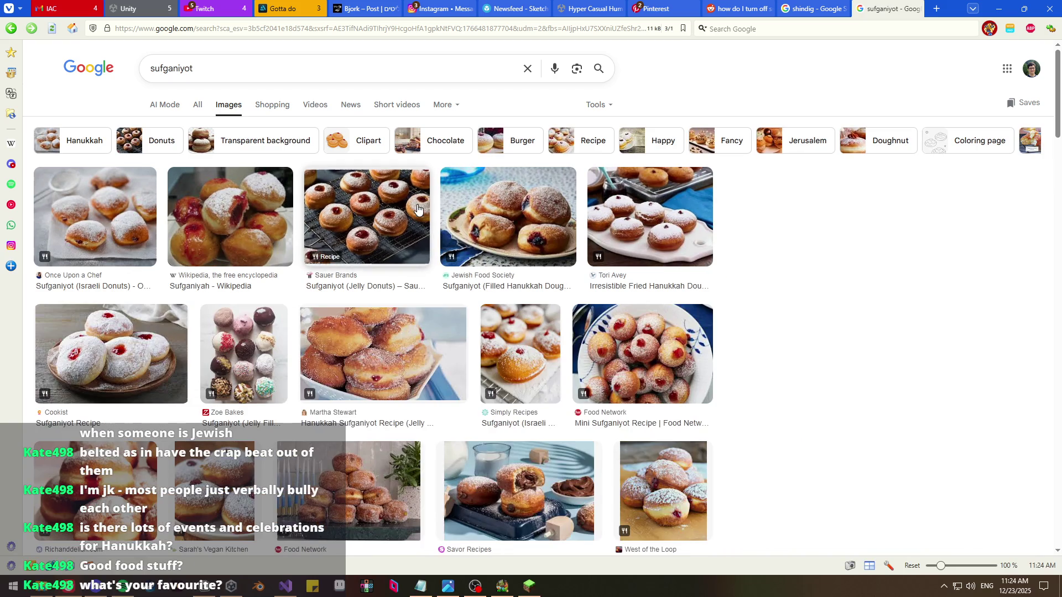
{"action": "left_click", "coordinate": [419, 209]}
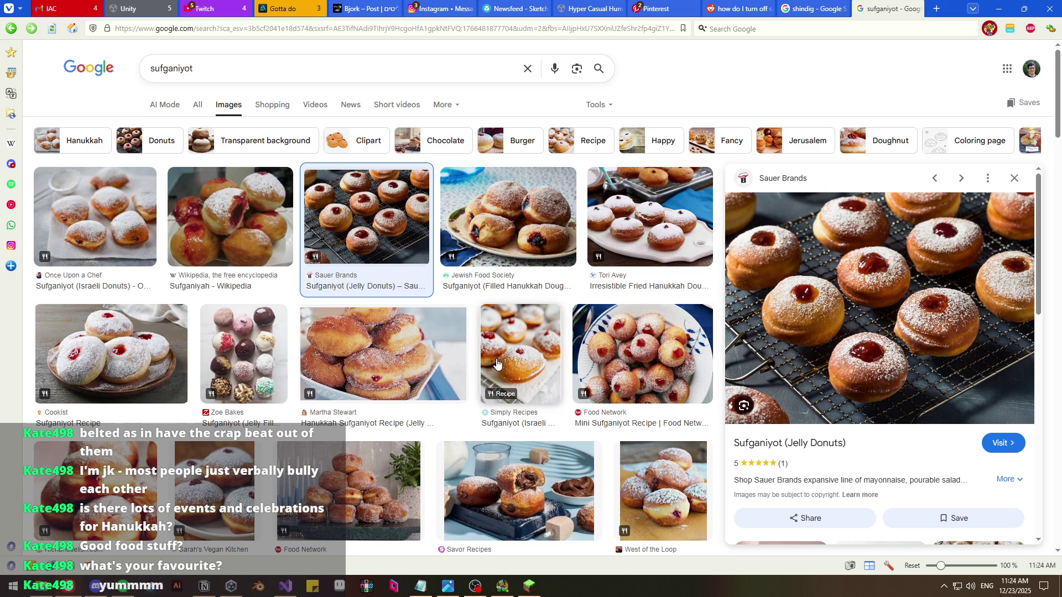
{"action": "scroll", "coordinate": [485, 365], "scroll_direction": "down", "scroll_amount": 3}
{"action": "scroll", "coordinate": [486, 365], "scroll_direction": "up", "scroll_amount": 3}
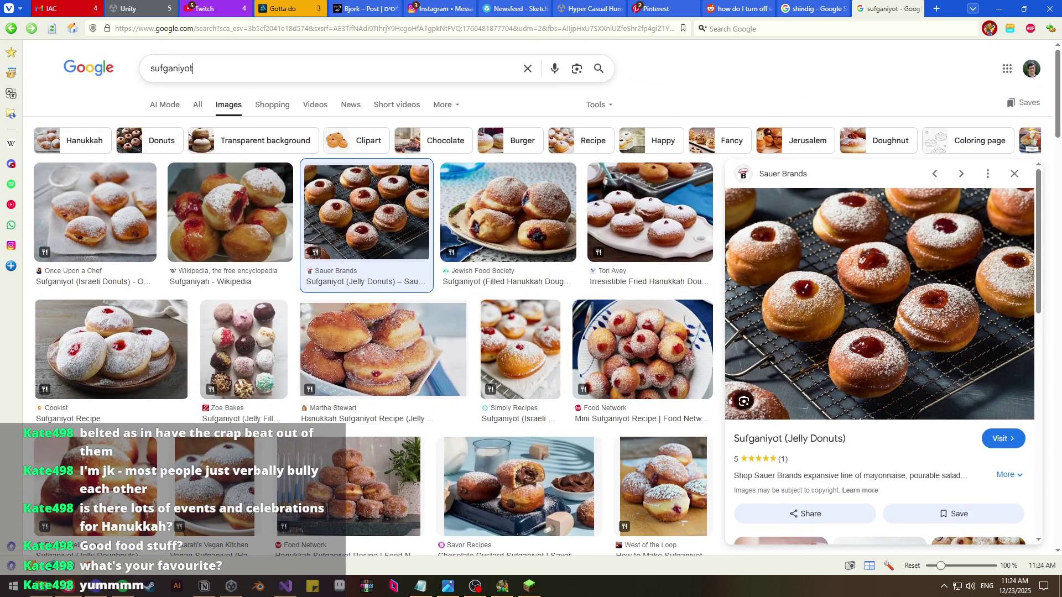
{"action": "left_click", "coordinate": [222, 69]}
Search 'levivot' and enlarge the afooda potato latkes photo
{"action": "type", "text": "vivot"}
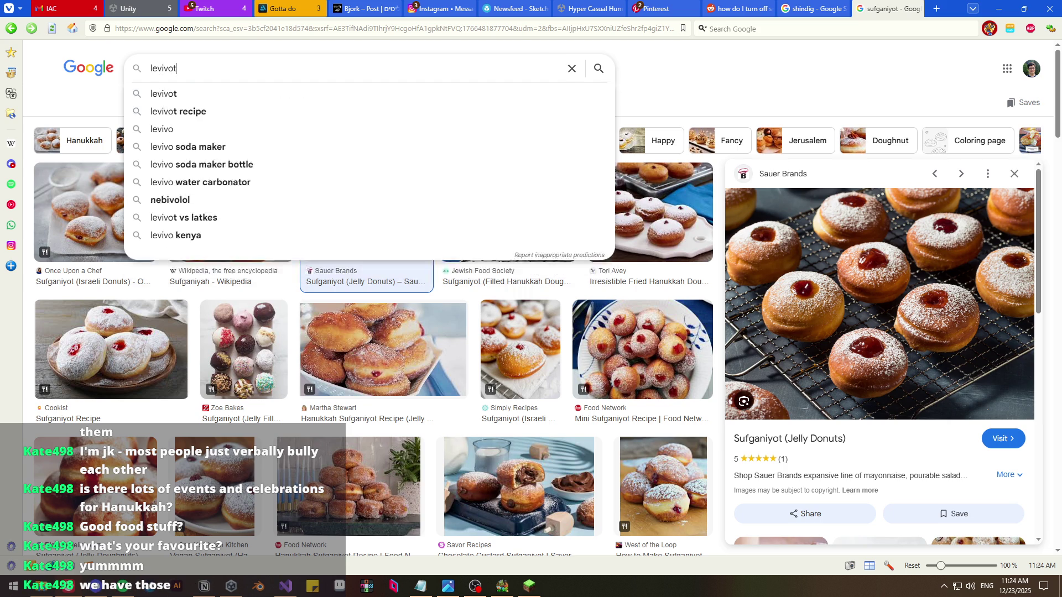
{"action": "key", "text": "Return"}
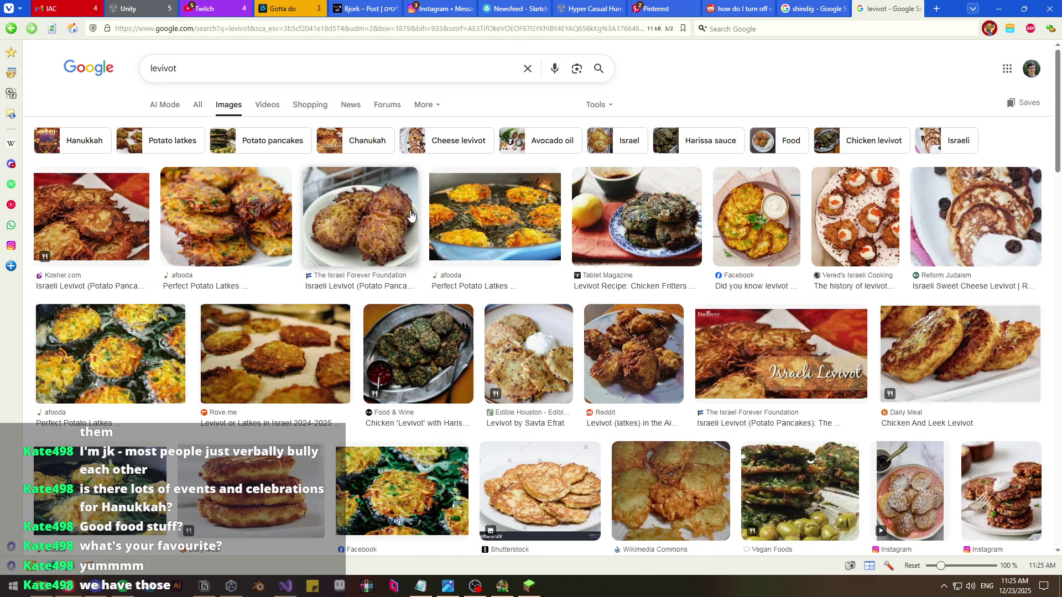
{"action": "left_click", "coordinate": [484, 212]}
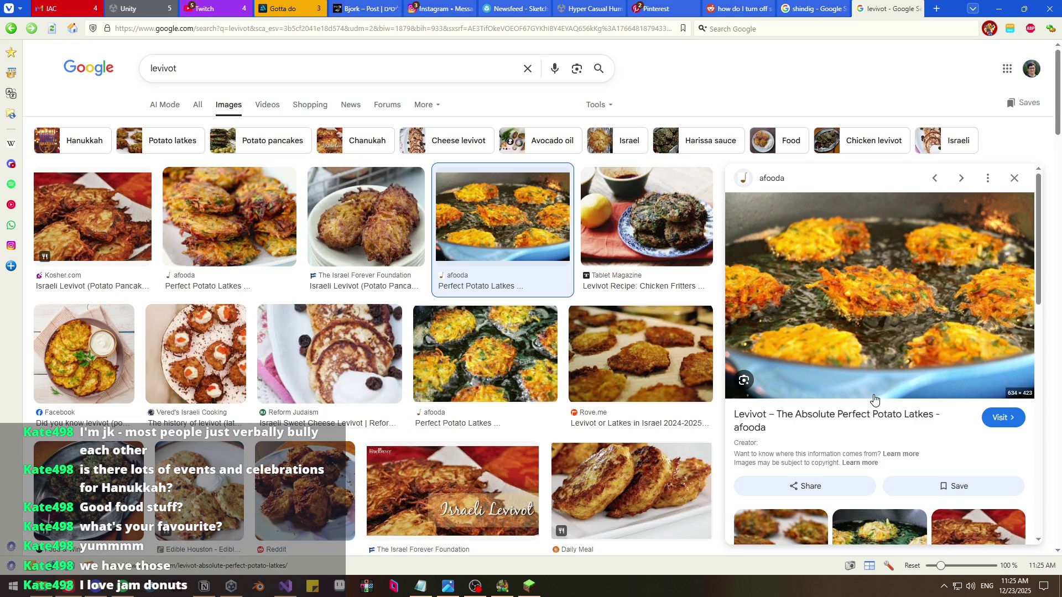
Search 'jelly filled donuts' and scroll through the image results
{"action": "left_click", "coordinate": [321, 69]}
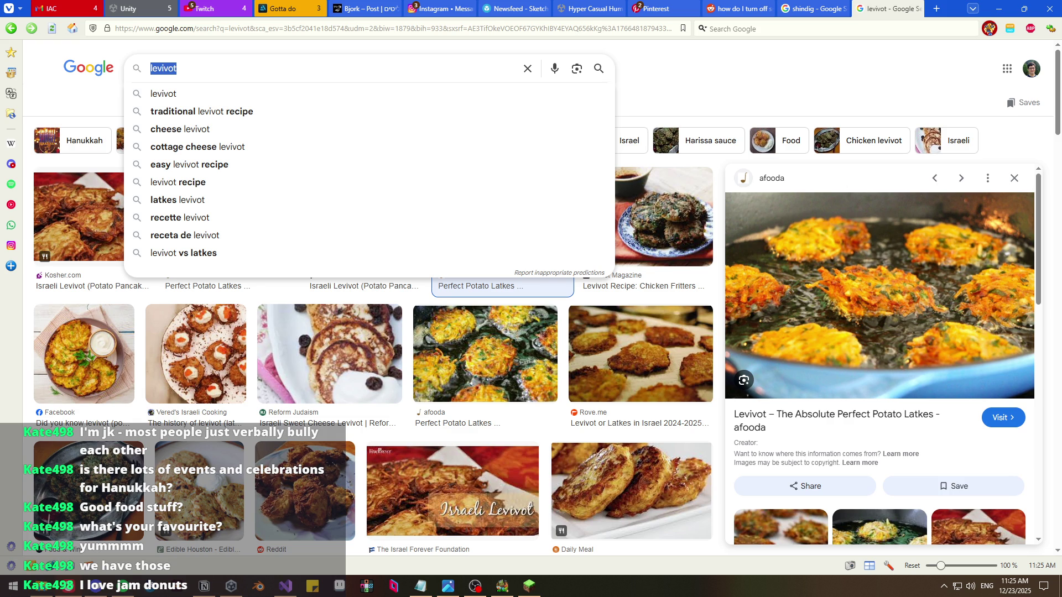
{"action": "type", "text": "jelly  filled"}
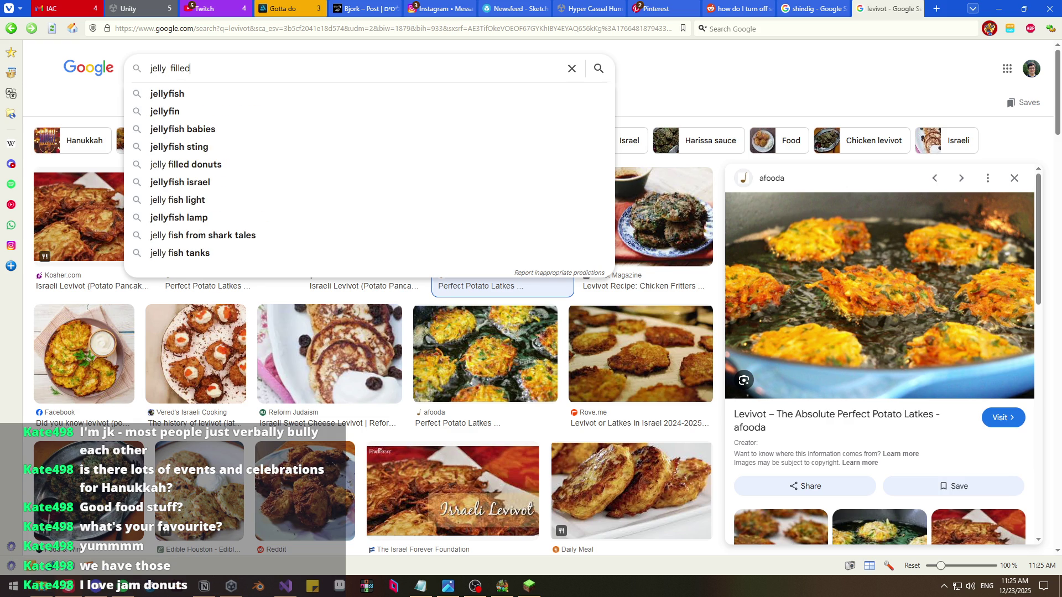
{"action": "key", "text": "Down"}
{"action": "key", "text": "Return"}
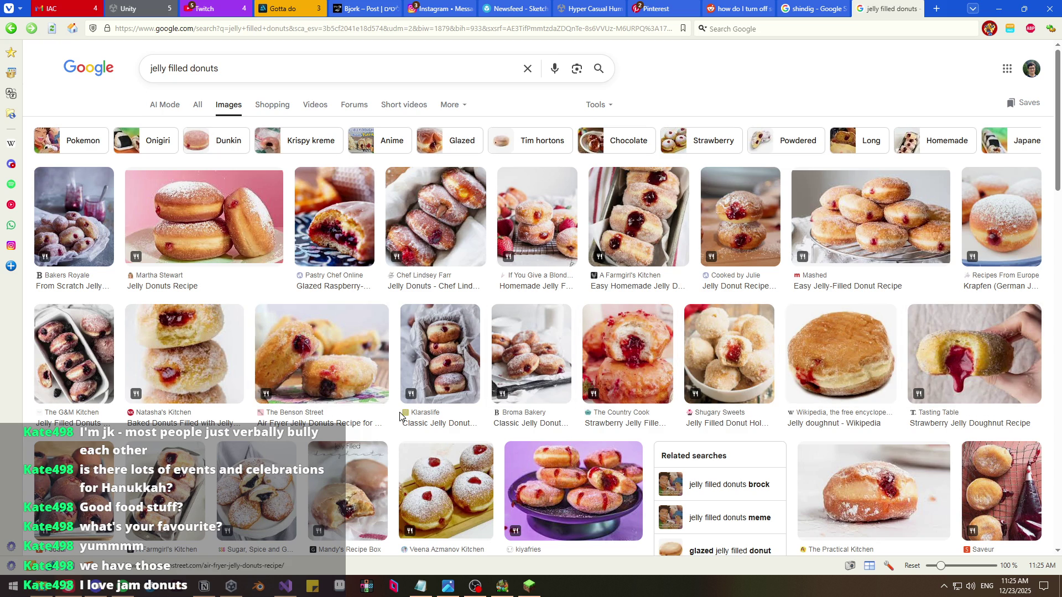
{"action": "scroll", "coordinate": [376, 404], "scroll_direction": "down", "scroll_amount": 3}
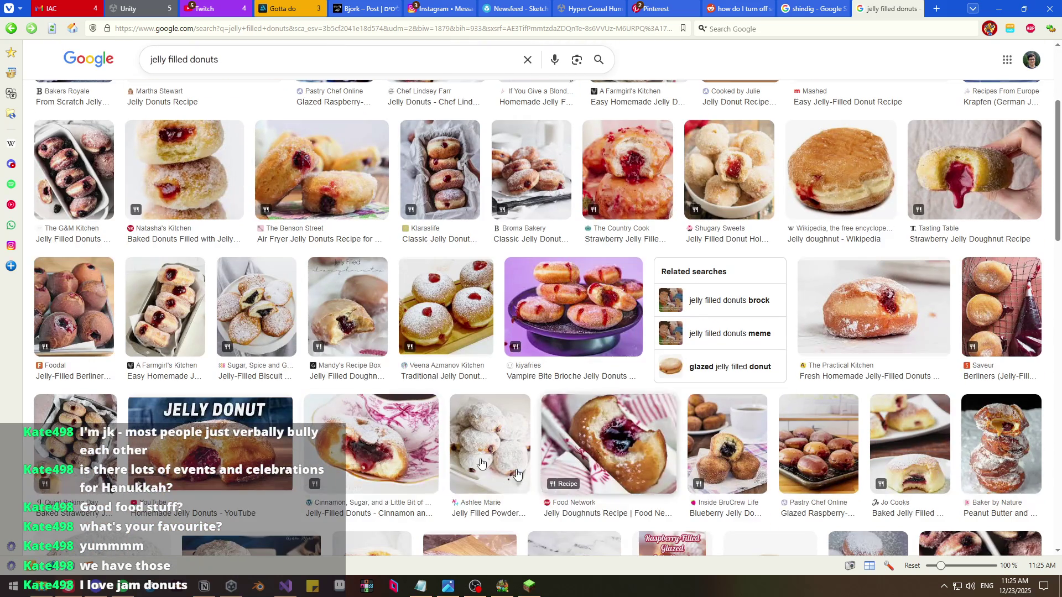
{"action": "scroll", "coordinate": [376, 404], "scroll_direction": "up", "scroll_amount": 3}
{"action": "scroll", "coordinate": [377, 429], "scroll_direction": "down", "scroll_amount": 5}
{"action": "scroll", "coordinate": [377, 429], "scroll_direction": "down", "scroll_amount": 5}
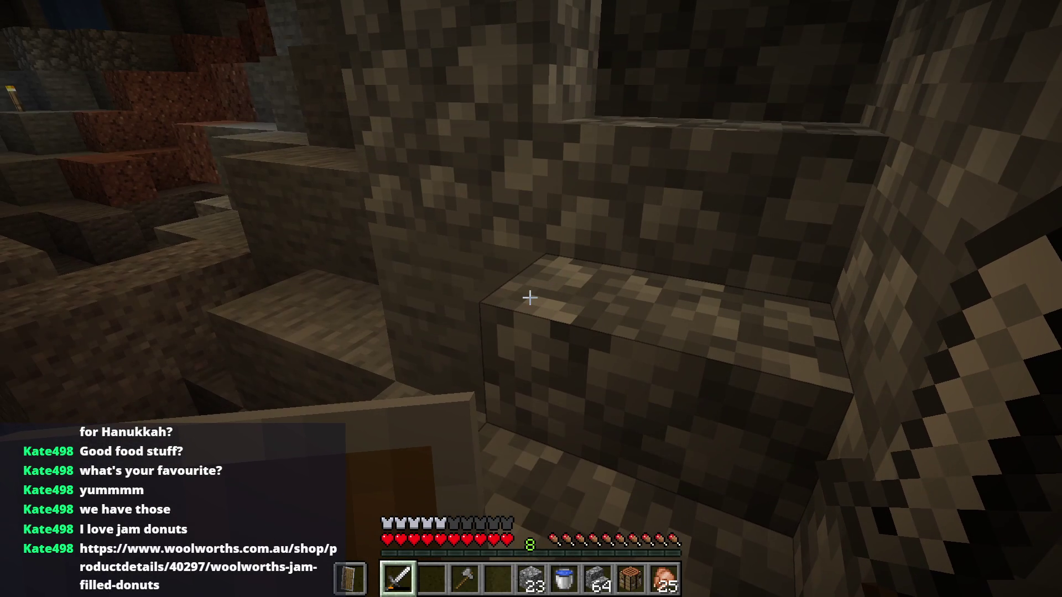
Open the chat's Woolworths Jam Filled Donuts 4 pack link ($6.00), browse it, and return to Minecraft
{"action": "key", "text": "Escape"}
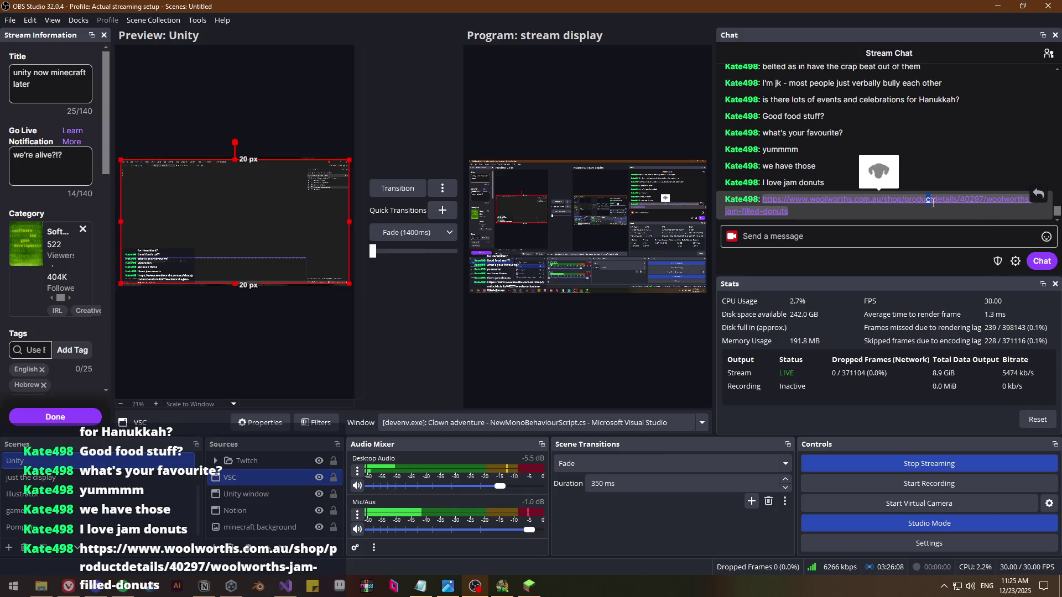
{"action": "left_click", "coordinate": [869, 166]}
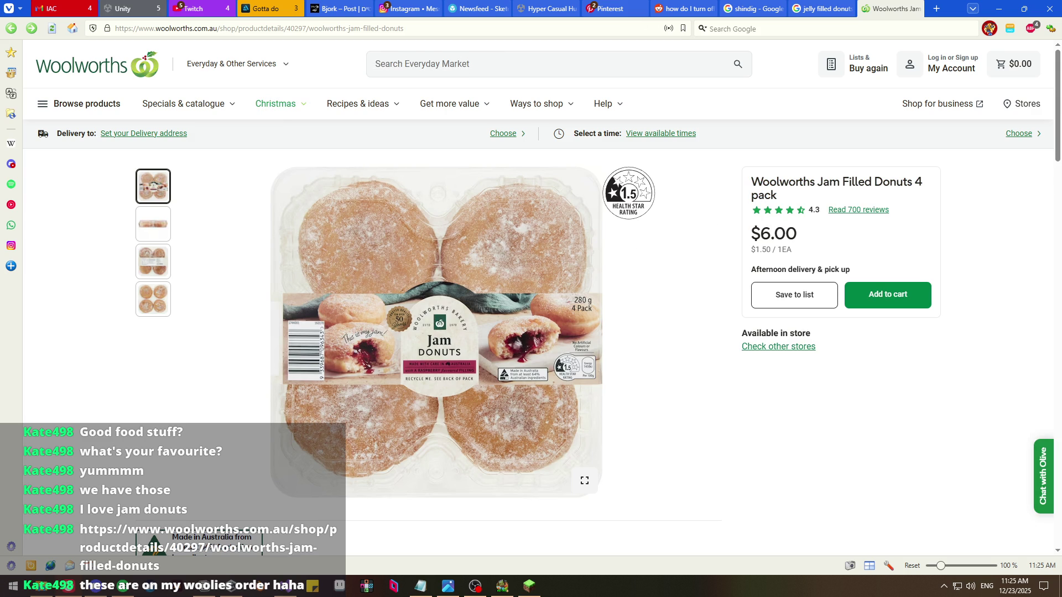
{"action": "scroll", "coordinate": [493, 340], "scroll_direction": "down", "scroll_amount": 3}
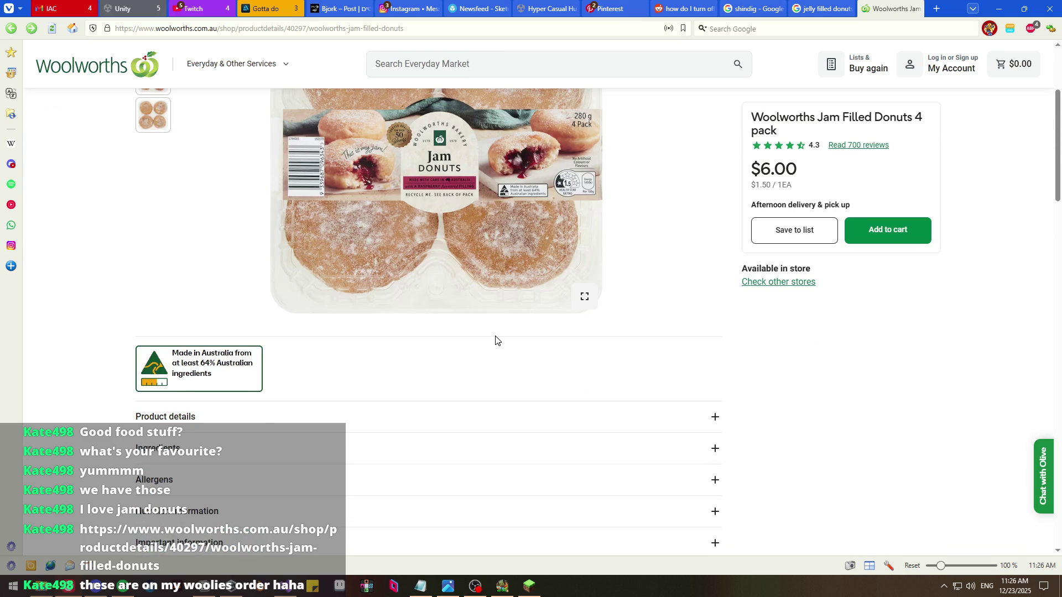
{"action": "scroll", "coordinate": [496, 340], "scroll_direction": "up", "scroll_amount": 4}
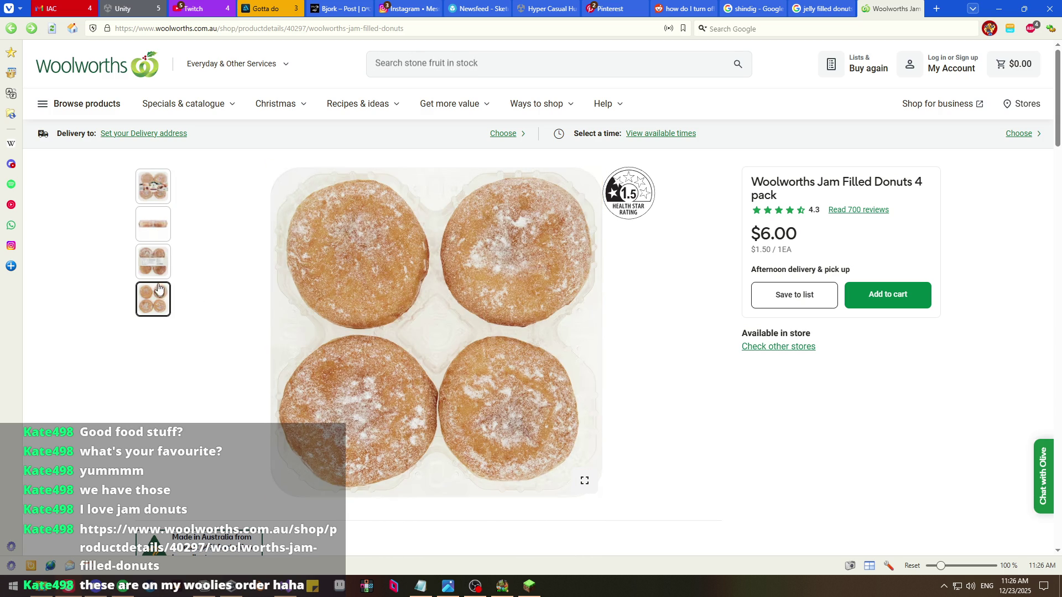
{"action": "left_click", "coordinate": [520, 587]}
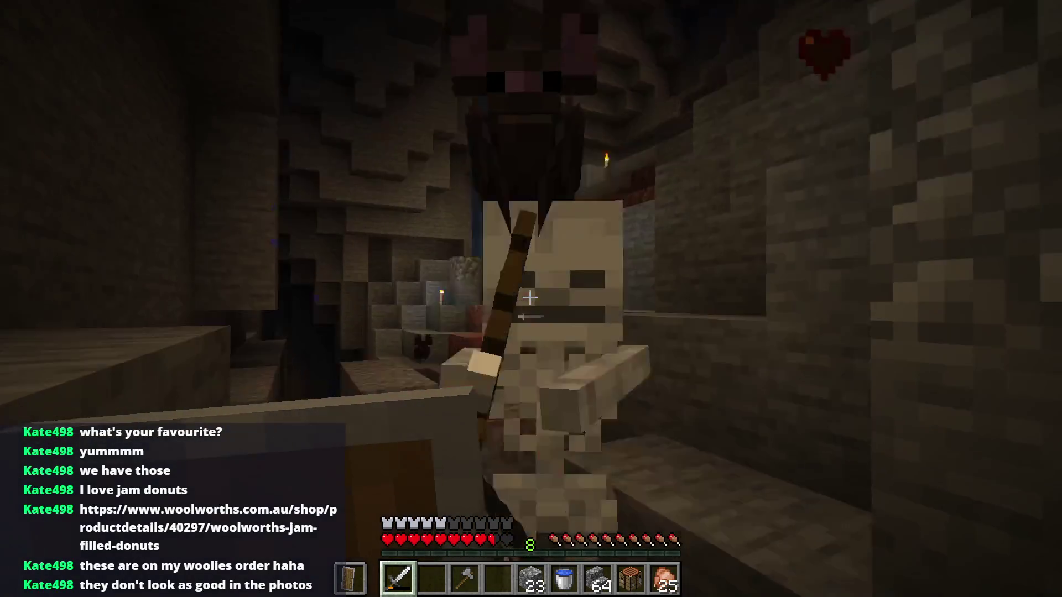
Hit the skeleton, then place a run of cobblestone blocks up the cave slope
{"action": "left_click", "coordinate": [530, 298]}
{"action": "key", "text": "e"}
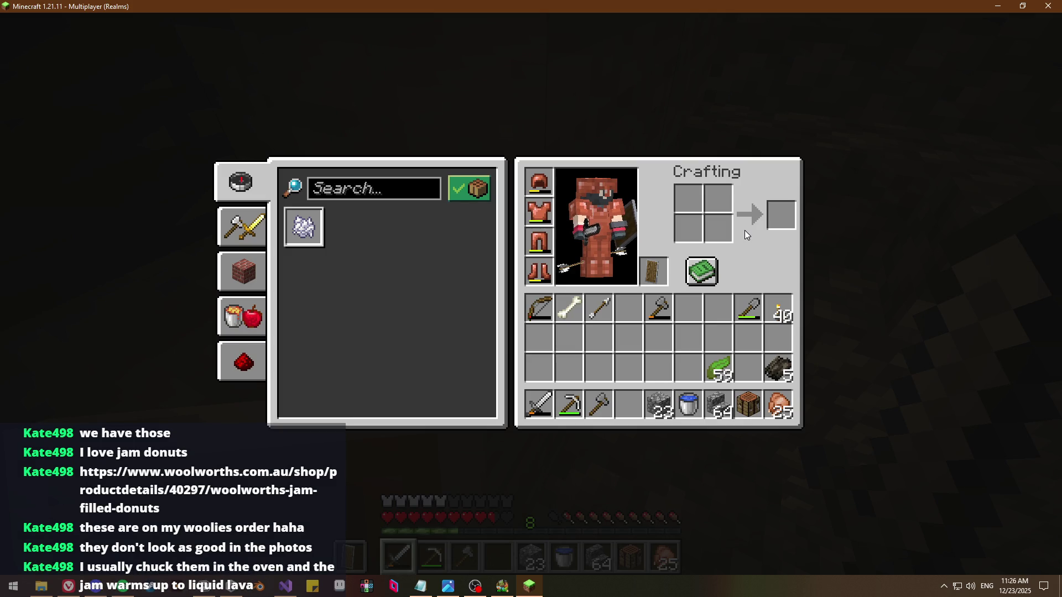
{"action": "key", "text": "e"}
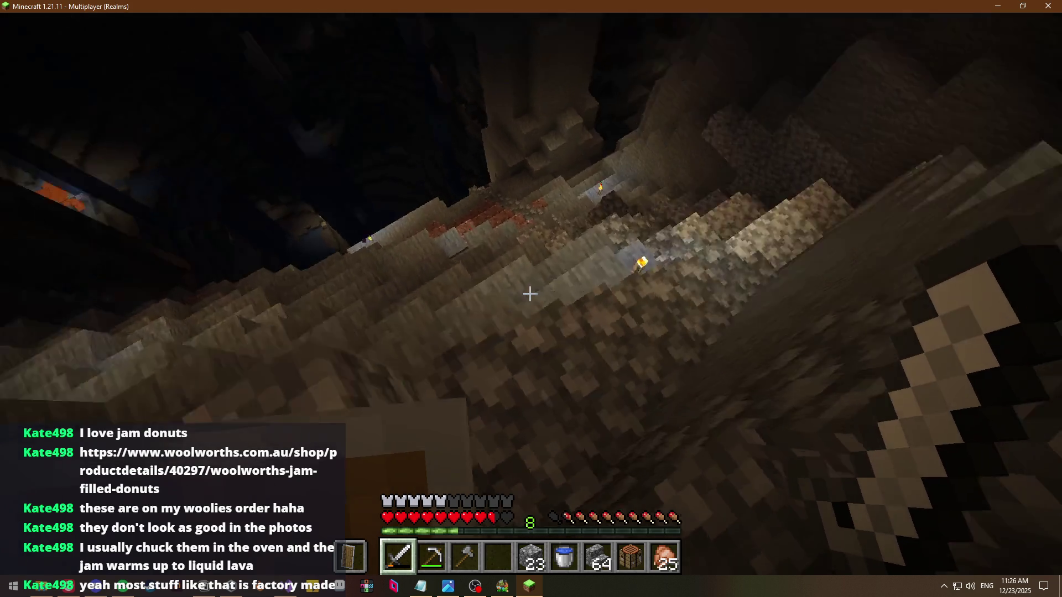
{"action": "key", "text": "5"}
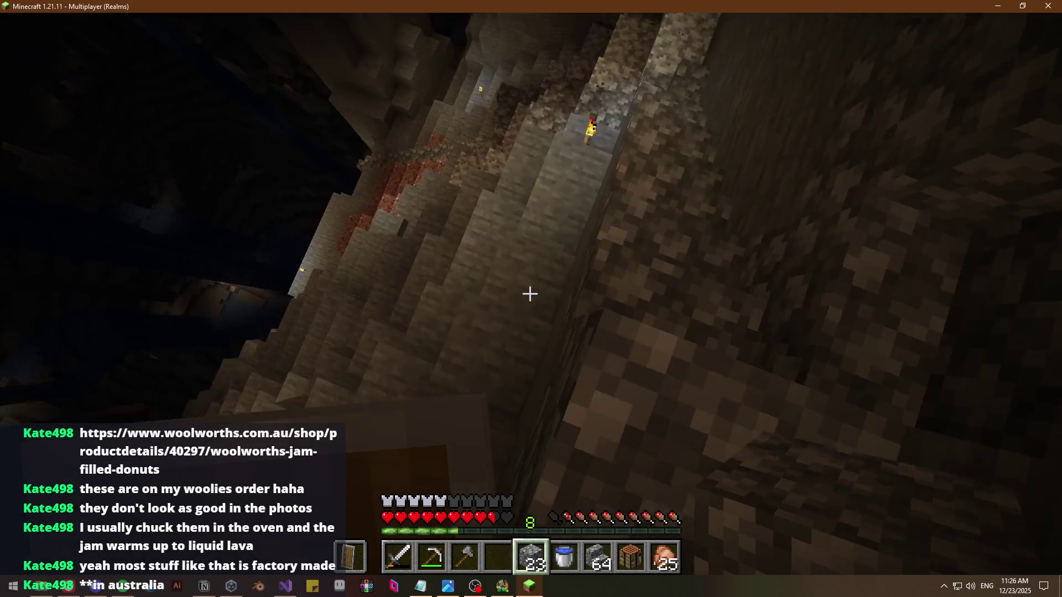
{"action": "right_click", "coordinate": [530, 293]}
{"action": "right_click", "coordinate": [530, 293]}
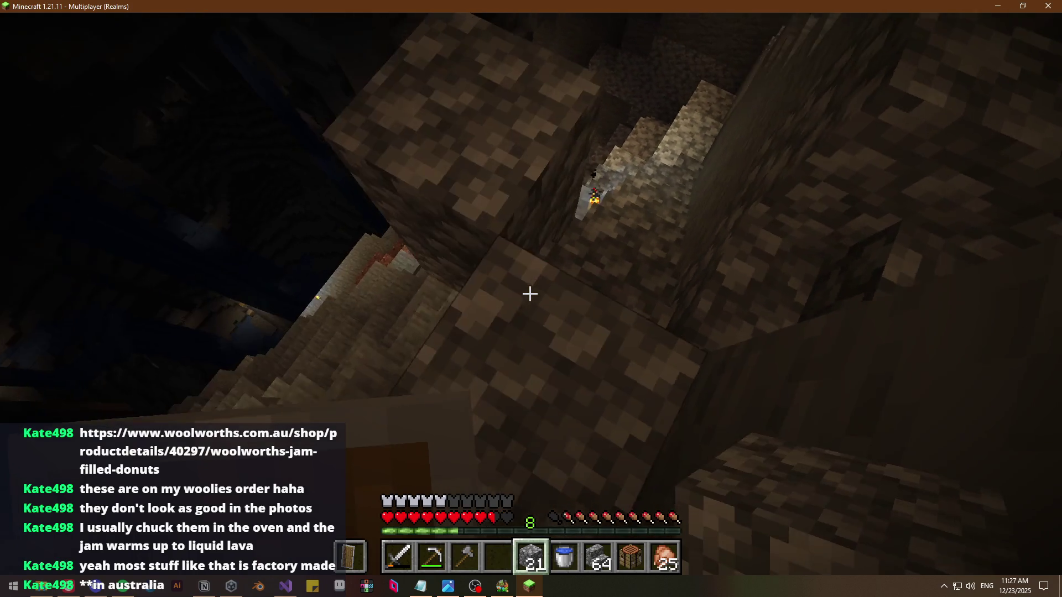
{"action": "right_click", "coordinate": [530, 293]}
{"action": "right_click", "coordinate": [530, 293]}
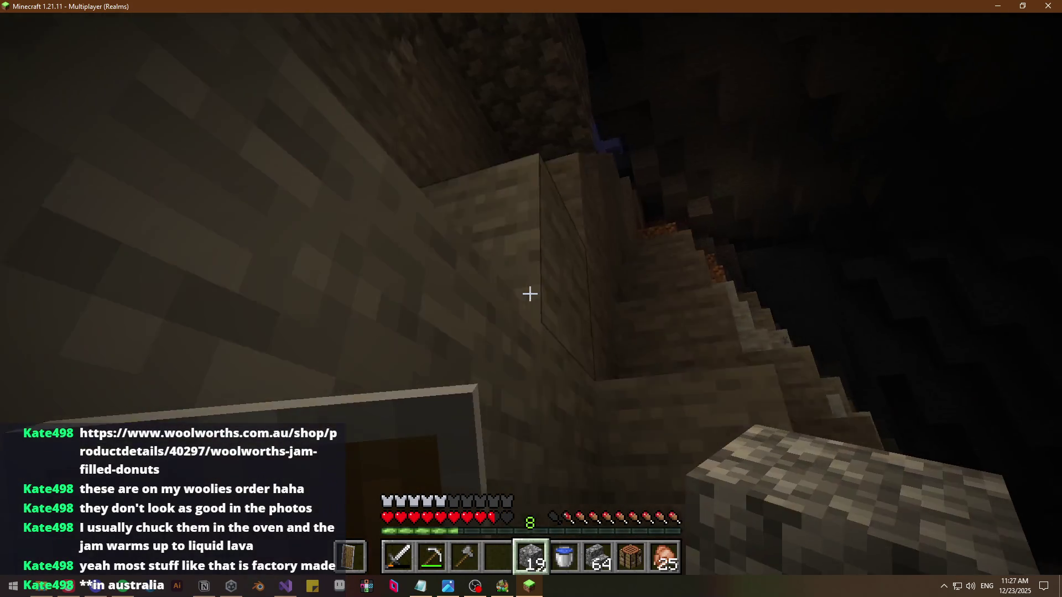
{"action": "right_click", "coordinate": [530, 293]}
{"action": "right_click", "coordinate": [530, 293]}
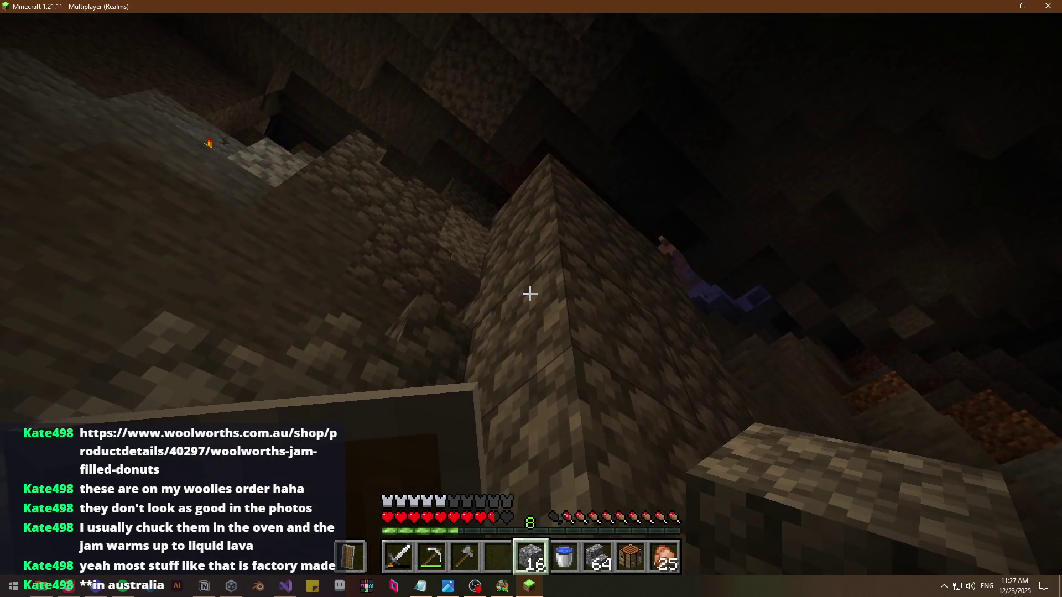
{"action": "right_click", "coordinate": [530, 294]}
{"action": "right_click", "coordinate": [530, 293]}
{"action": "right_click", "coordinate": [530, 294]}
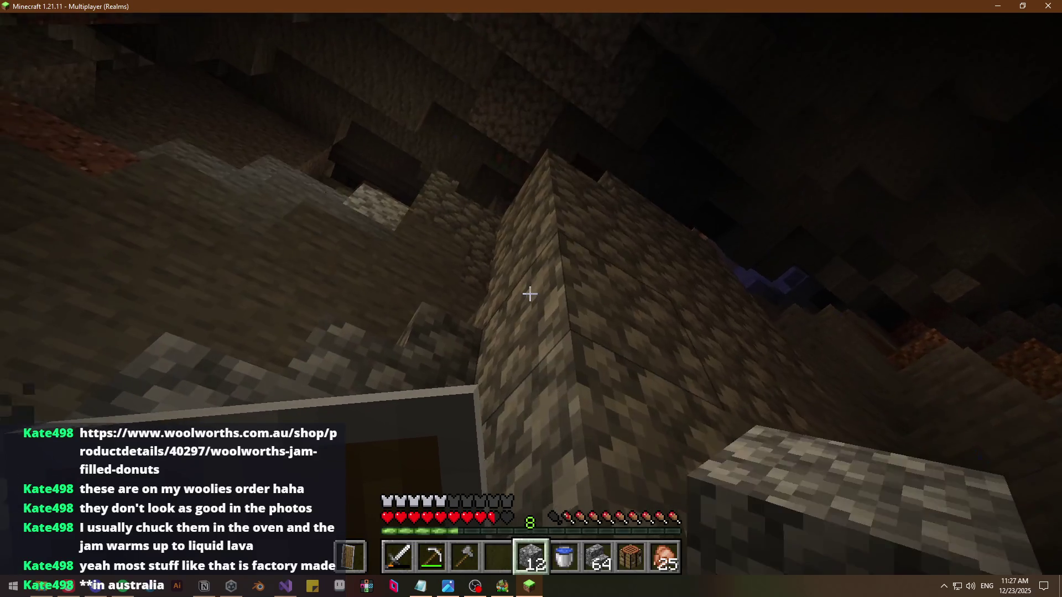
{"action": "right_click", "coordinate": [530, 293]}
{"action": "right_click", "coordinate": [530, 293]}
{"action": "right_click", "coordinate": [530, 294]}
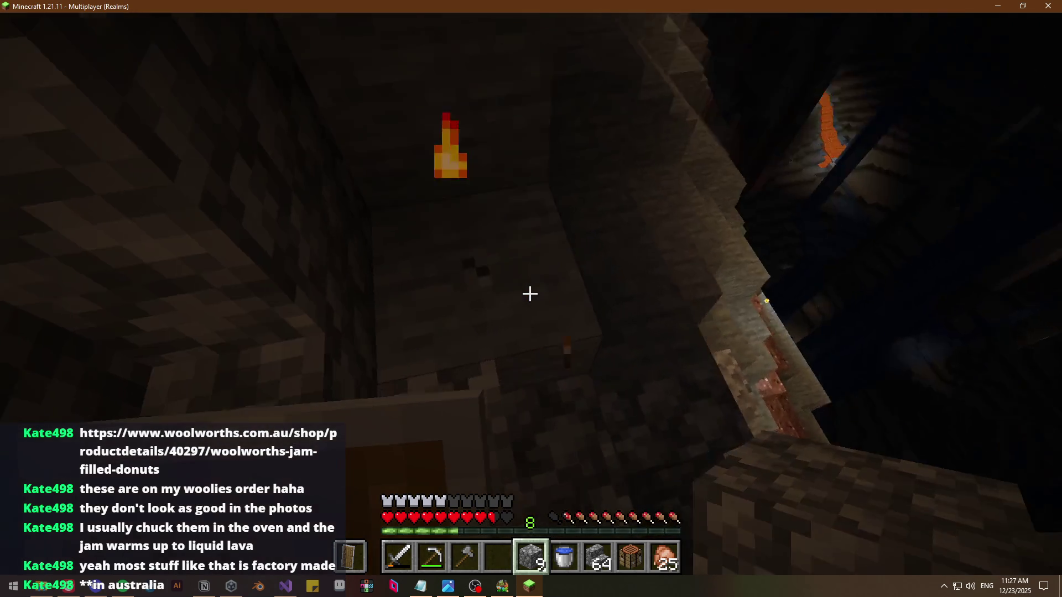
{"action": "right_click", "coordinate": [530, 293]}
{"action": "right_click", "coordinate": [530, 293]}
Move torches into the hotbar, place a torch, and build more cobblestone against the wall
{"action": "key", "text": "e"}
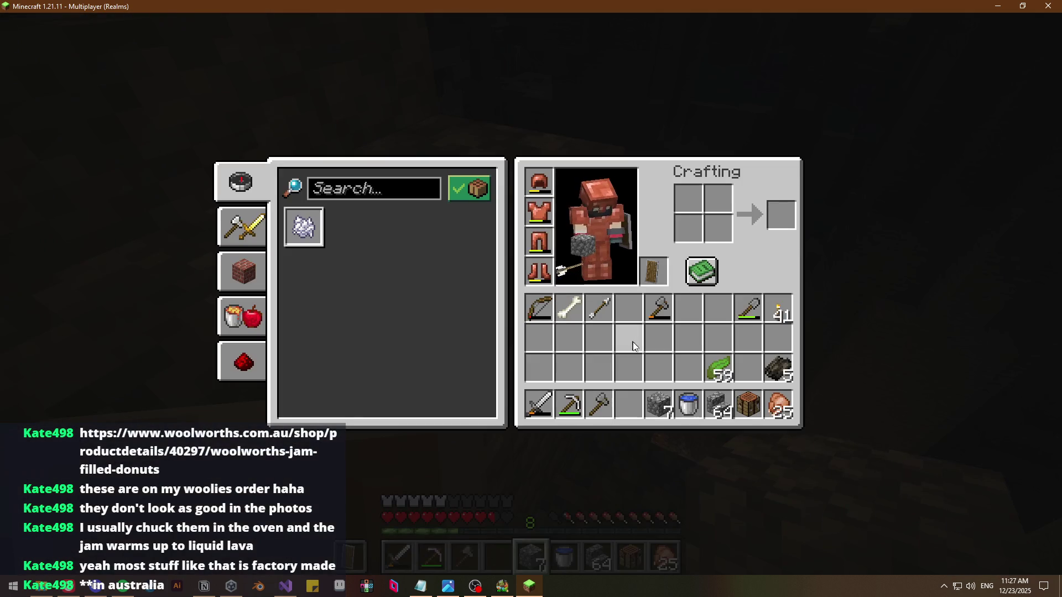
{"action": "key", "text": "4"}
{"action": "key", "text": "e"}
{"action": "key", "text": "4"}
{"action": "key", "text": "5"}
{"action": "right_click", "coordinate": [530, 294]}
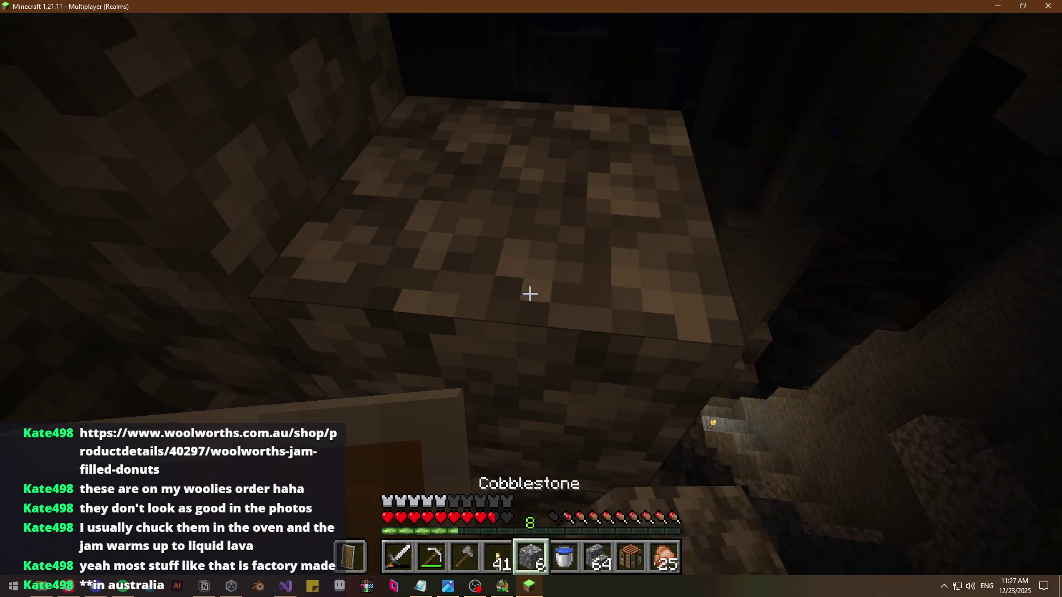
{"action": "key", "text": "4"}
{"action": "right_click", "coordinate": [530, 293]}
{"action": "key", "text": "5"}
{"action": "right_click", "coordinate": [530, 293]}
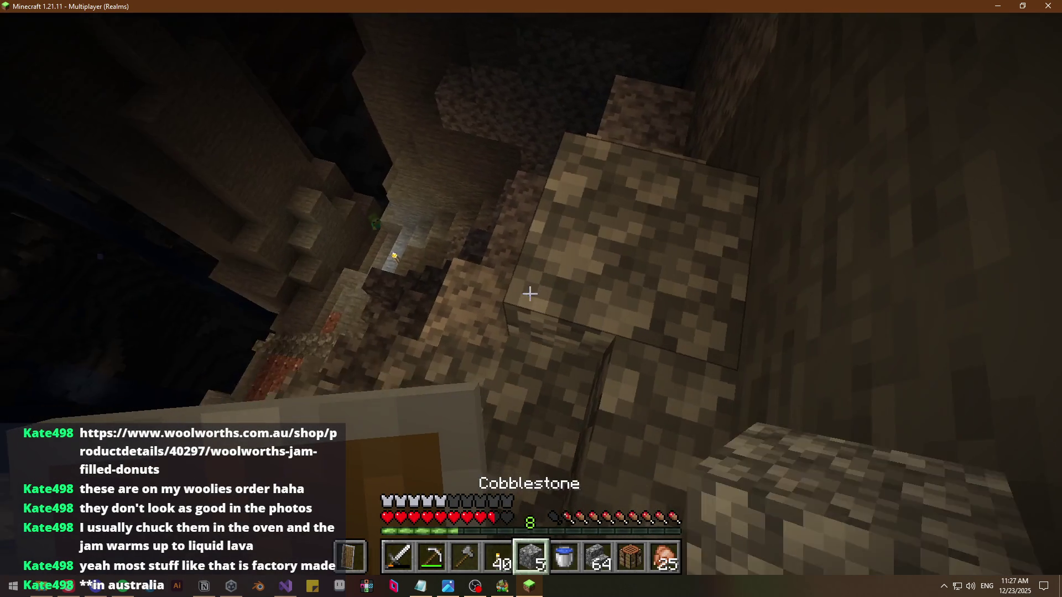
{"action": "right_click", "coordinate": [530, 294]}
{"action": "right_click", "coordinate": [530, 293]}
{"action": "right_click", "coordinate": [530, 293]}
{"action": "right_click", "coordinate": [530, 294]}
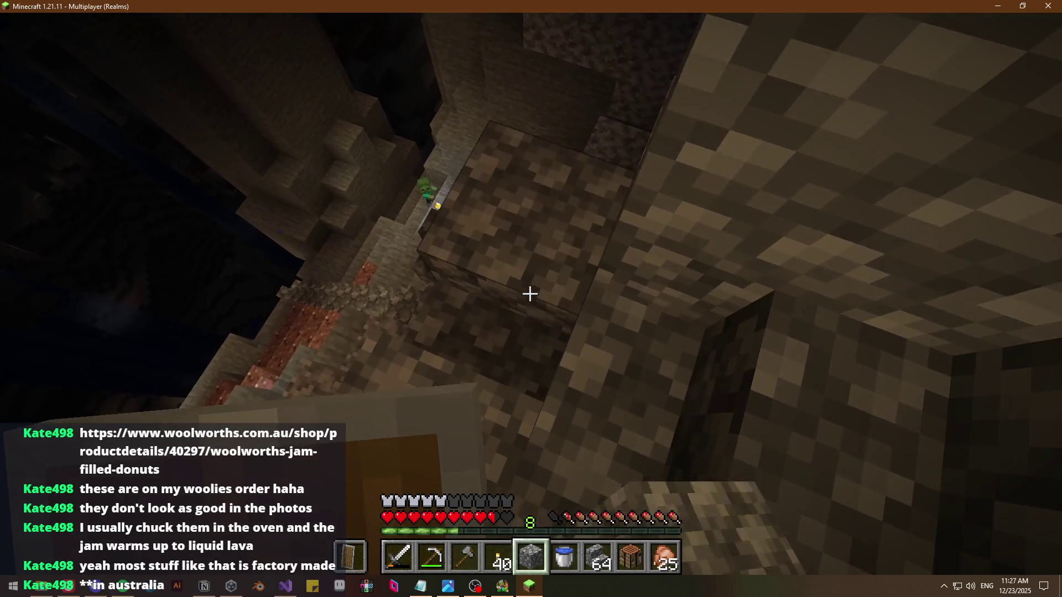
Mine a stone block with the iron pickaxe, then hit the zombie twice with the iron sword
{"action": "key", "text": "2"}
{"action": "left_click", "coordinate": [530, 293]}
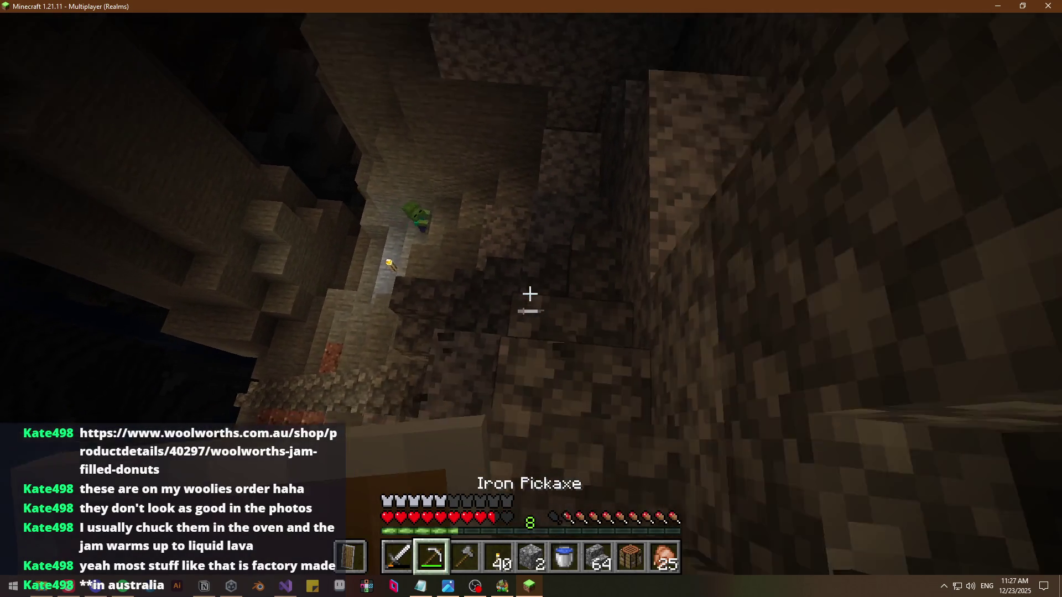
{"action": "key", "text": "3"}
{"action": "key", "text": "2"}
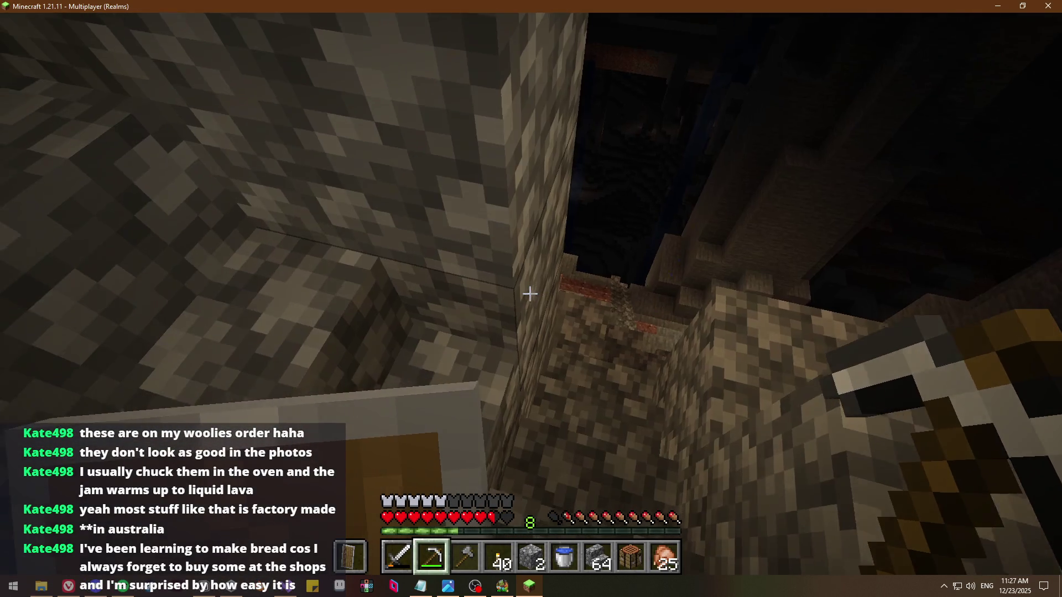
{"action": "key", "text": "1"}
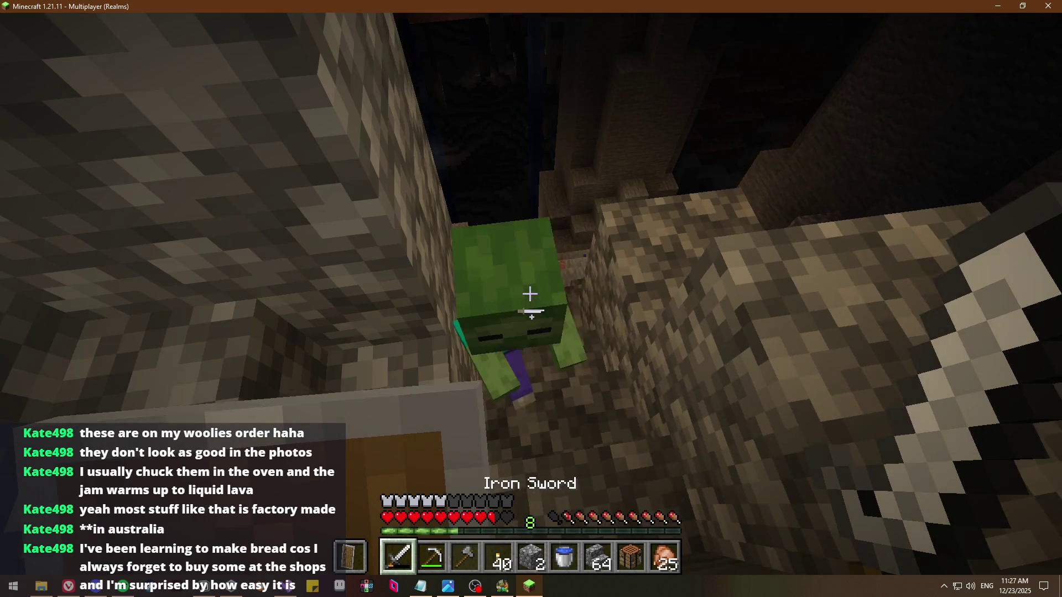
{"action": "left_click", "coordinate": [530, 294]}
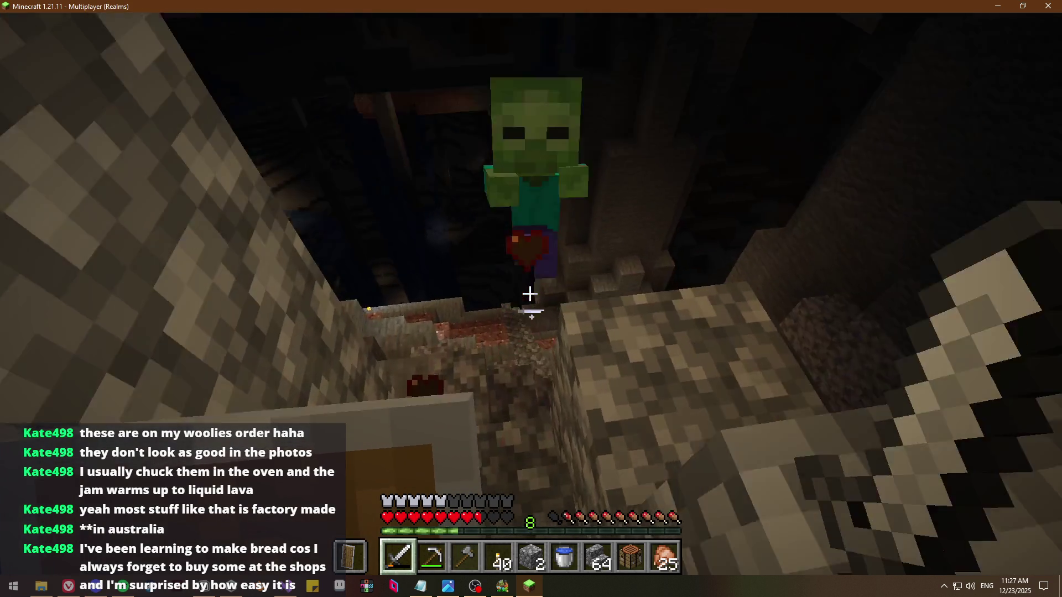
{"action": "left_click", "coordinate": [530, 293]}
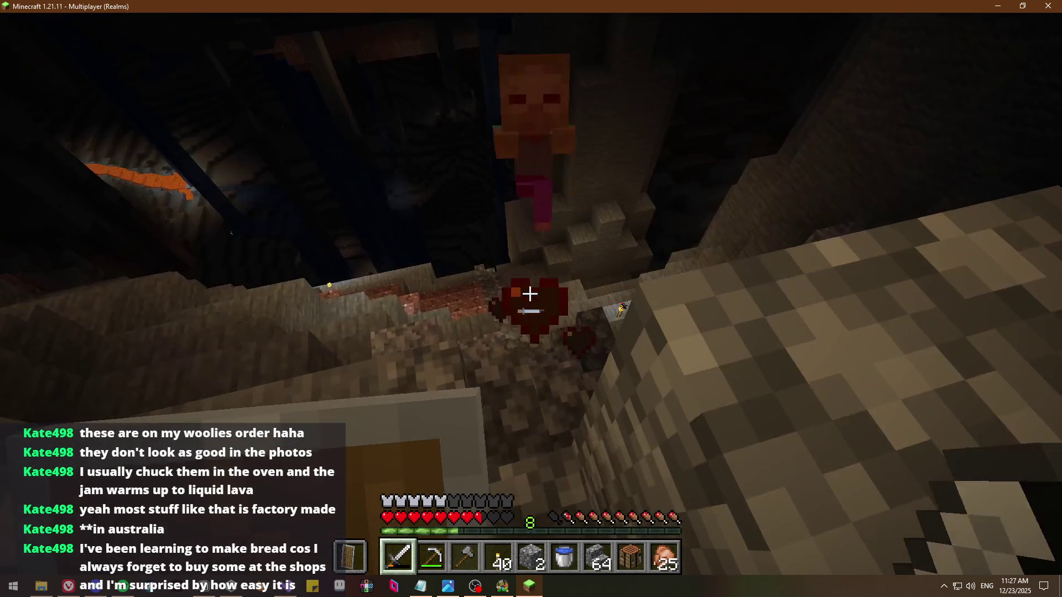
{"action": "key", "text": "w"}
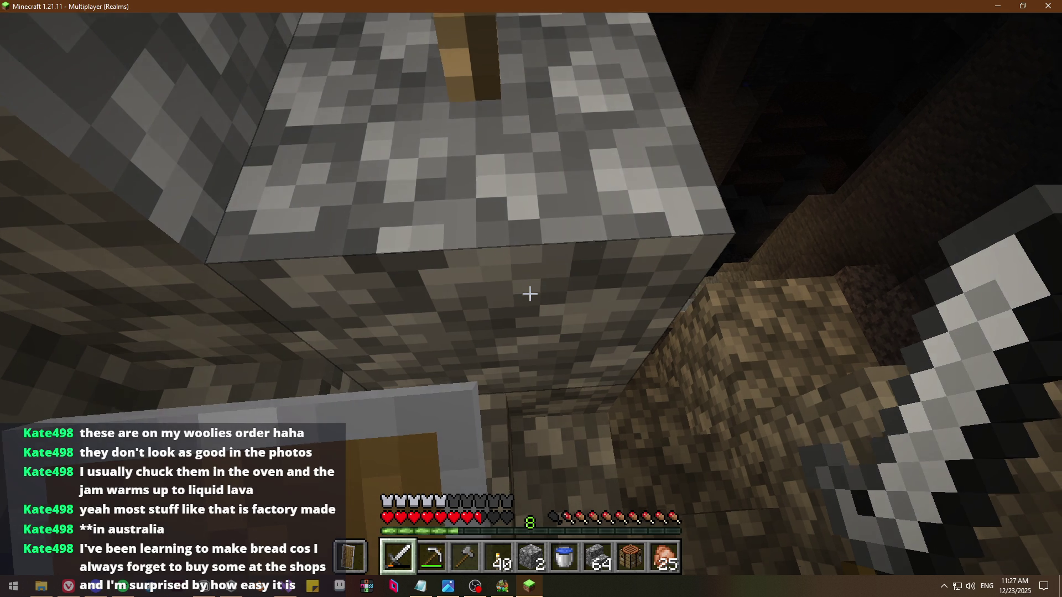
Walk down the shaft, strike the zombie three times with the iron sword, then switch to the browser
{"action": "key", "text": "w"}
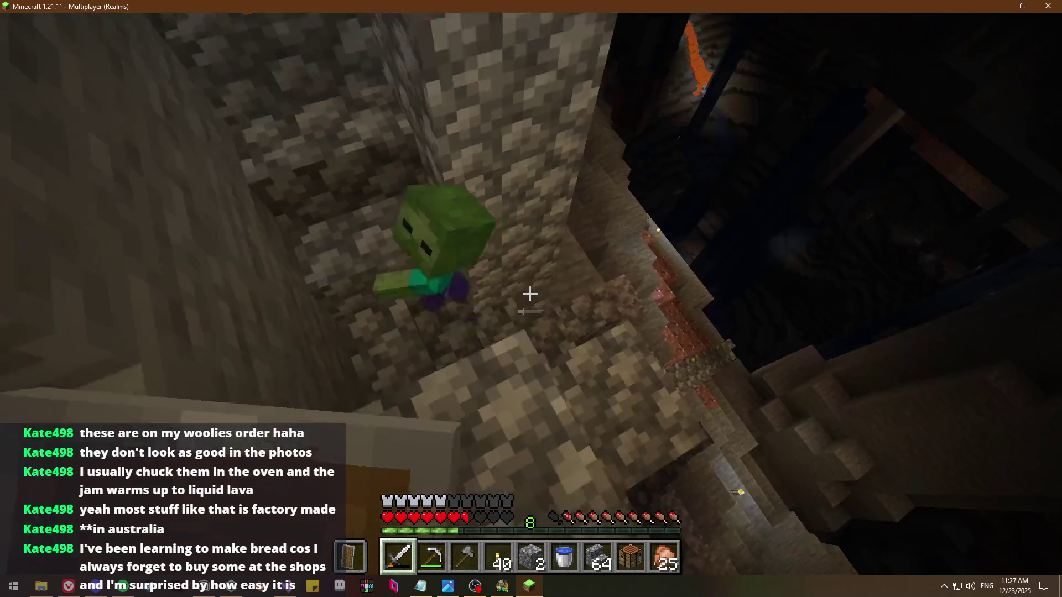
{"action": "key", "text": "w"}
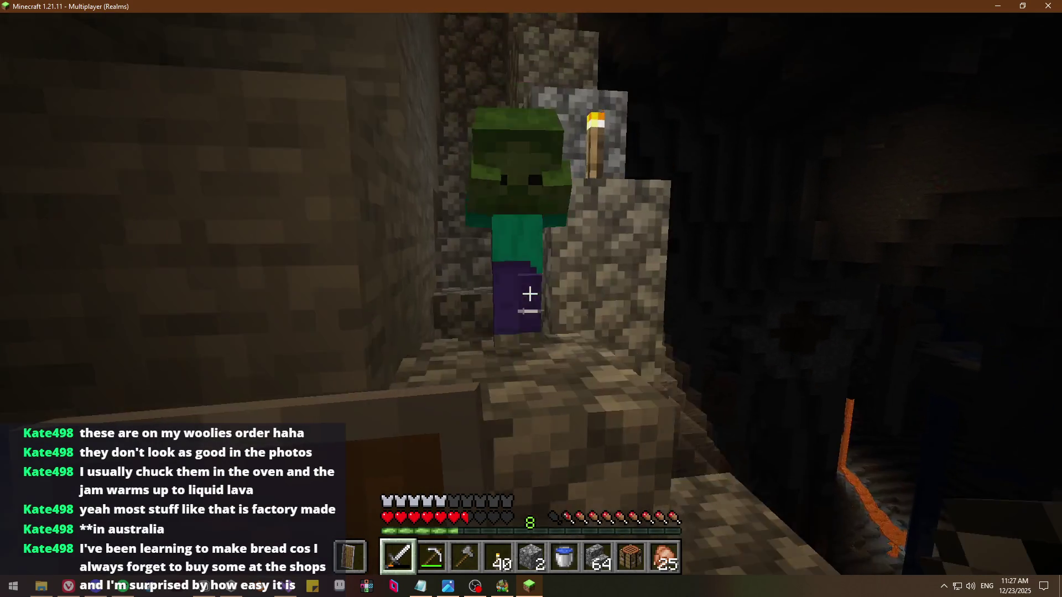
{"action": "left_click", "coordinate": [530, 294]}
{"action": "left_click", "coordinate": [530, 293]}
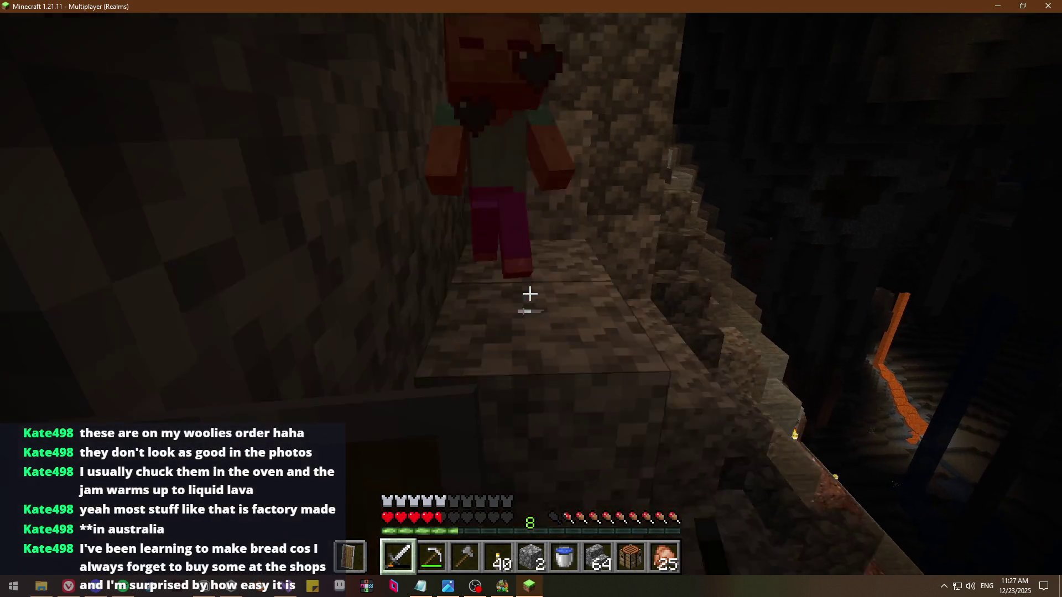
{"action": "left_click", "coordinate": [530, 294]}
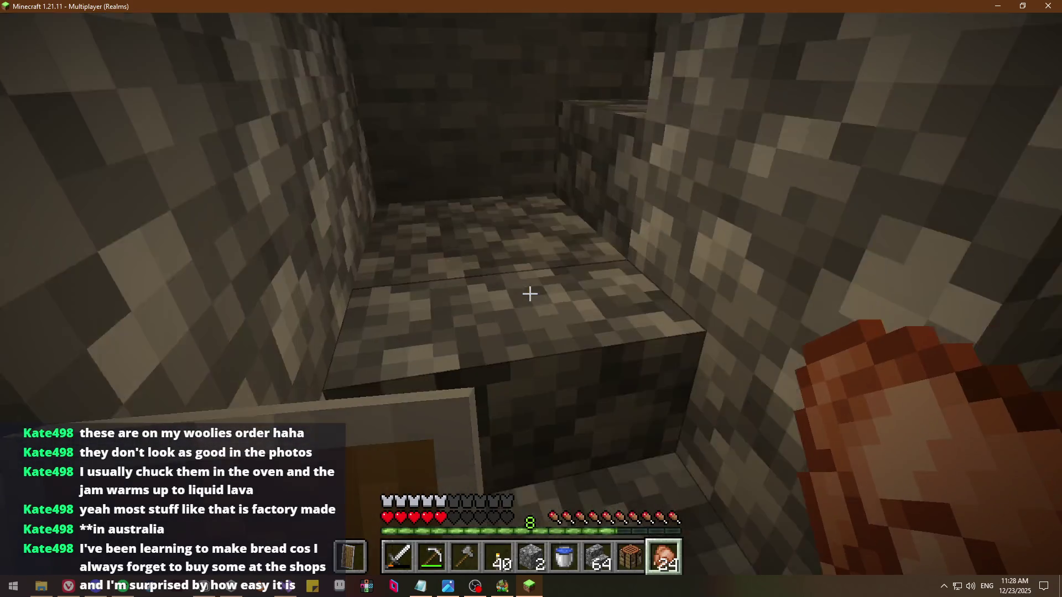
{"action": "key", "text": "e"}
{"action": "key", "text": "alt+Tab"}
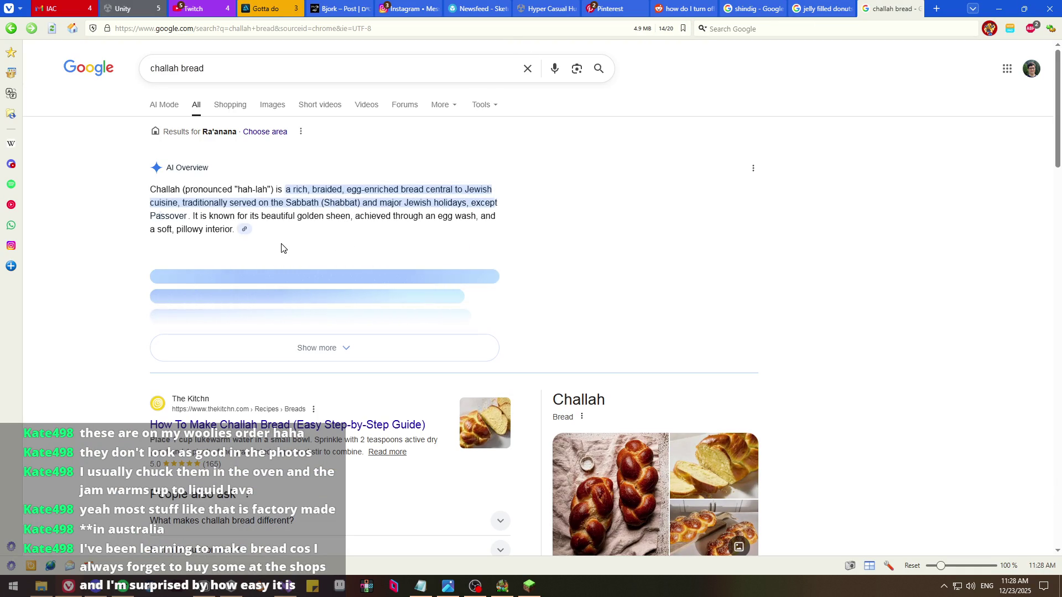
Browse challah bread images, previewing The Kitchn and My Kitchen, My Studio photos, then return to Minecraft
{"action": "left_click", "coordinate": [271, 105]}
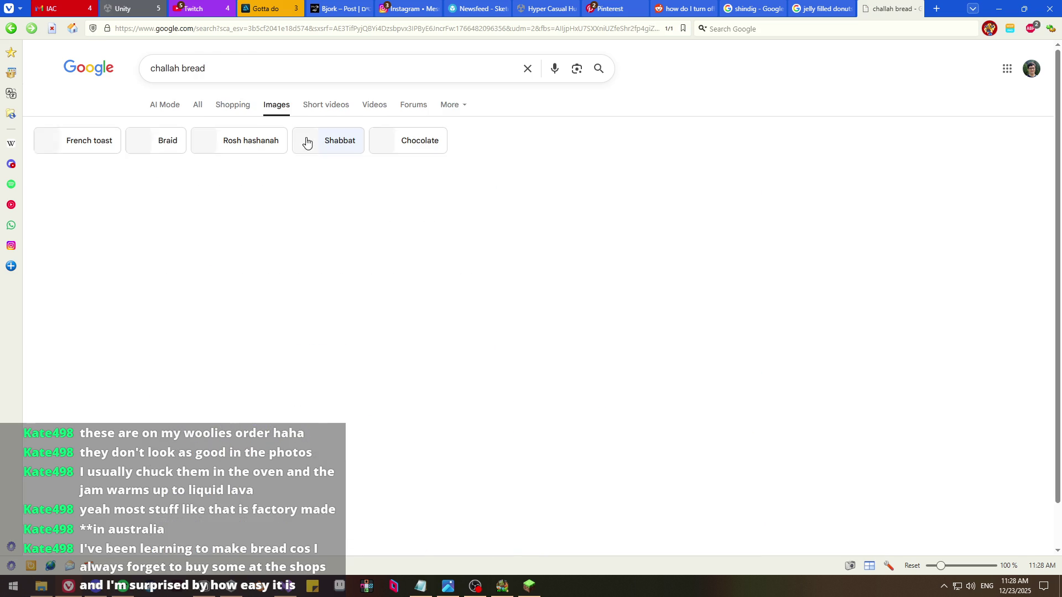
{"action": "left_click", "coordinate": [199, 207]}
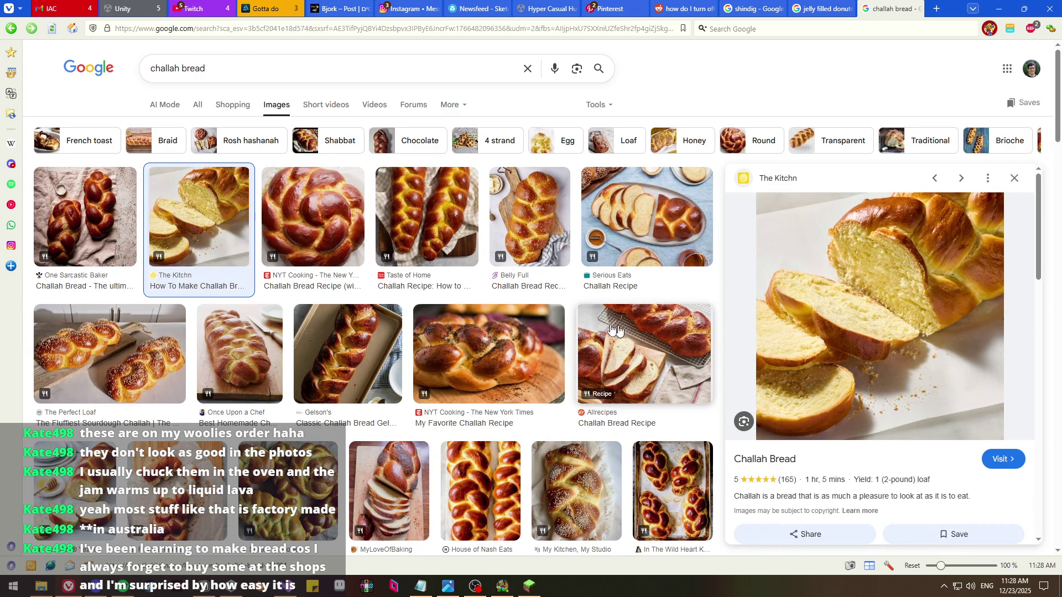
{"action": "scroll", "coordinate": [613, 326], "scroll_direction": "down", "scroll_amount": 2}
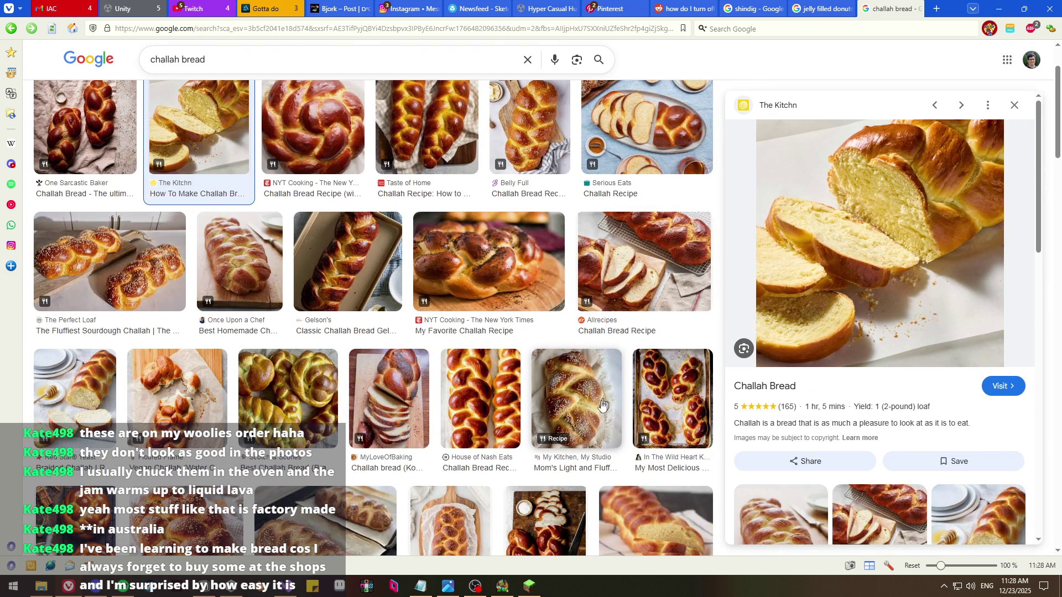
{"action": "left_click", "coordinate": [591, 408]}
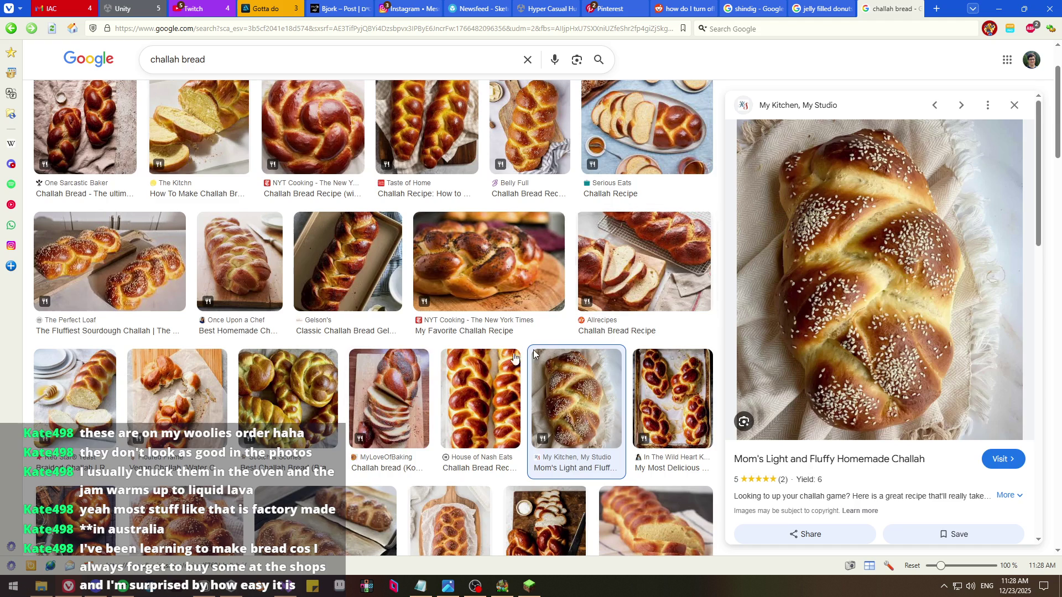
{"action": "scroll", "coordinate": [347, 415], "scroll_direction": "down", "scroll_amount": 3}
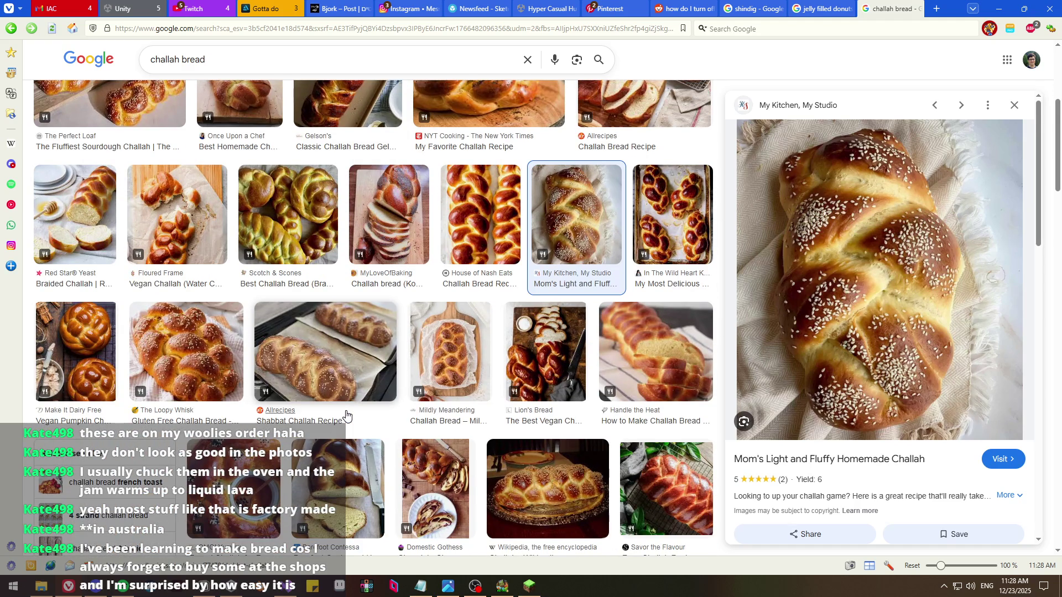
{"action": "scroll", "coordinate": [347, 415], "scroll_direction": "up", "scroll_amount": 2}
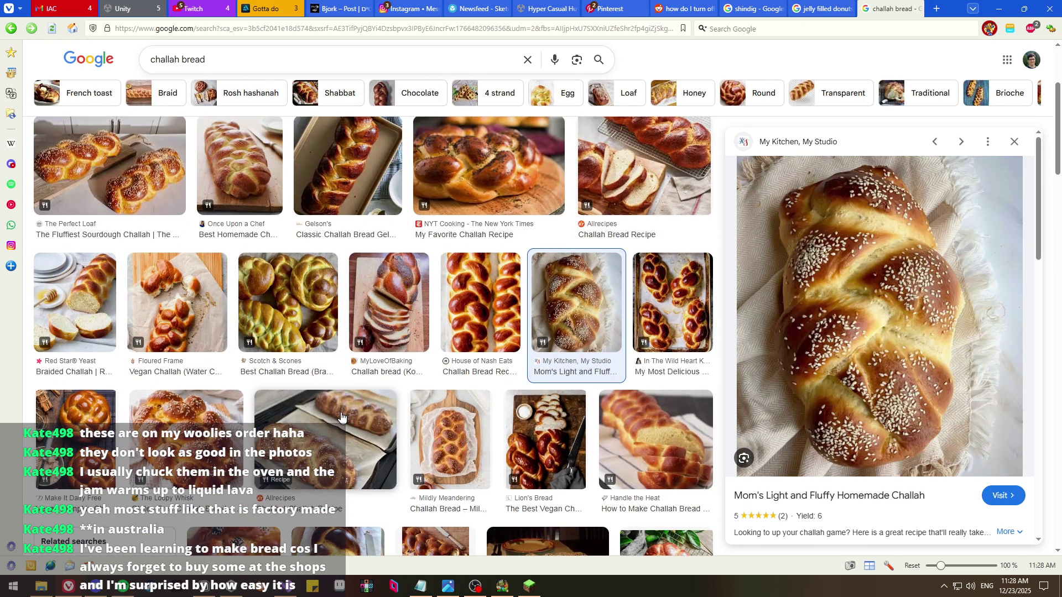
{"action": "key", "text": "alt+Tab"}
Drop one item, place a torch on the flooded cave floor, then return to the challah images
{"action": "key", "text": "e"}
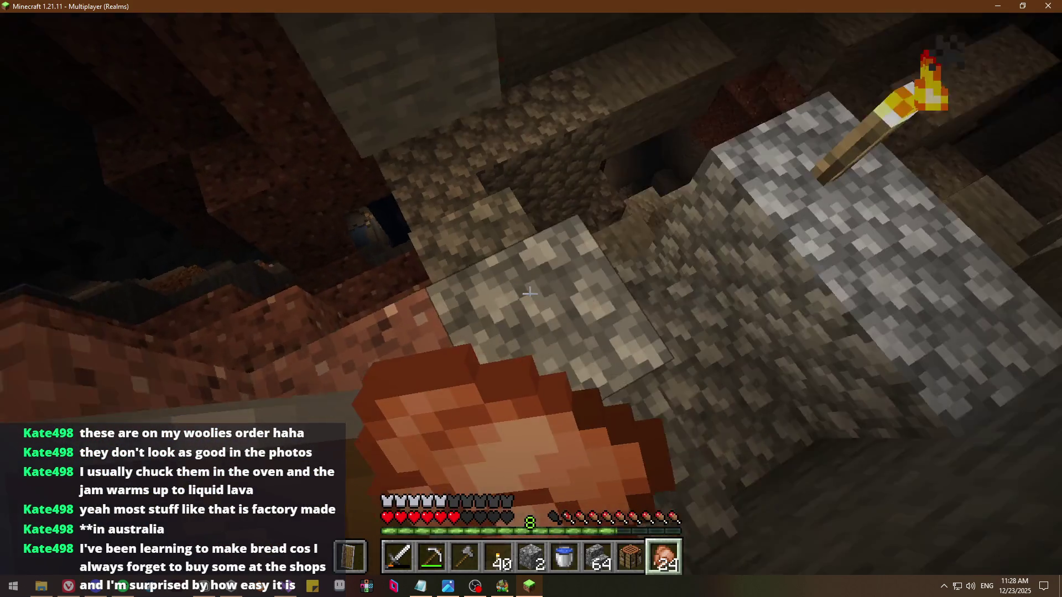
{"action": "key", "text": "q"}
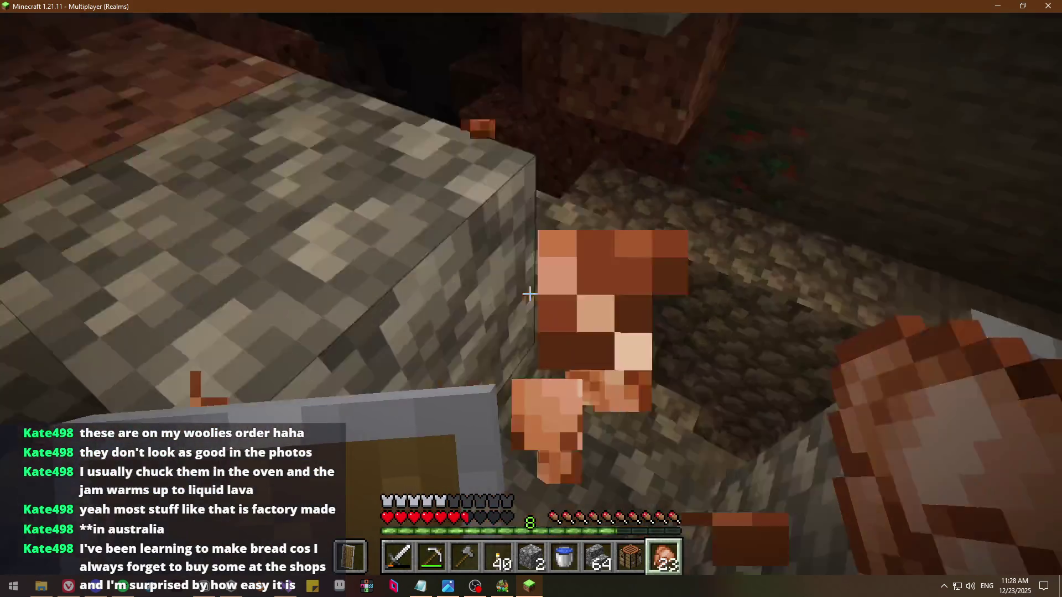
{"action": "scroll", "coordinate": [530, 294], "scroll_direction": "up", "scroll_amount": 4}
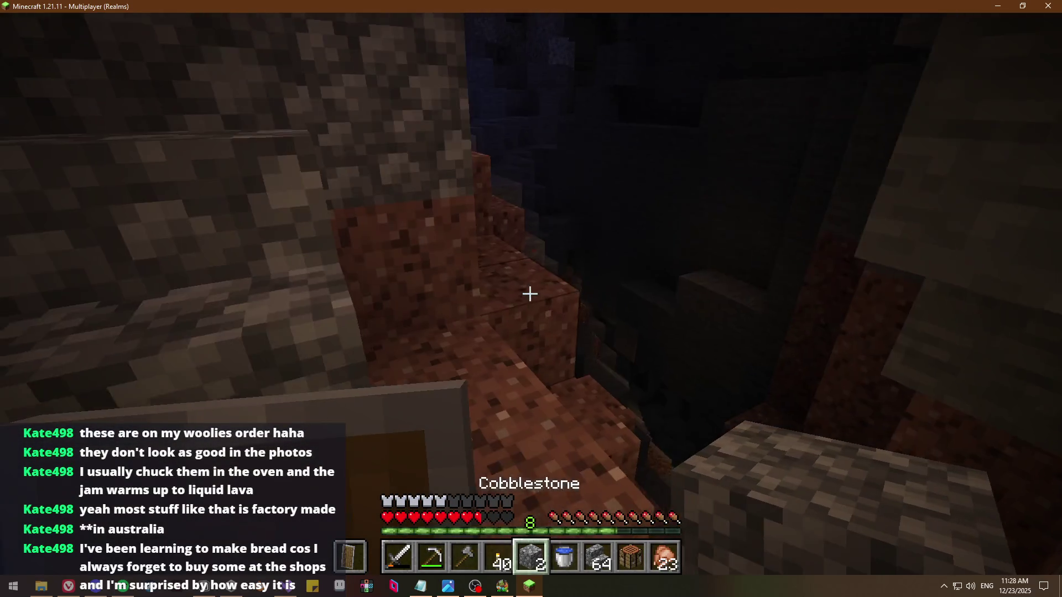
{"action": "key", "text": "e"}
{"action": "key", "text": "e"}
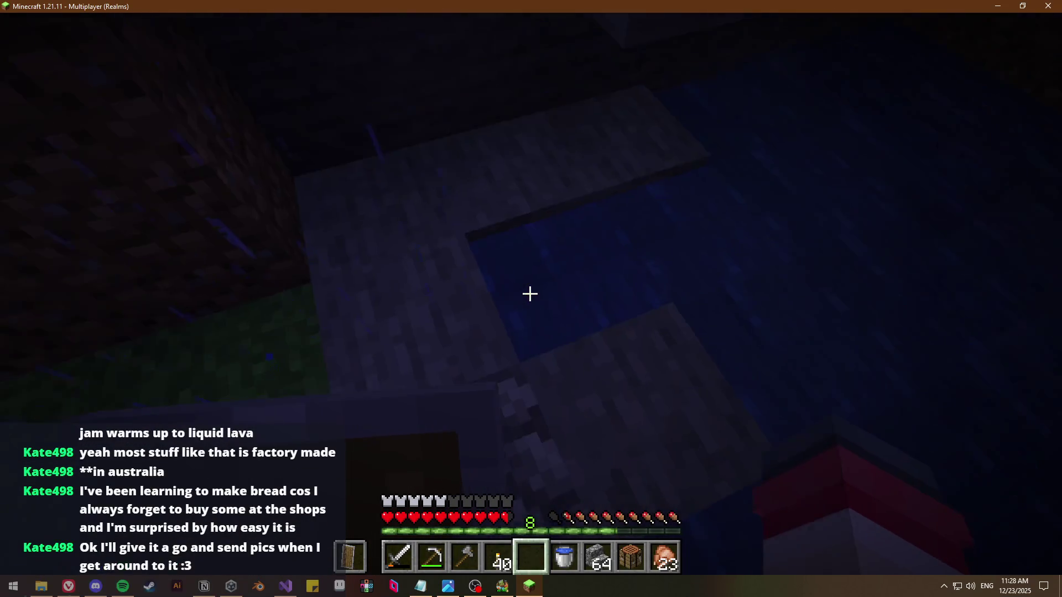
{"action": "scroll", "coordinate": [530, 294], "scroll_direction": "up", "scroll_amount": 1}
{"action": "right_click", "coordinate": [530, 294]}
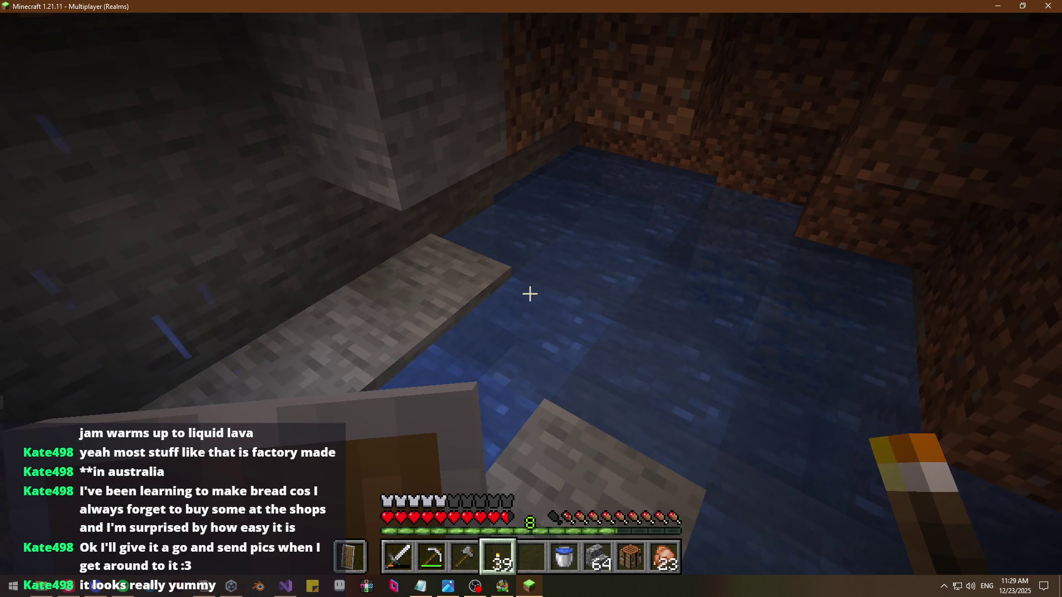
{"action": "key", "text": "alt+Tab"}
{"action": "scroll", "coordinate": [598, 296], "scroll_direction": "down", "scroll_amount": 3}
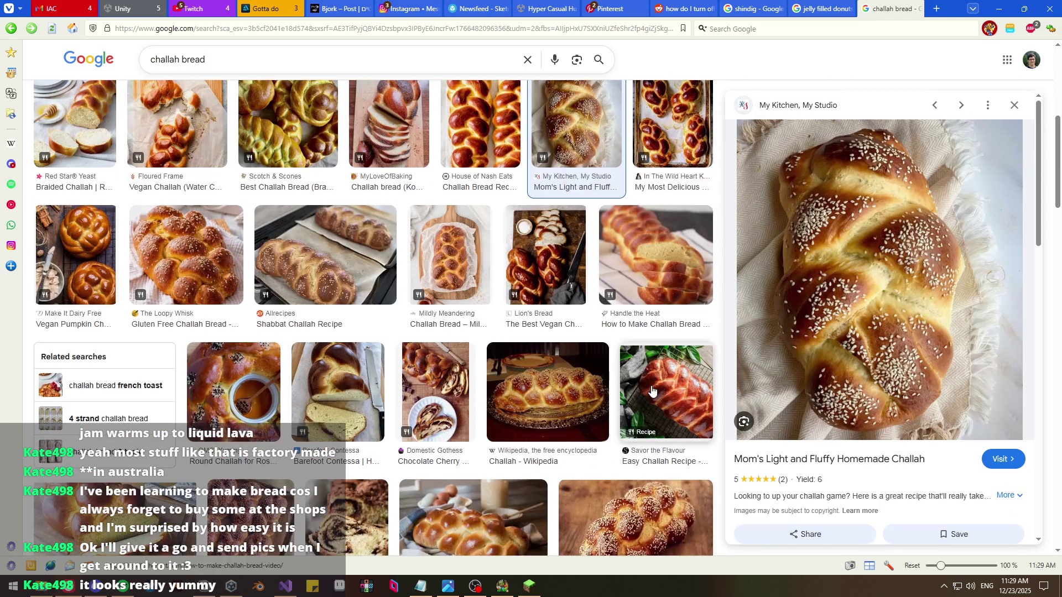
Preview The Spruce Eats' Jewish Bread Machine Challah image result (rated 4.1, 3 hrs 15 mins)
{"action": "scroll", "coordinate": [934, 328], "scroll_direction": "down", "scroll_amount": 3}
{"action": "scroll", "coordinate": [934, 329], "scroll_direction": "up", "scroll_amount": 4}
{"action": "scroll", "coordinate": [556, 332], "scroll_direction": "up", "scroll_amount": 1}
{"action": "scroll", "coordinate": [557, 332], "scroll_direction": "down", "scroll_amount": 4}
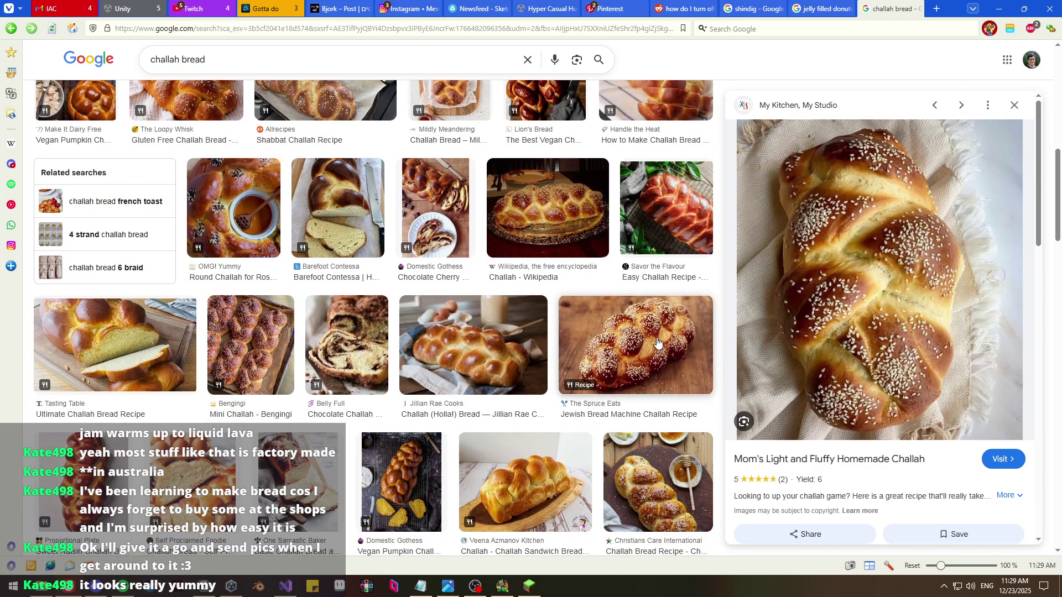
{"action": "left_click", "coordinate": [659, 343]}
Glance at the All results for challah bread, return to the image results, and bring up Start
{"action": "scroll", "coordinate": [619, 277], "scroll_direction": "up", "scroll_amount": 10}
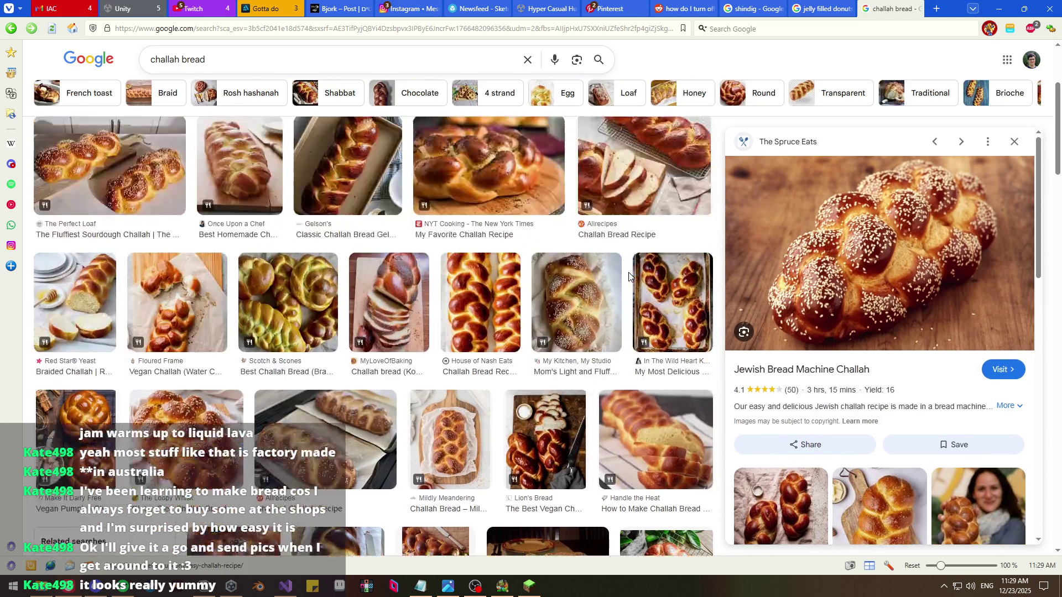
{"action": "left_click", "coordinate": [197, 105]}
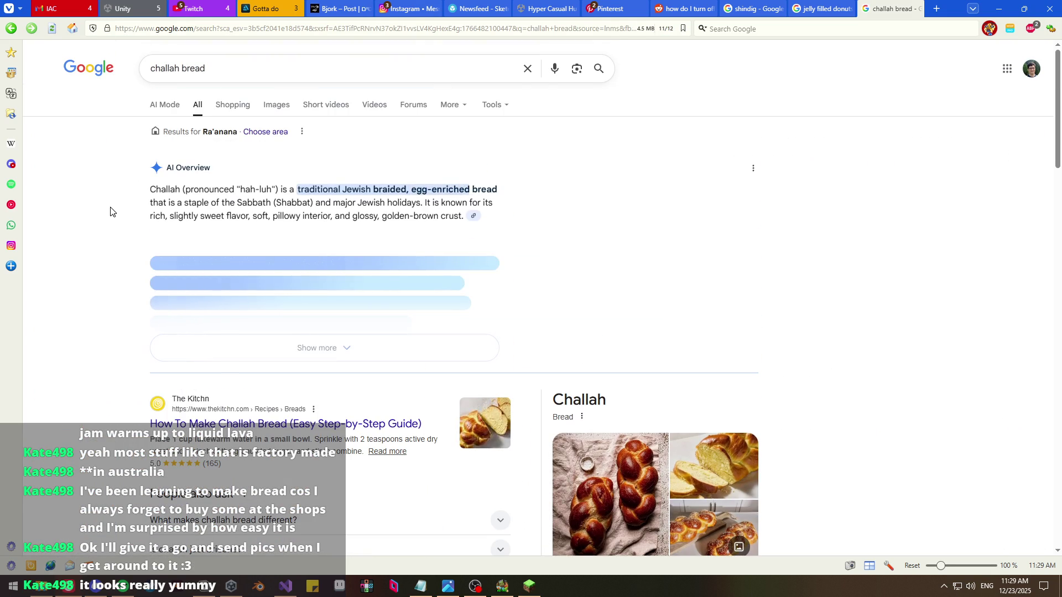
{"action": "key", "text": "alt+Left"}
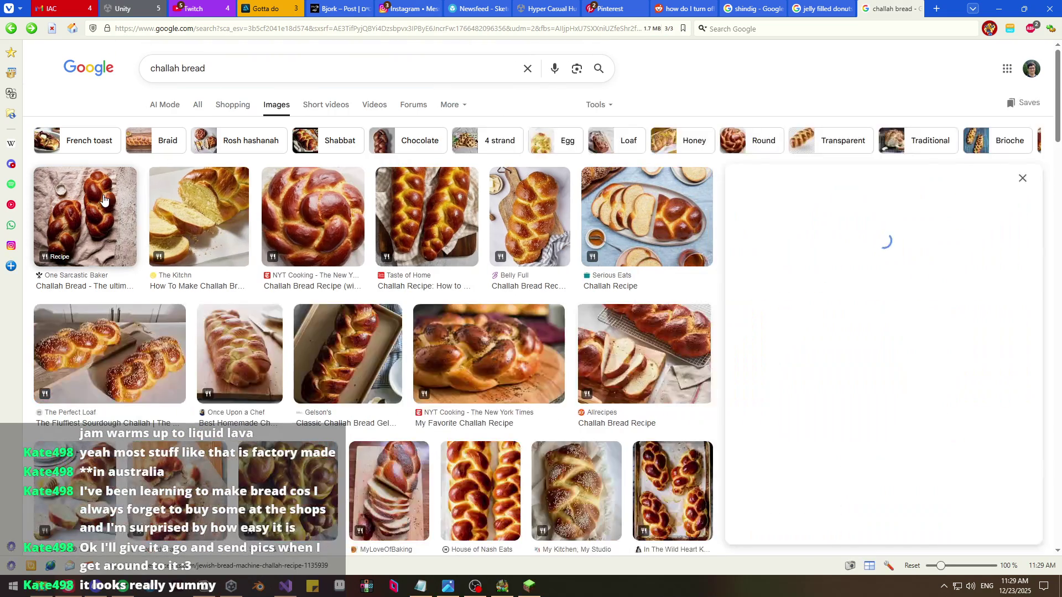
{"action": "scroll", "coordinate": [192, 260], "scroll_direction": "down", "scroll_amount": 1}
{"action": "scroll", "coordinate": [192, 260], "scroll_direction": "down", "scroll_amount": 4}
{"action": "scroll", "coordinate": [192, 260], "scroll_direction": "up", "scroll_amount": 5}
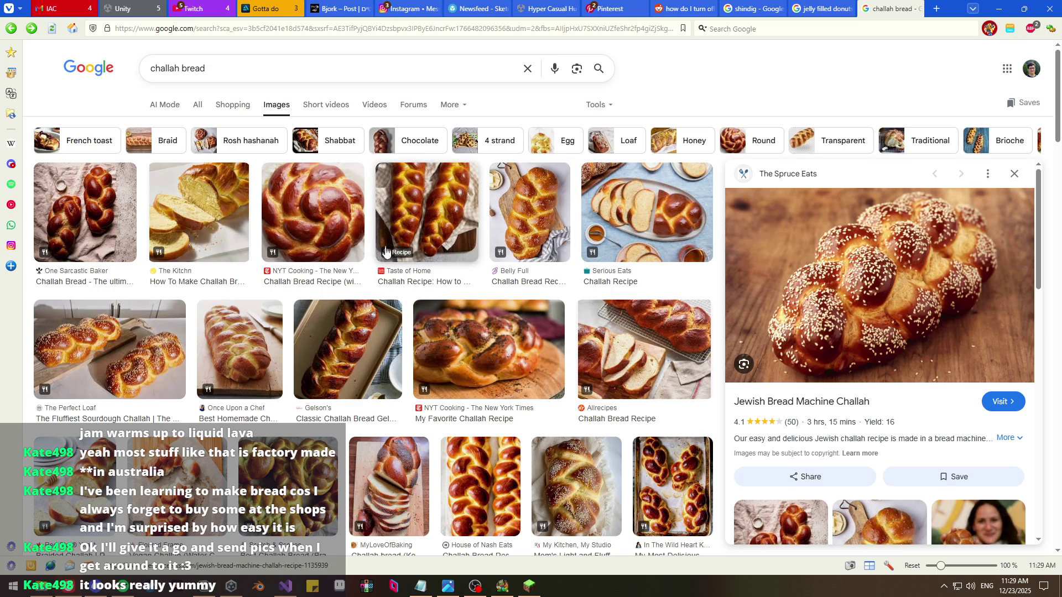
{"action": "scroll", "coordinate": [333, 277], "scroll_direction": "down", "scroll_amount": 3}
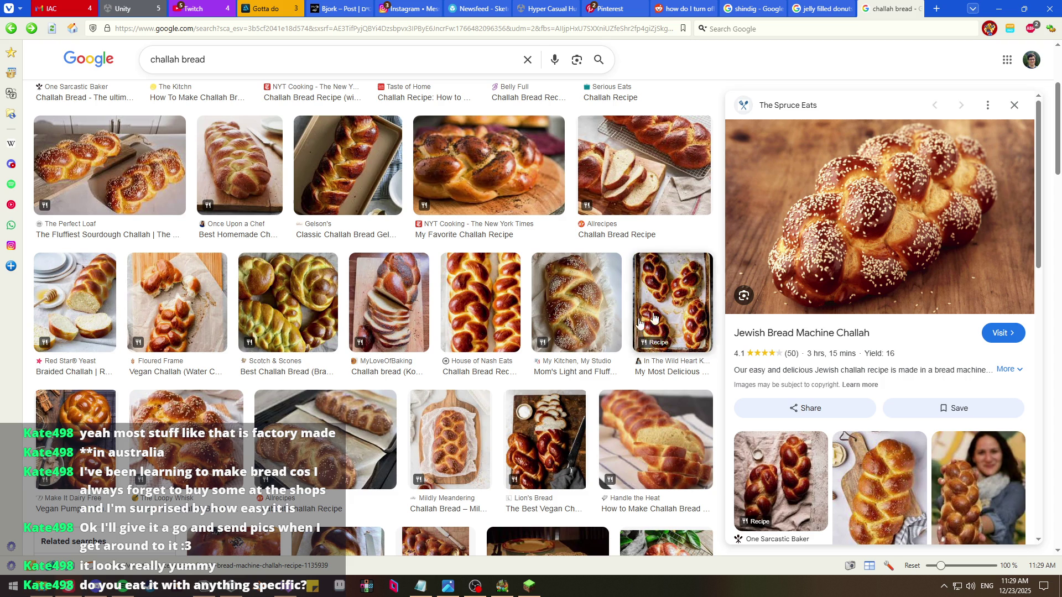
{"action": "key", "text": "super"}
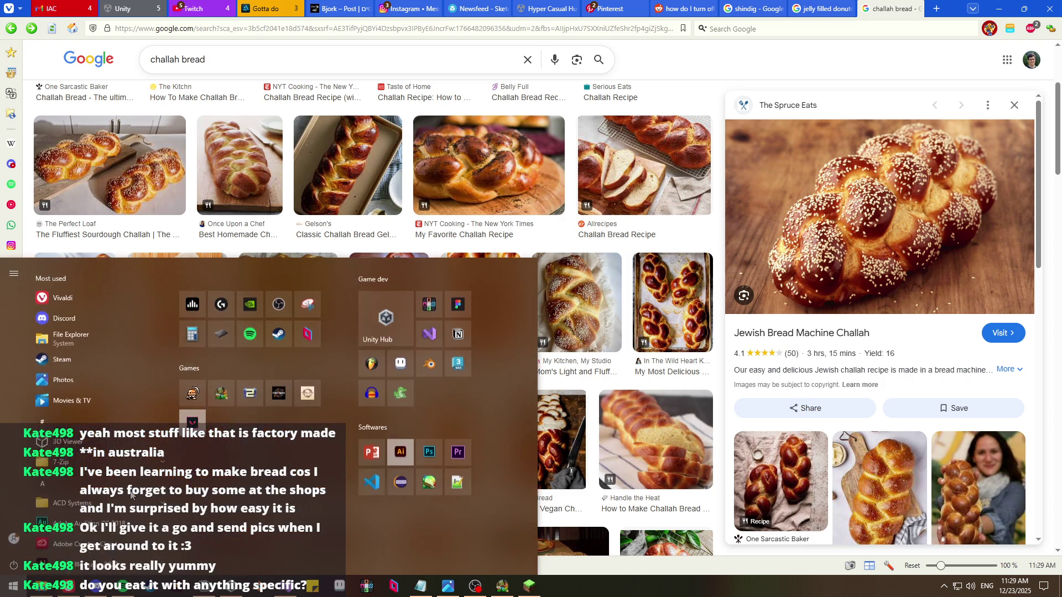
Launch Paint and sketch three long cream loaf outlines, redrawing the misshapen third one
{"action": "type", "text": "paint"}
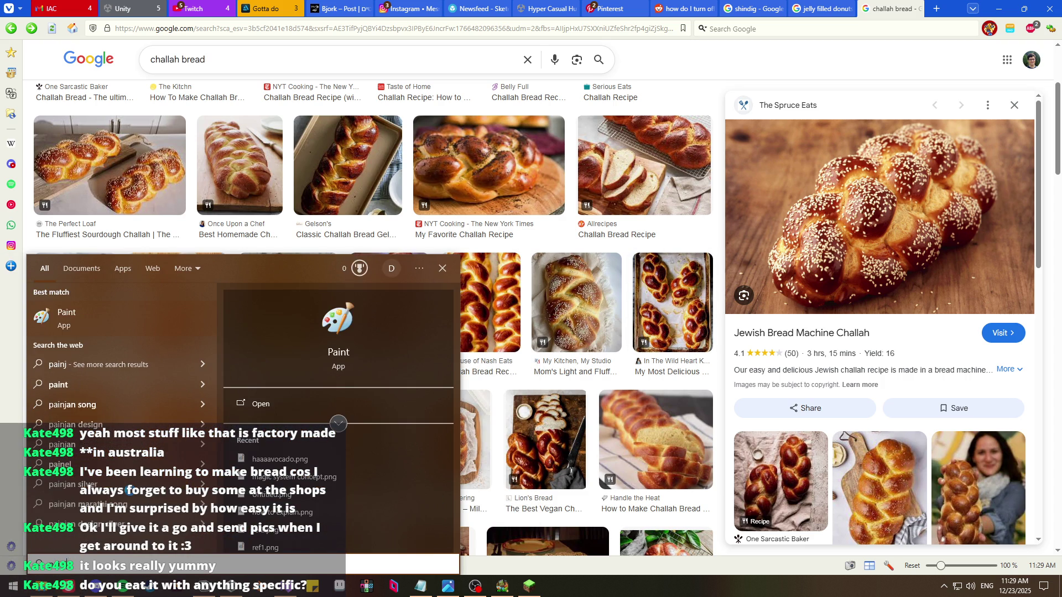
{"action": "key", "text": "Return"}
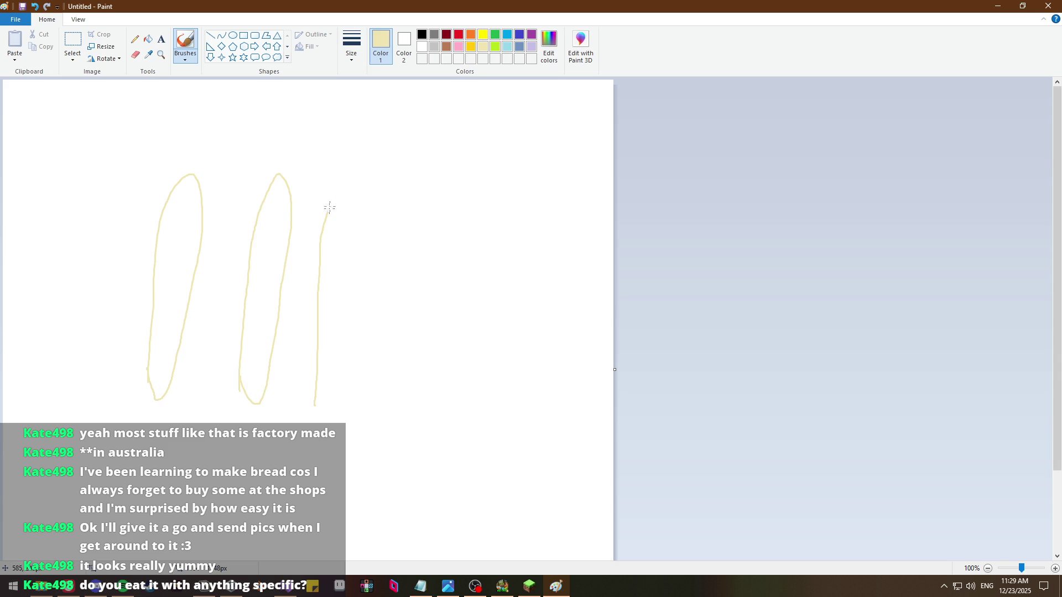
{"action": "key", "text": "ctrl+z"}
{"action": "left_click_drag", "start_coordinate": [323, 408], "coordinate": [319, 375]}
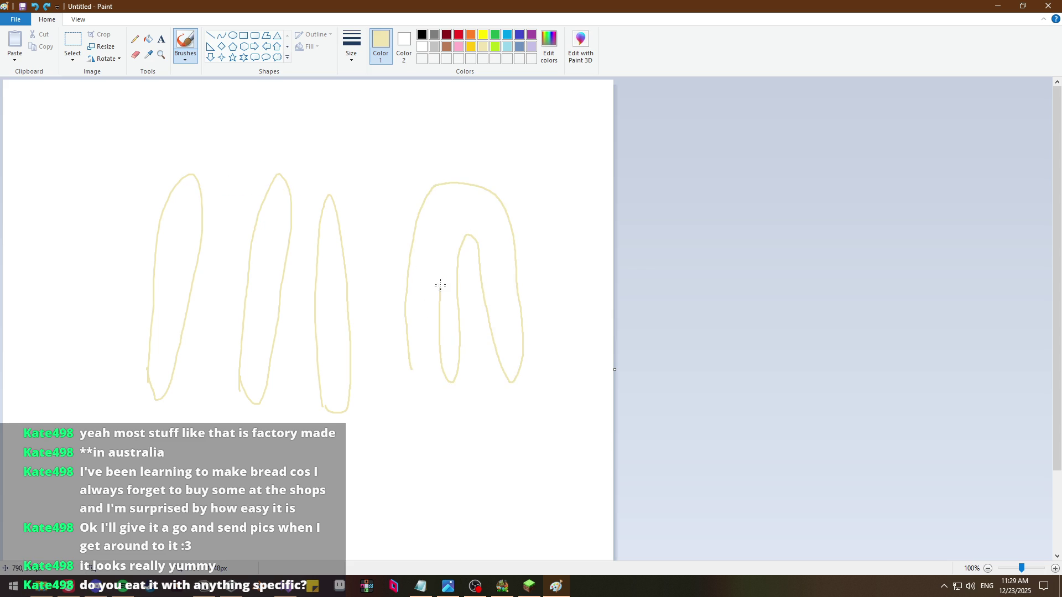
Draw a looped, doubled braided loaf, undoing bad strokes, then bring up the window switcher
{"action": "key", "text": "ctrl+z"}
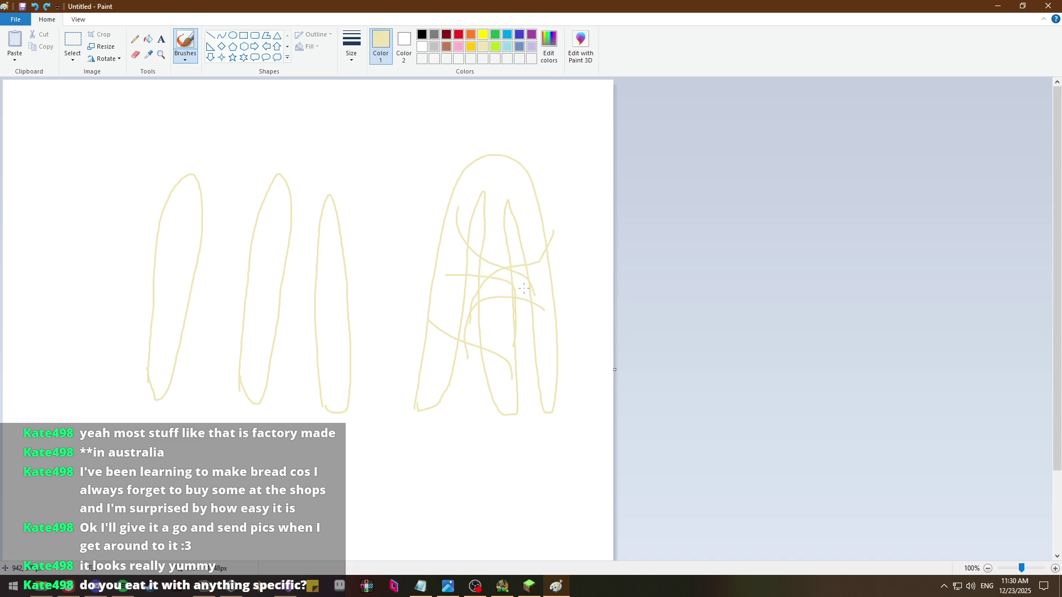
{"action": "key", "text": "ctrl+z"}
{"action": "key", "text": "alt+Tab"}
{"action": "key", "text": "alt+Tab"}
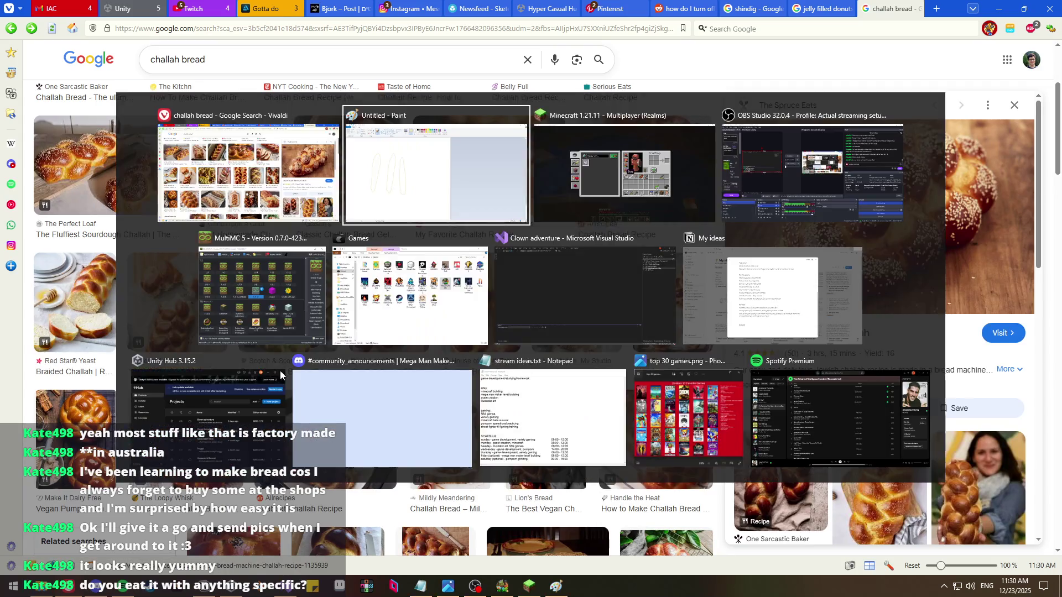
{"action": "key", "text": "alt+Tab"}
Hit the zombie by the stone wall and eat a cooked chicken, leaving 22, then return to the browser
{"action": "key", "text": "e"}
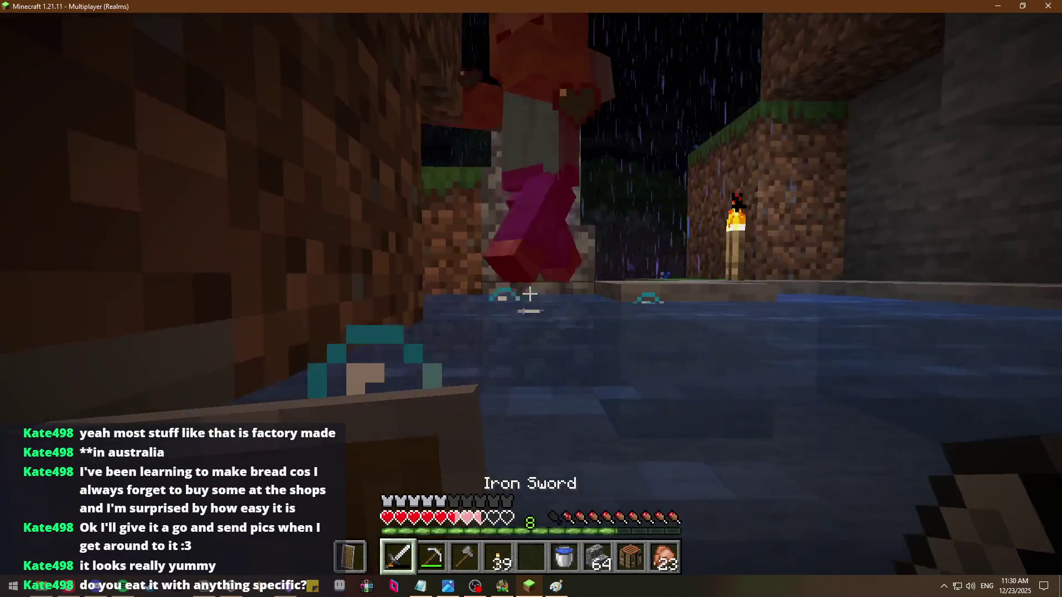
{"action": "left_click", "coordinate": [530, 294]}
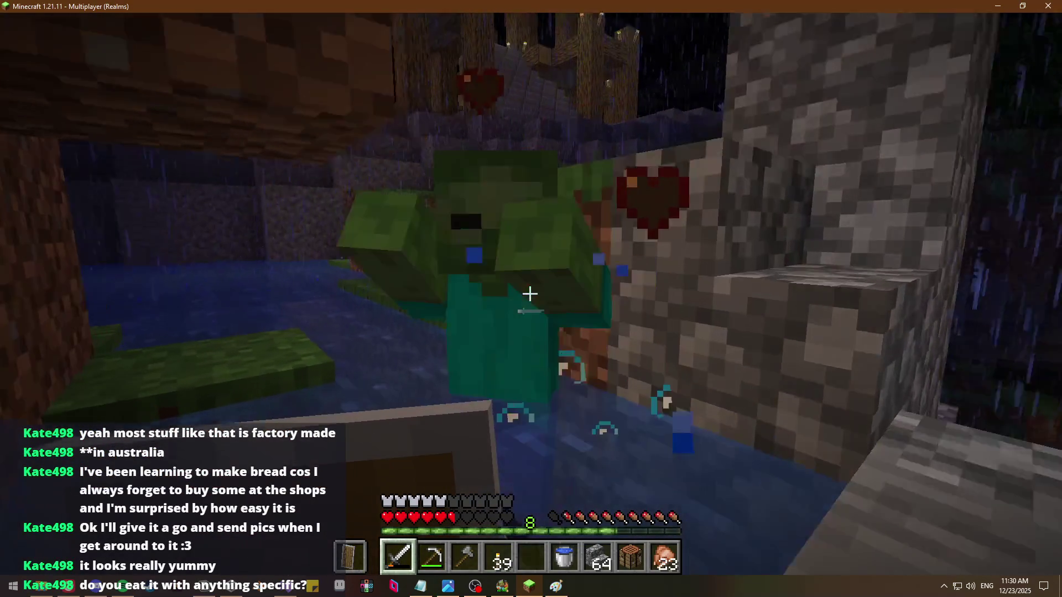
{"action": "scroll", "coordinate": [530, 294], "scroll_direction": "up", "scroll_amount": 2}
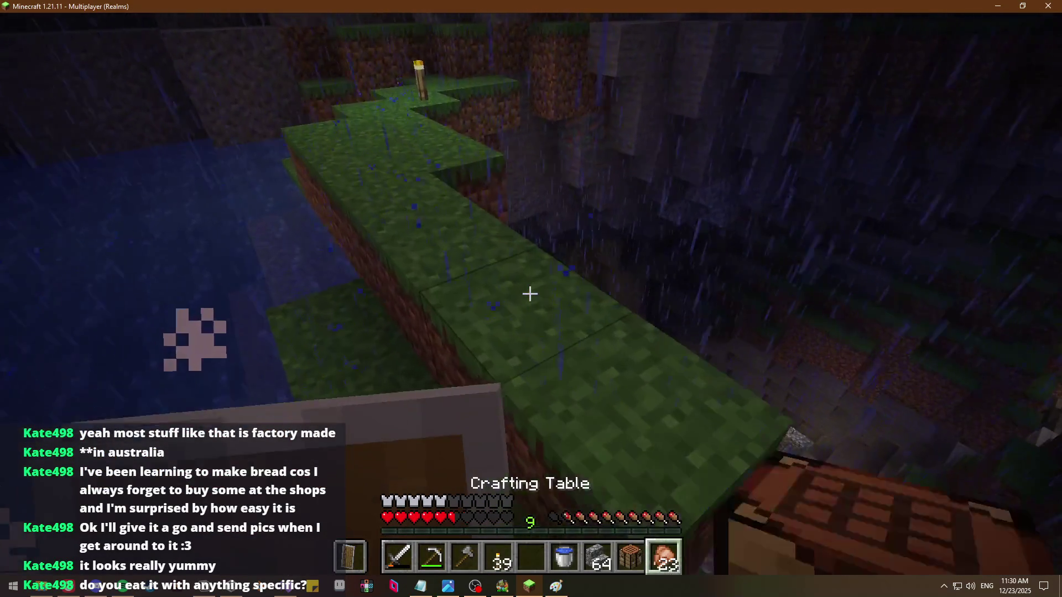
{"action": "scroll", "coordinate": [530, 294], "scroll_direction": "down", "scroll_amount": 1}
{"action": "right_click", "coordinate": [530, 293]}
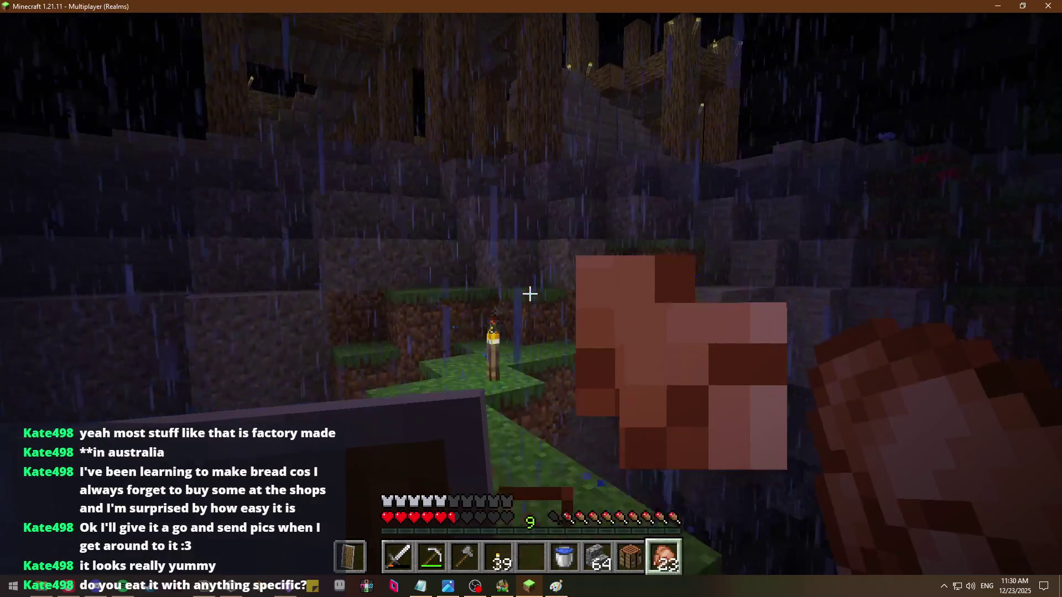
{"action": "scroll", "coordinate": [530, 294], "scroll_direction": "down", "scroll_amount": 1}
{"action": "scroll", "coordinate": [530, 294], "scroll_direction": "down", "scroll_amount": 5}
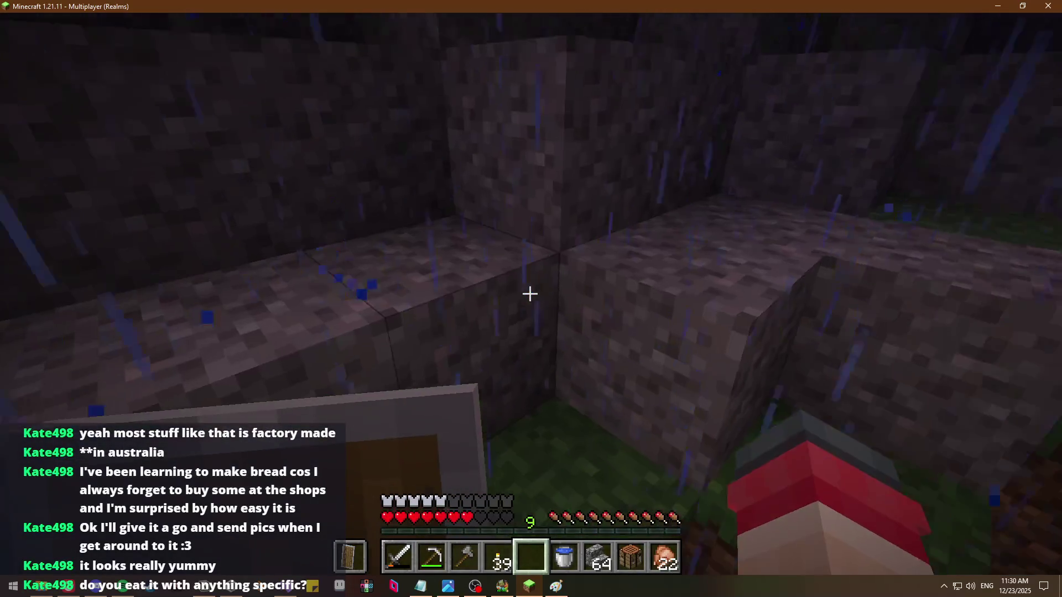
{"action": "key", "text": "alt+Tab"}
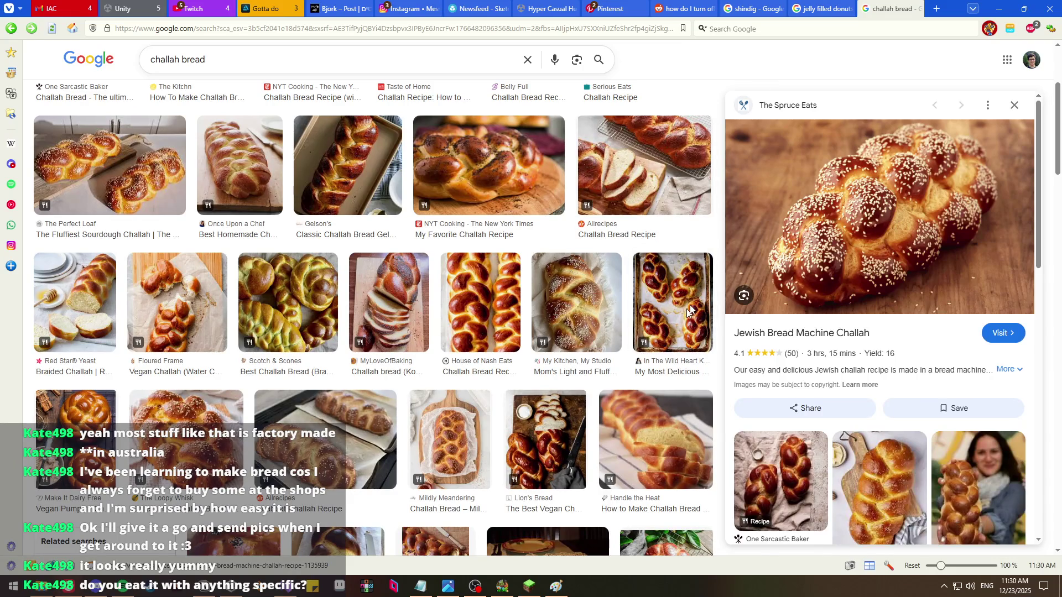
Preview the My Most Delicious Challah and Mildly Meandering Challah Bread images
{"action": "left_click", "coordinate": [686, 314]}
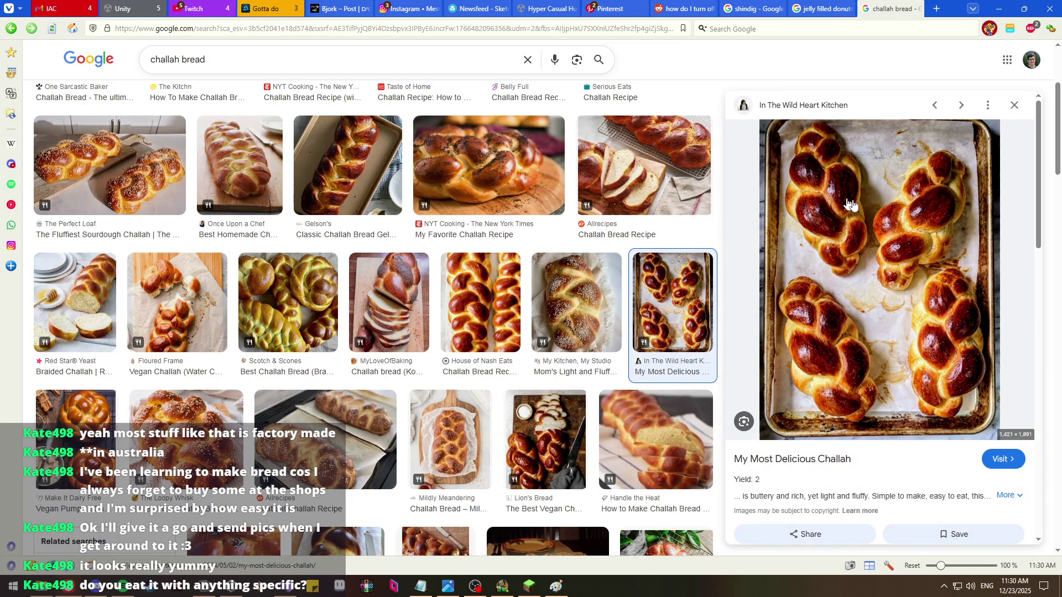
{"action": "left_click", "coordinate": [475, 441]}
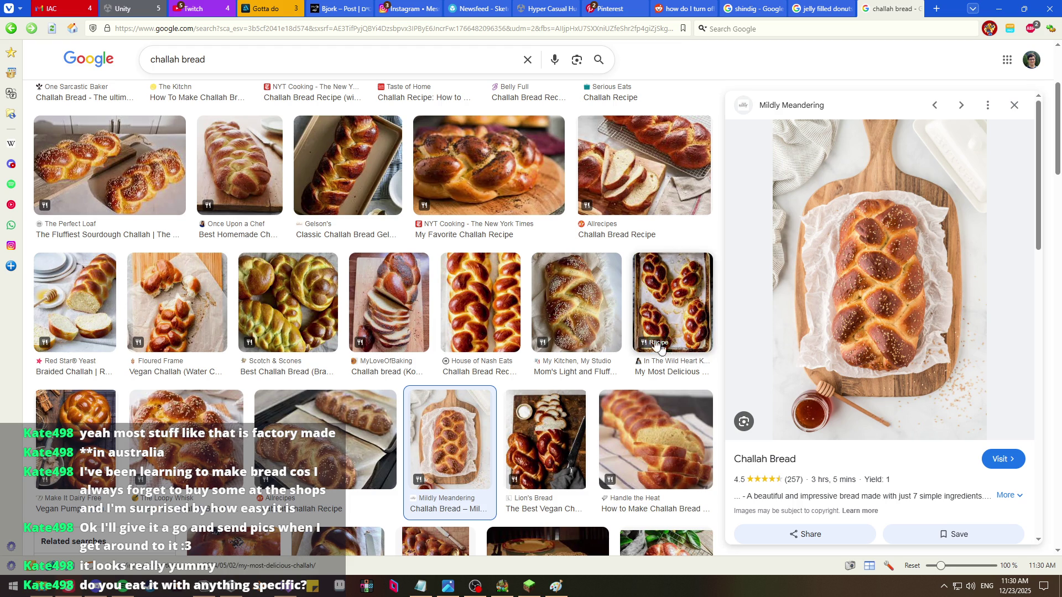
{"action": "key", "text": "alt+Tab"}
Eat another cooked chicken and sleep in the bed to set the respawn point
{"action": "key", "text": "e"}
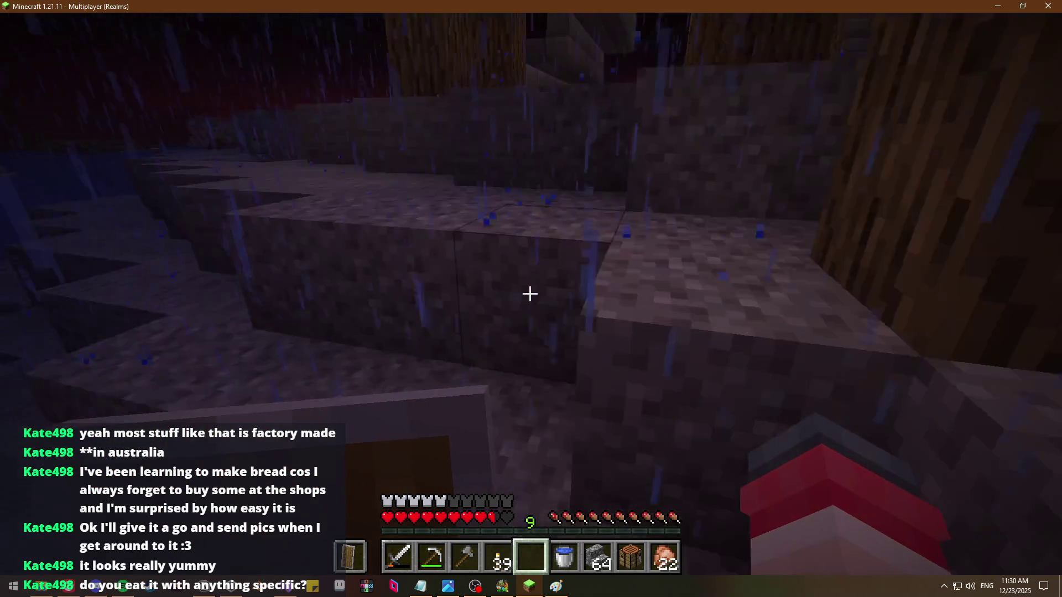
{"action": "key", "text": "9"}
{"action": "right_click", "coordinate": [530, 294]}
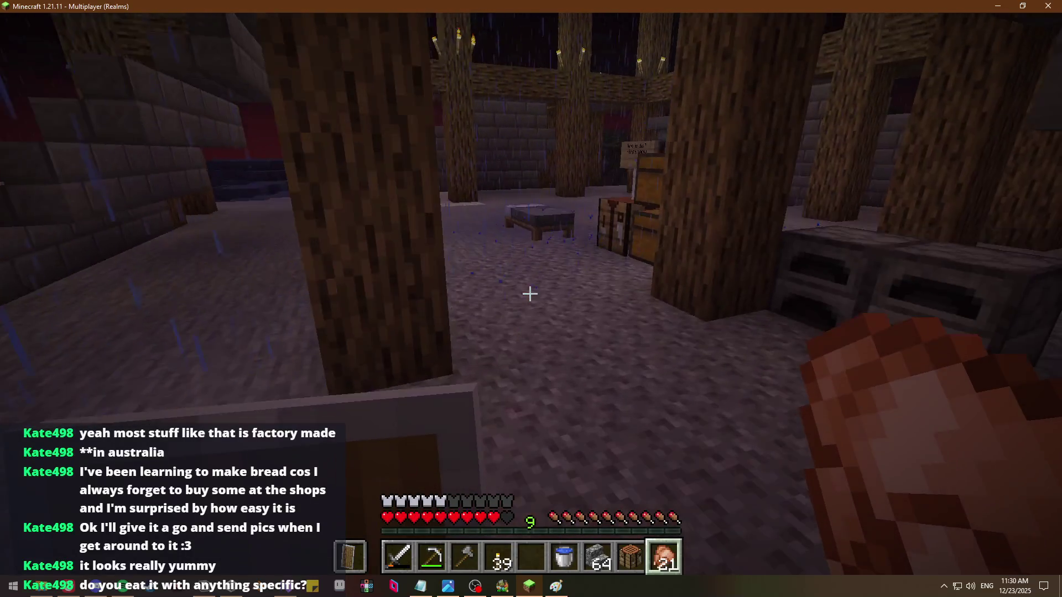
{"action": "key", "text": "4"}
{"action": "right_click", "coordinate": [530, 294]}
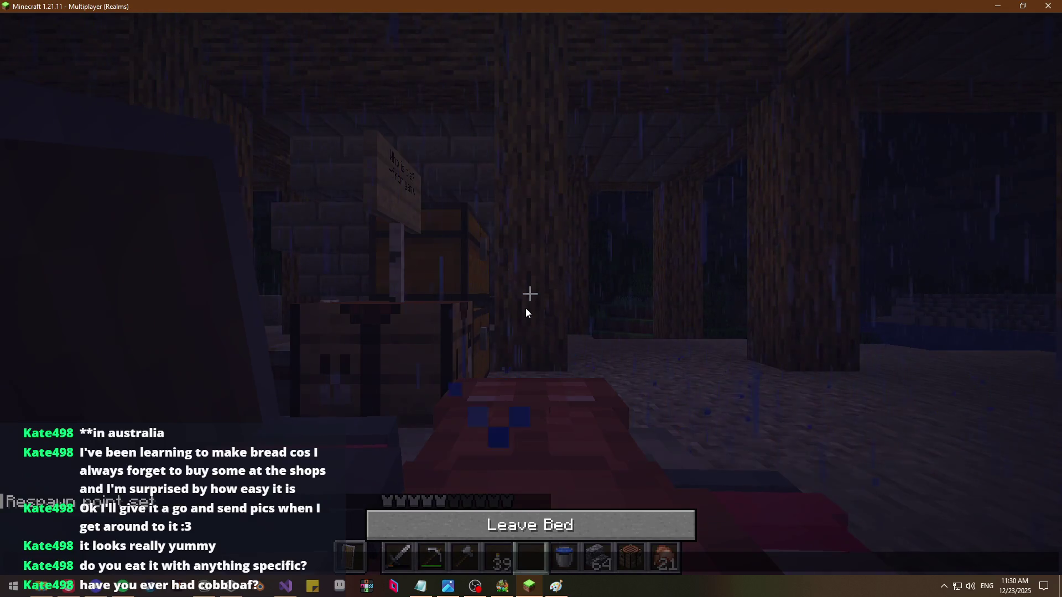
{"action": "key", "text": "alt+Tab"}
Replace the search with an image search for 'cobbloaf'
{"action": "key", "text": "ctrl+a"}
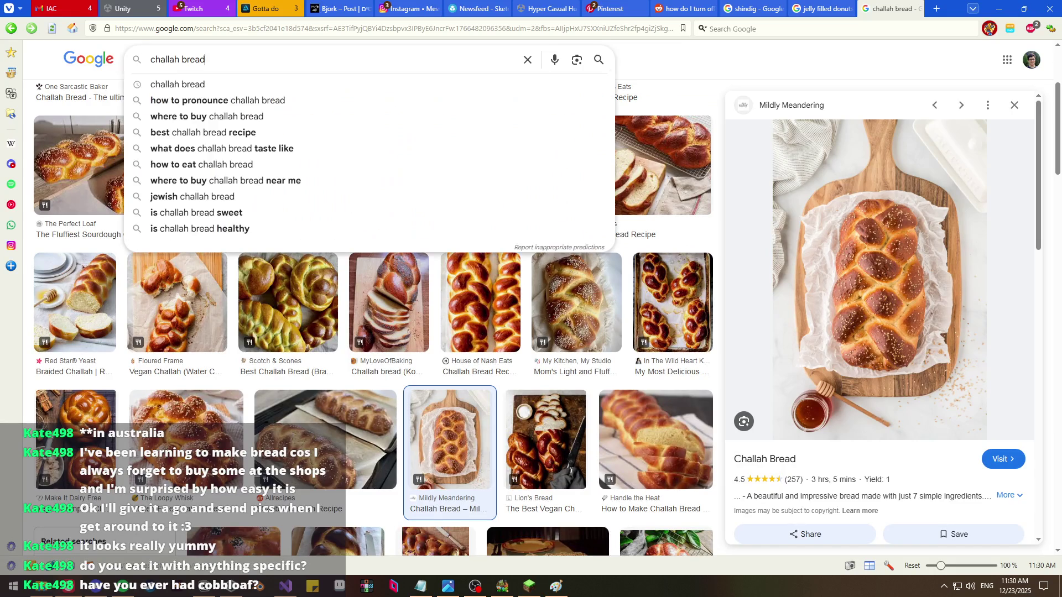
{"action": "type", "text": "cobbloaf"}
{"action": "key", "text": "Return"}
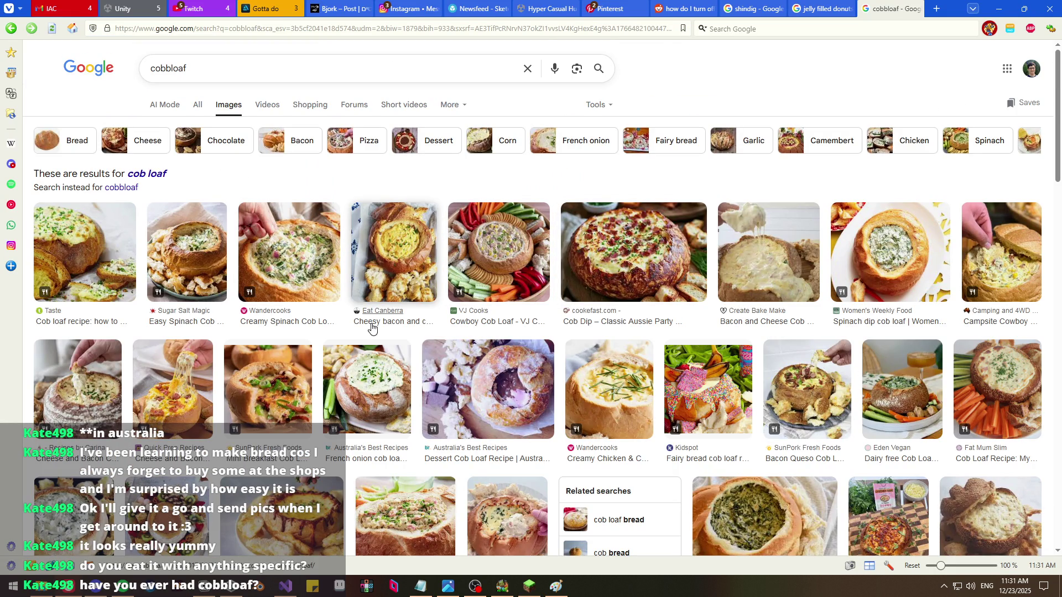
Preview the Cheese and Bacon, Taste, and Creamy Chicken & Corn cob loaf images, then resume Minecraft
{"action": "left_click", "coordinate": [34, 376]}
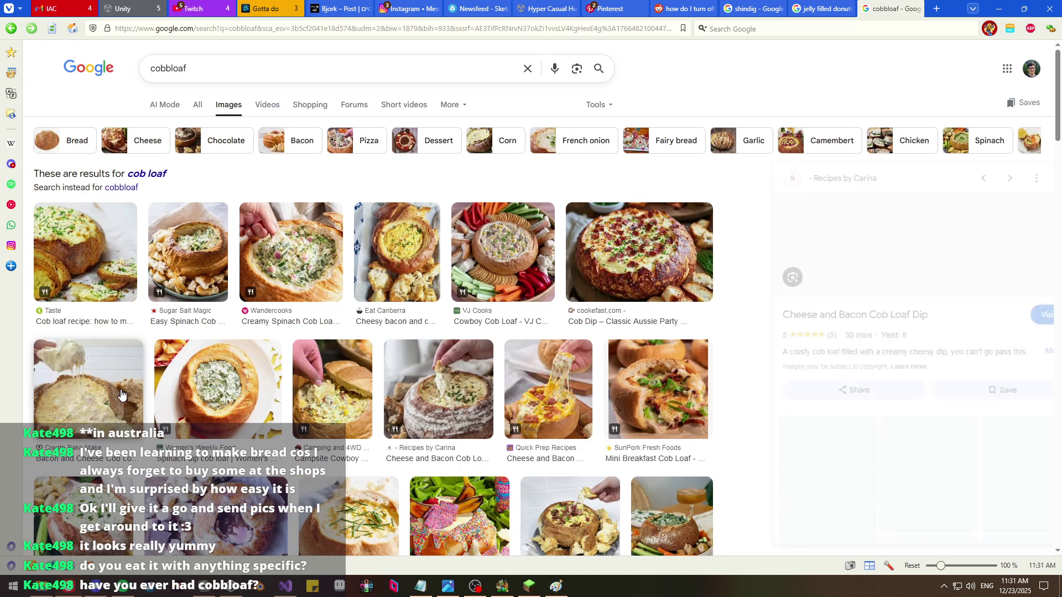
{"action": "left_click", "coordinate": [115, 257]}
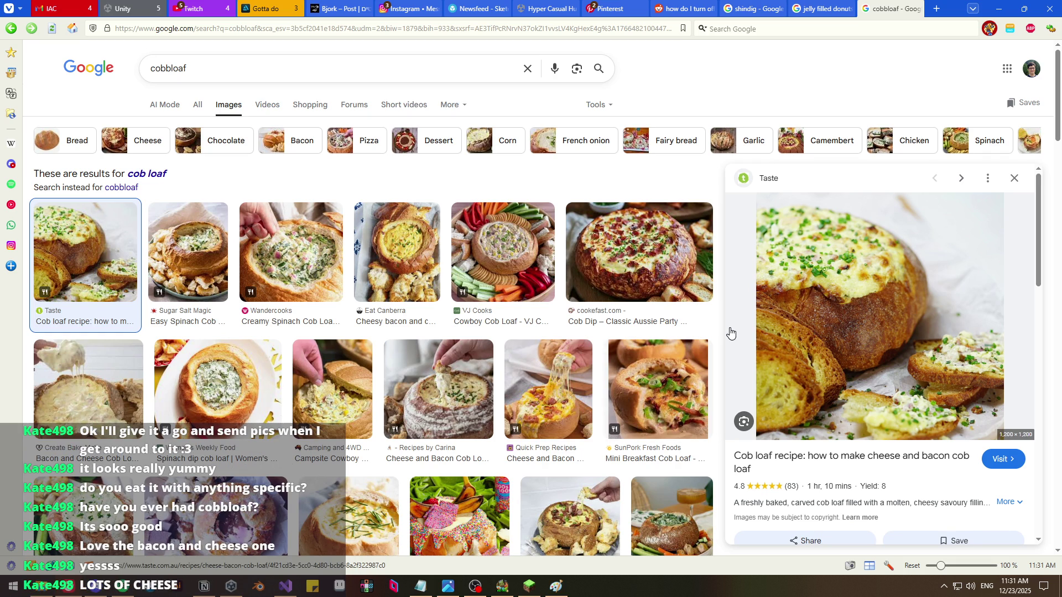
{"action": "scroll", "coordinate": [547, 376], "scroll_direction": "down", "scroll_amount": 3}
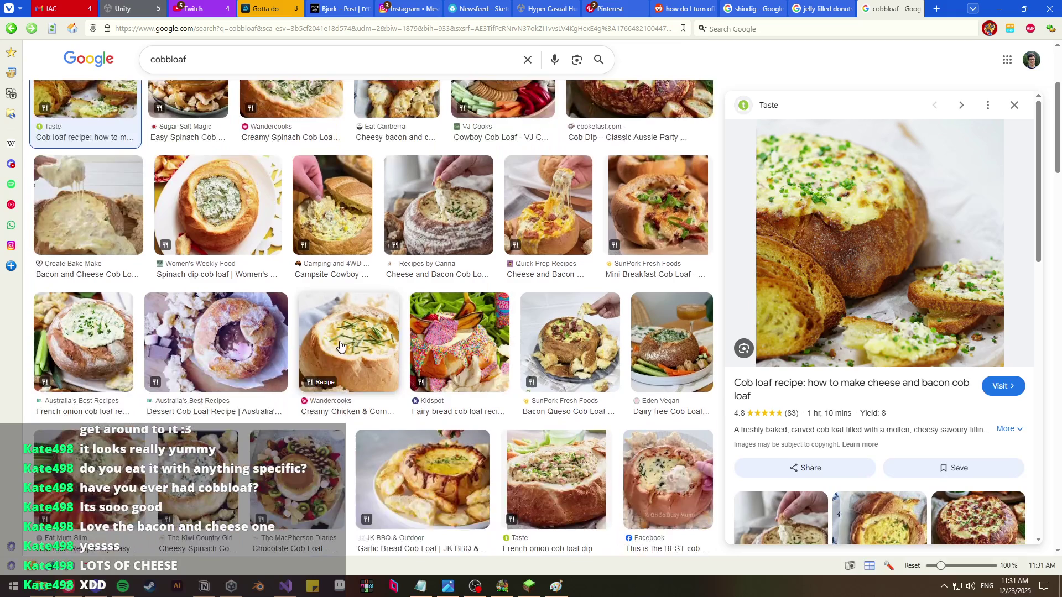
{"action": "left_click", "coordinate": [340, 341]}
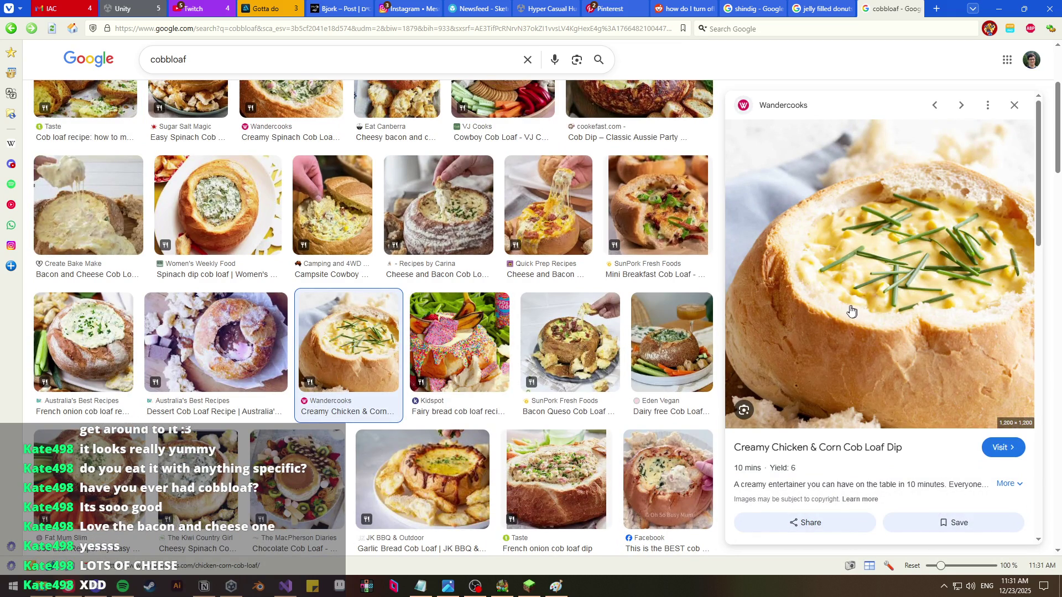
{"action": "left_click", "coordinate": [531, 585]}
{"action": "key", "text": "Escape"}
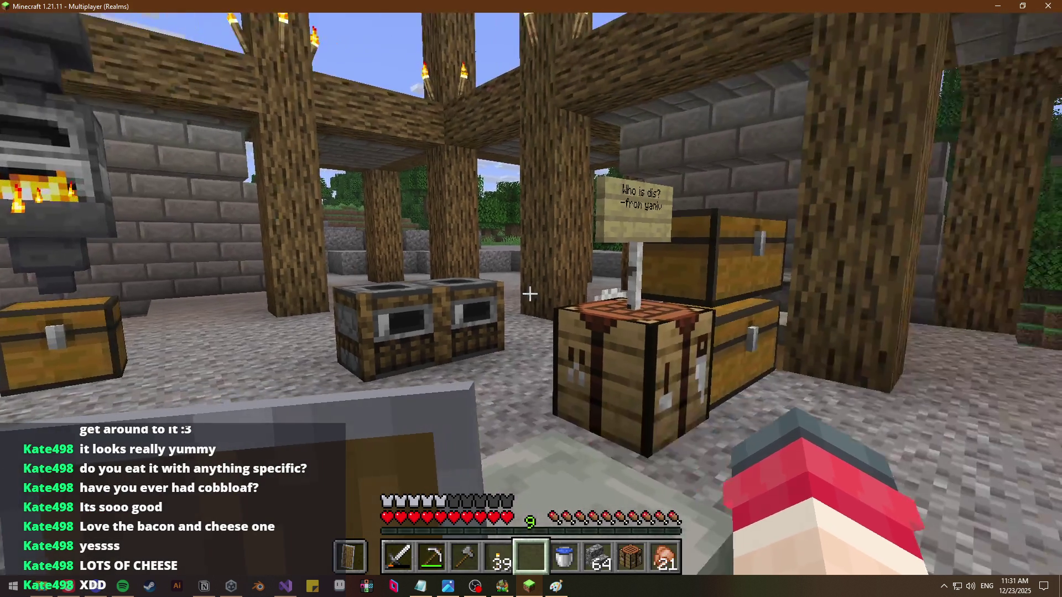
Collect the dried kelp output from both smokers
{"action": "right_click", "coordinate": [531, 298]}
{"action": "left_click", "coordinate": [590, 227], "text": "shift"}
{"action": "key", "text": "Escape"}
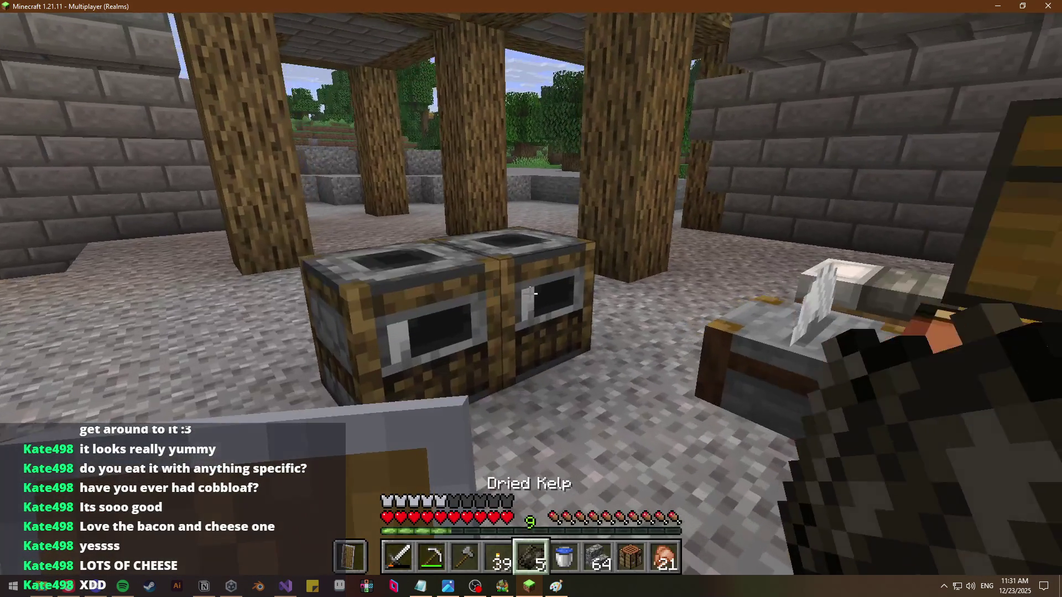
{"action": "right_click", "coordinate": [531, 299]}
{"action": "left_click", "coordinate": [590, 227], "text": "shift"}
{"action": "key", "text": "Escape"}
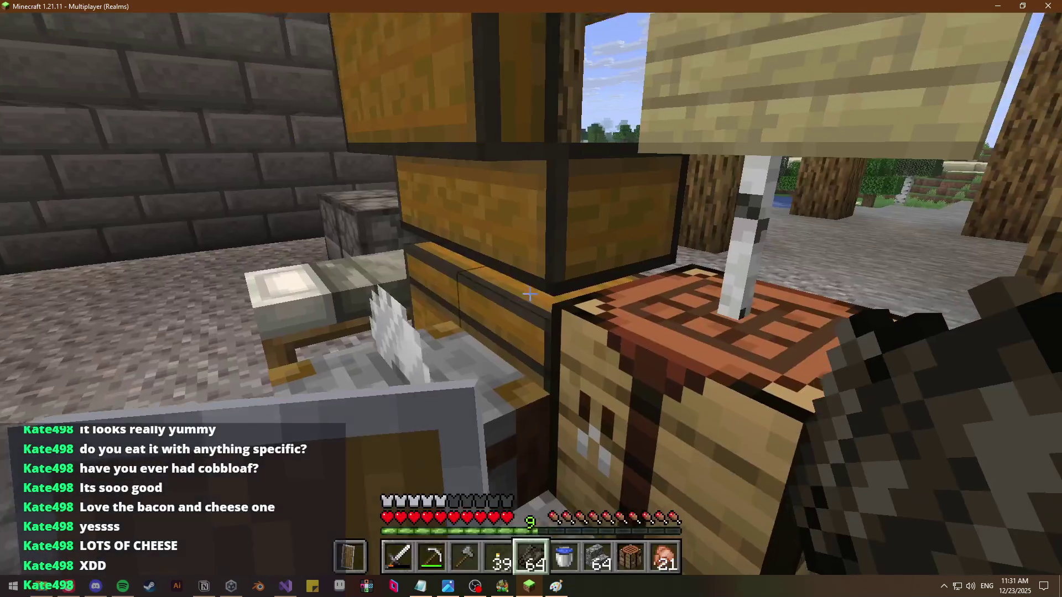
Look in the large chest and dismiss an accidentally opened sign editor
{"action": "right_click", "coordinate": [531, 299]}
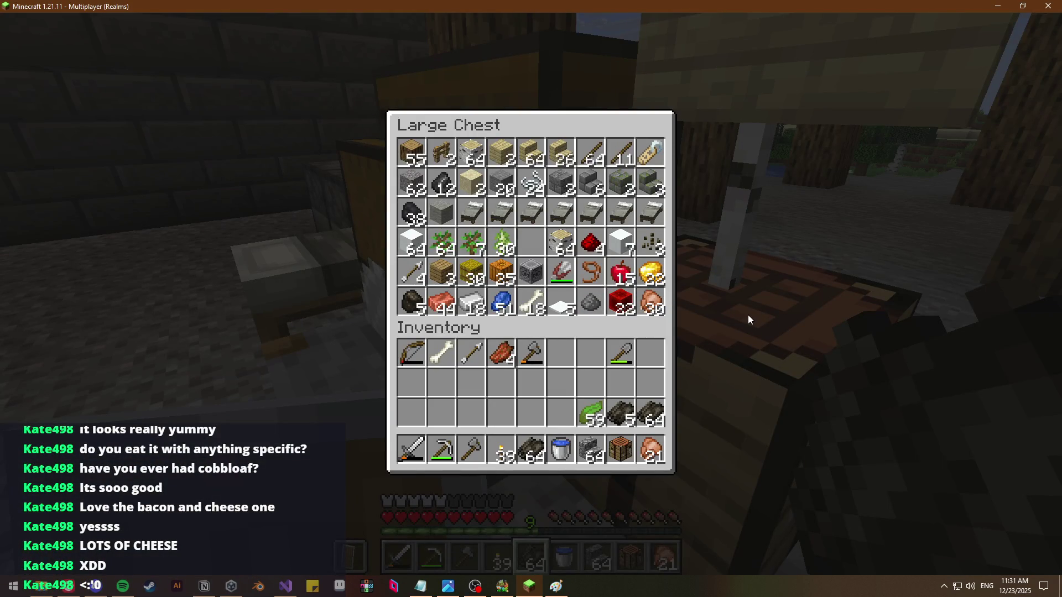
{"action": "key", "text": "Escape"}
{"action": "right_click", "coordinate": [531, 299]}
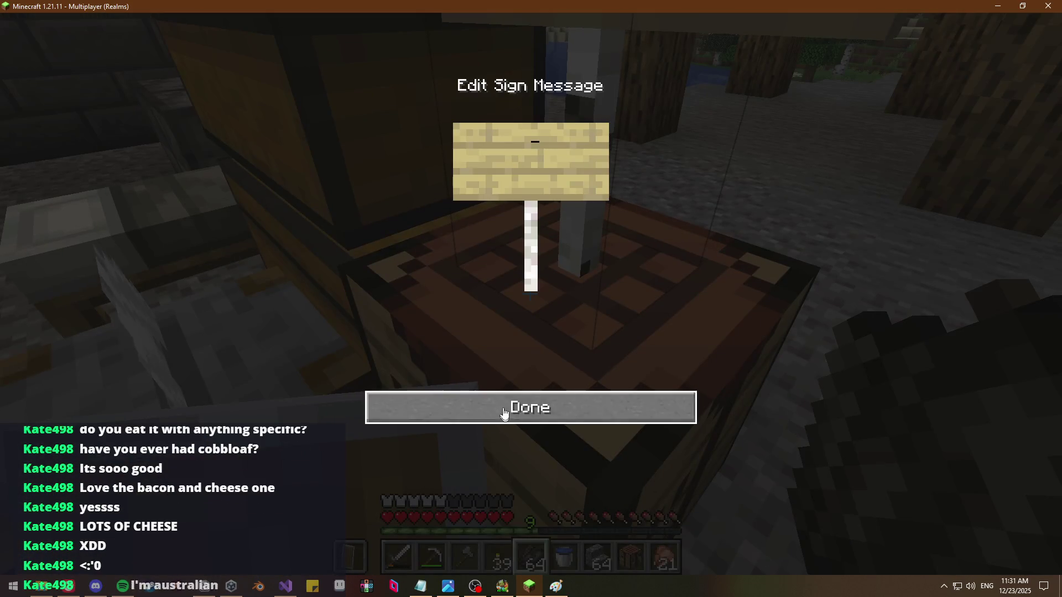
{"action": "left_click", "coordinate": [502, 417]}
Craft the dried kelp into Dried Kelp Blocks and split them into two stacks
{"action": "right_click", "coordinate": [532, 299]}
{"action": "left_click", "coordinate": [303, 226], "text": "shift"}
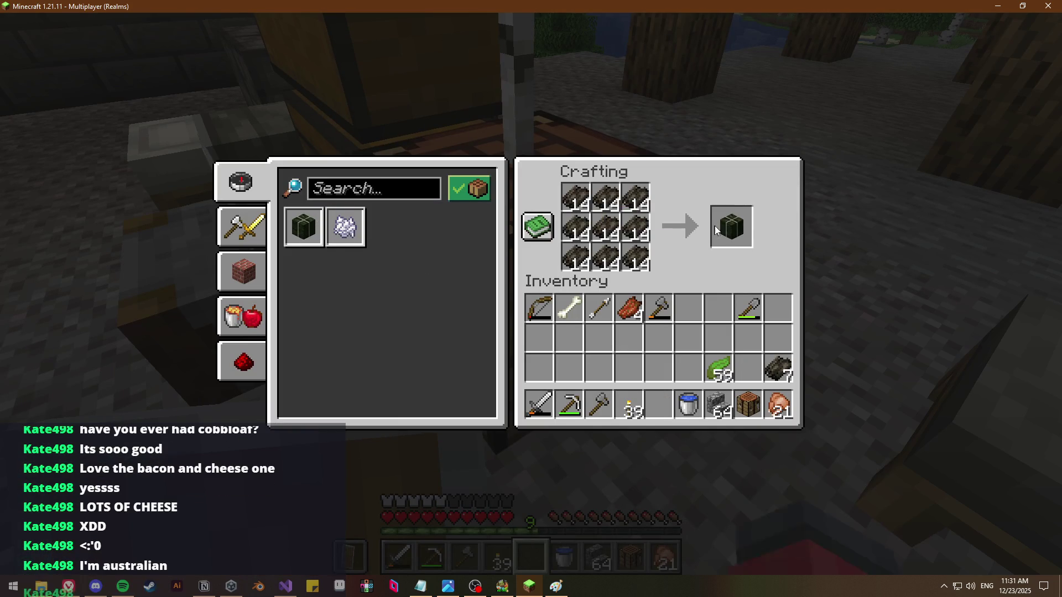
{"action": "left_click", "coordinate": [714, 231], "text": "shift"}
{"action": "left_click", "coordinate": [659, 406]}
{"action": "left_click_drag", "start_coordinate": [659, 369], "coordinate": [629, 369]}
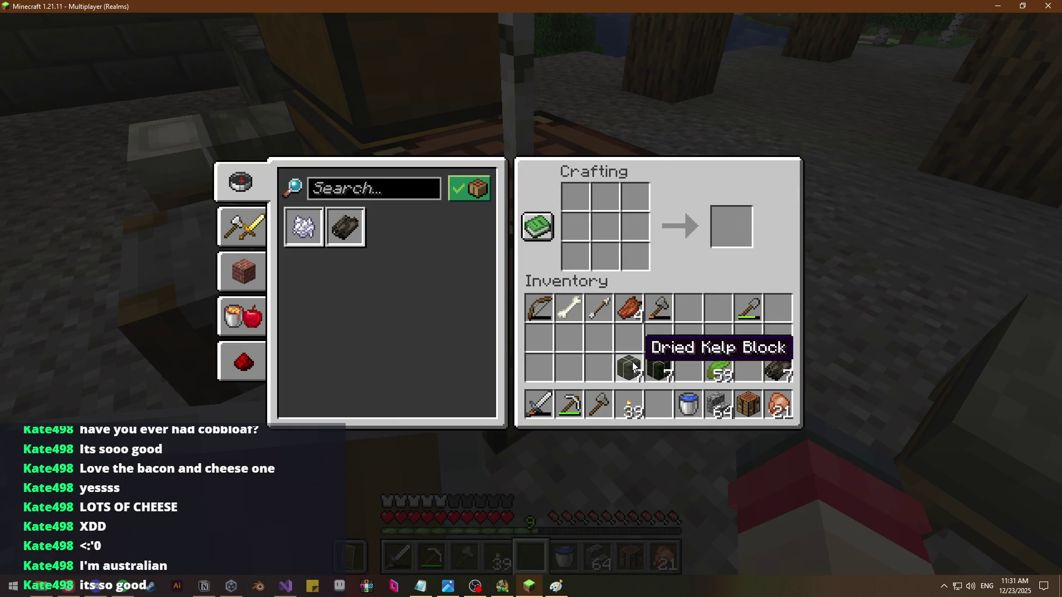
{"action": "key", "text": "Escape"}
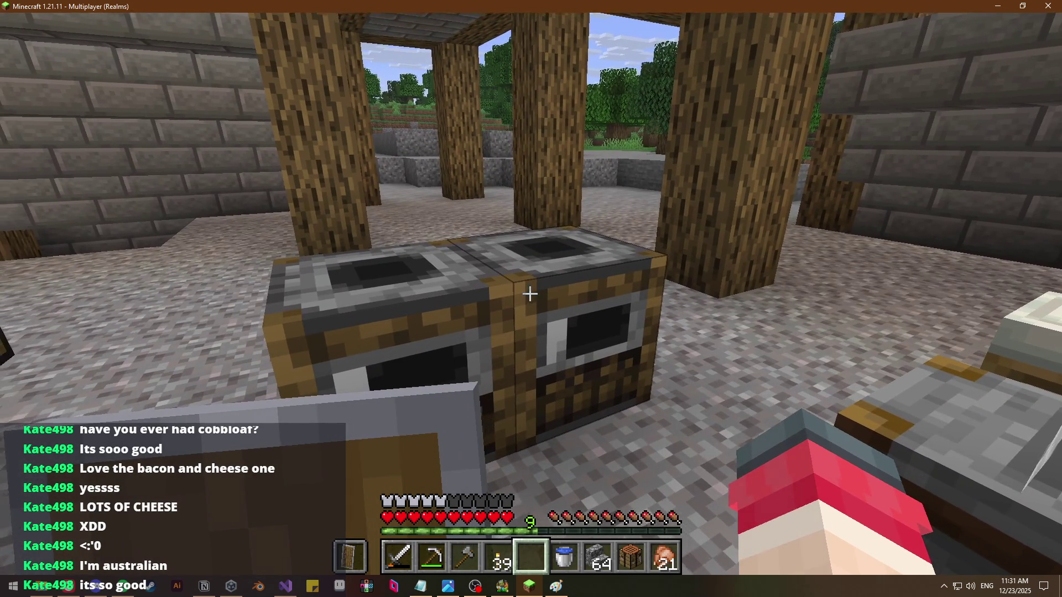
Check the smokers' fuel, taking part of the dried kelp block fuel from one
{"action": "right_click", "coordinate": [531, 299]}
{"action": "key", "text": "Escape"}
{"action": "right_click", "coordinate": [532, 297]}
{"action": "key", "text": "Escape"}
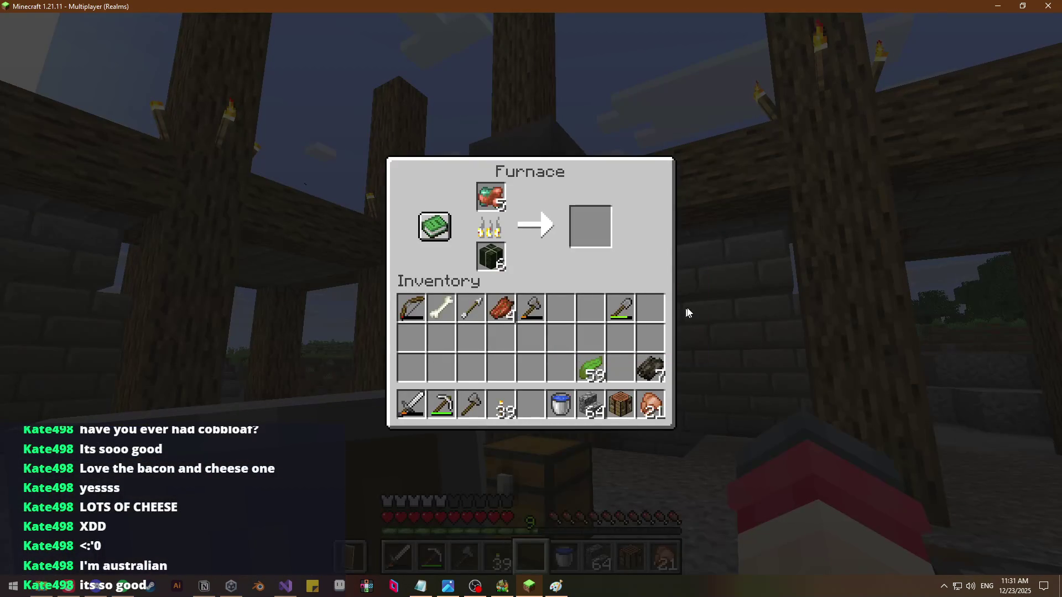
{"action": "key", "text": "Escape"}
{"action": "right_click", "coordinate": [532, 299]}
{"action": "right_click", "coordinate": [491, 256]}
{"action": "key", "text": "Escape"}
{"action": "right_click", "coordinate": [531, 299]}
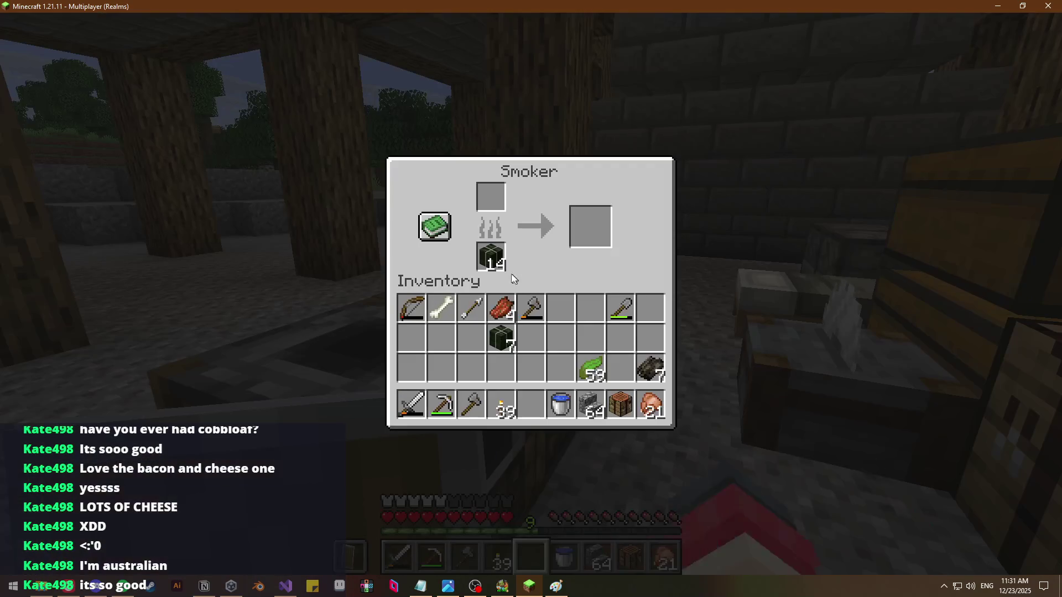
{"action": "key", "text": "Escape"}
Fuel the furnace with dried kelp blocks, then confirm the smoker holds 7 blocks
{"action": "right_click", "coordinate": [531, 299]}
{"action": "left_click", "coordinate": [500, 337], "text": "shift"}
{"action": "key", "text": "Escape"}
{"action": "key", "text": "e"}
{"action": "key", "text": "e"}
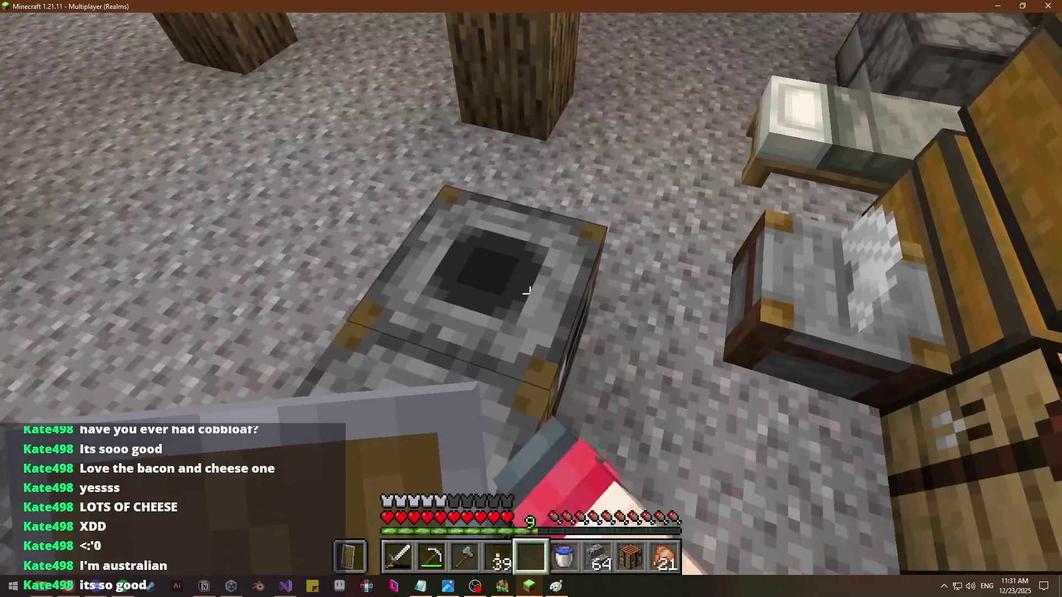
{"action": "right_click", "coordinate": [531, 298]}
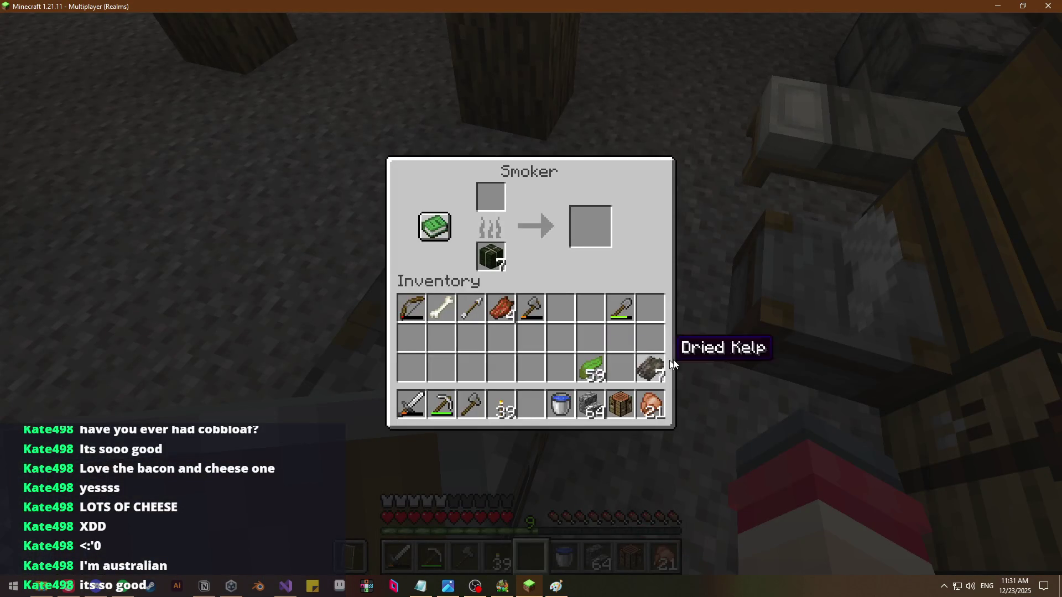
{"action": "key", "text": "Escape"}
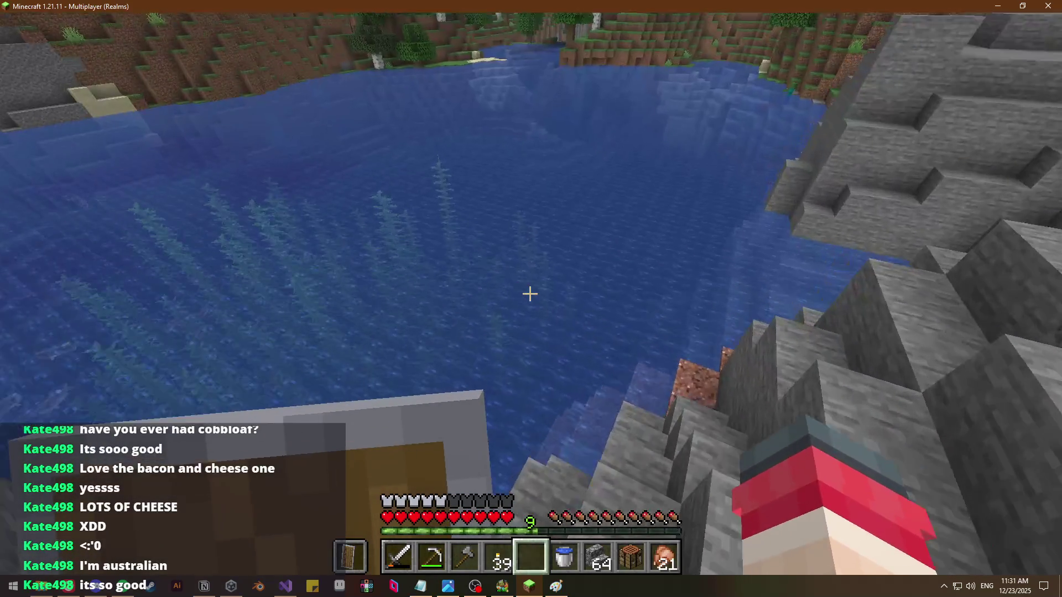
Walk into the lake, break kelp underwater, and surface to collect it
{"action": "key", "text": "e"}
{"action": "key", "text": "e"}
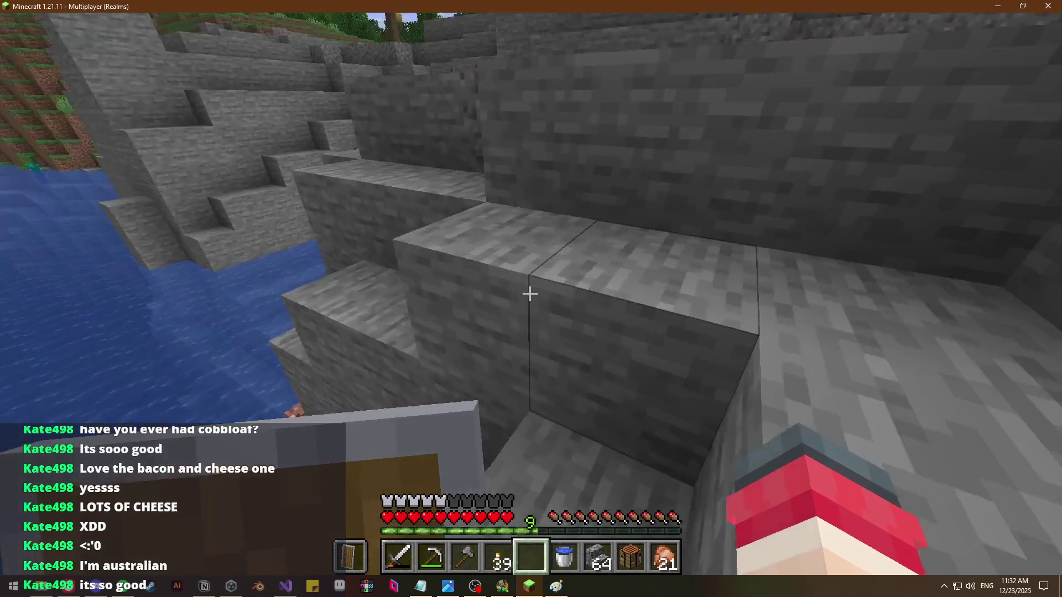
{"action": "key", "text": "e"}
{"action": "key", "text": "e"}
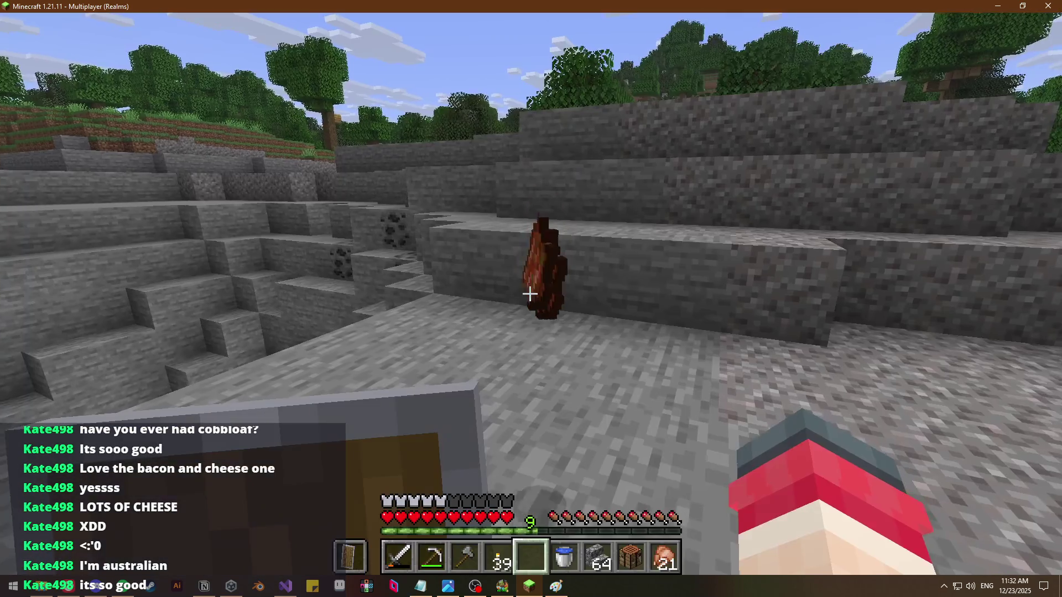
{"action": "key", "text": "w"}
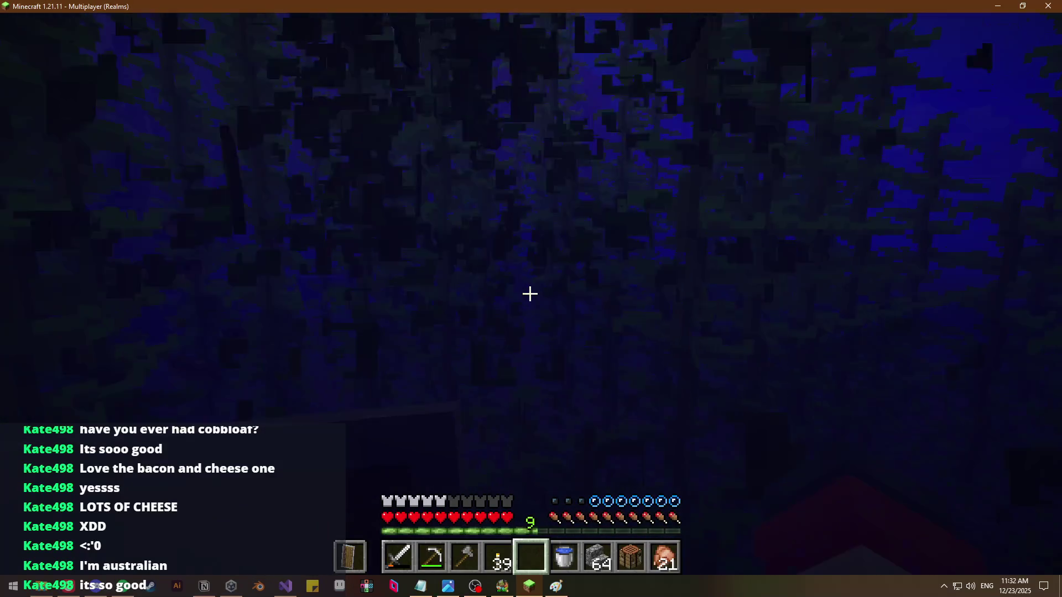
{"action": "left_click", "coordinate": [530, 294]}
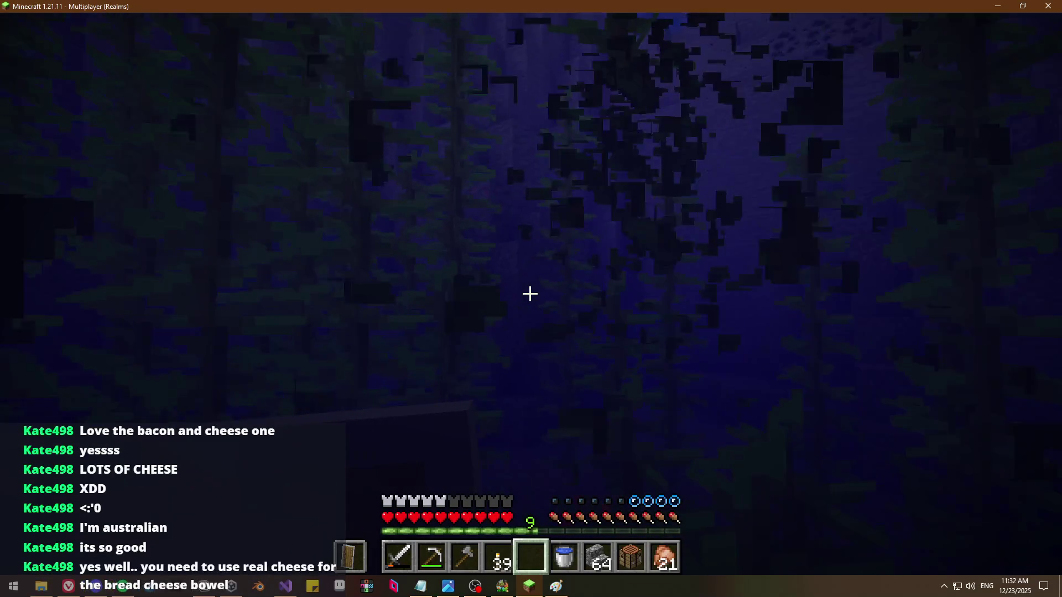
{"action": "key", "text": "space"}
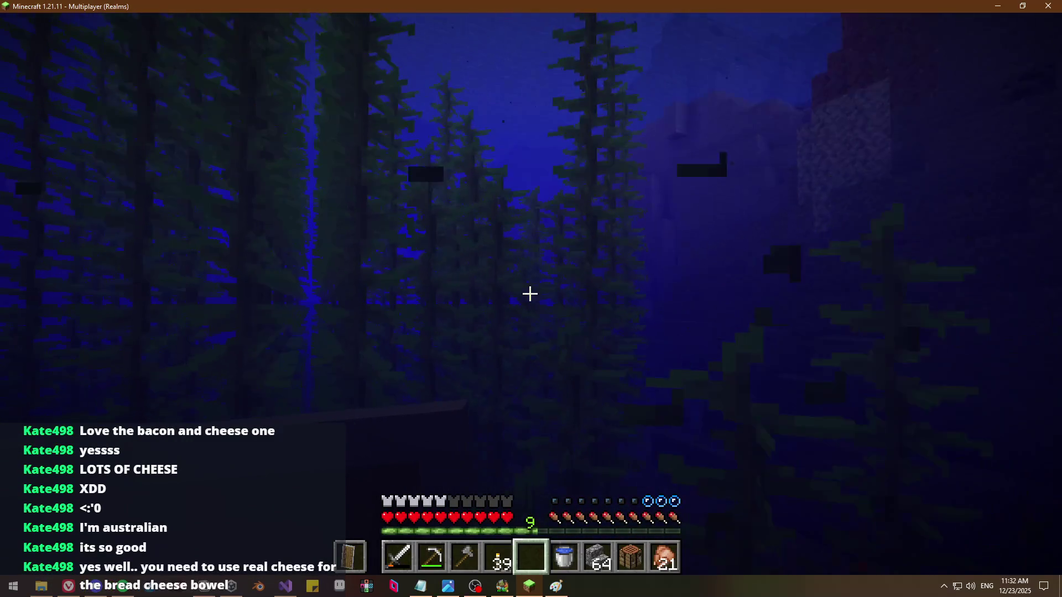
{"action": "key", "text": "space"}
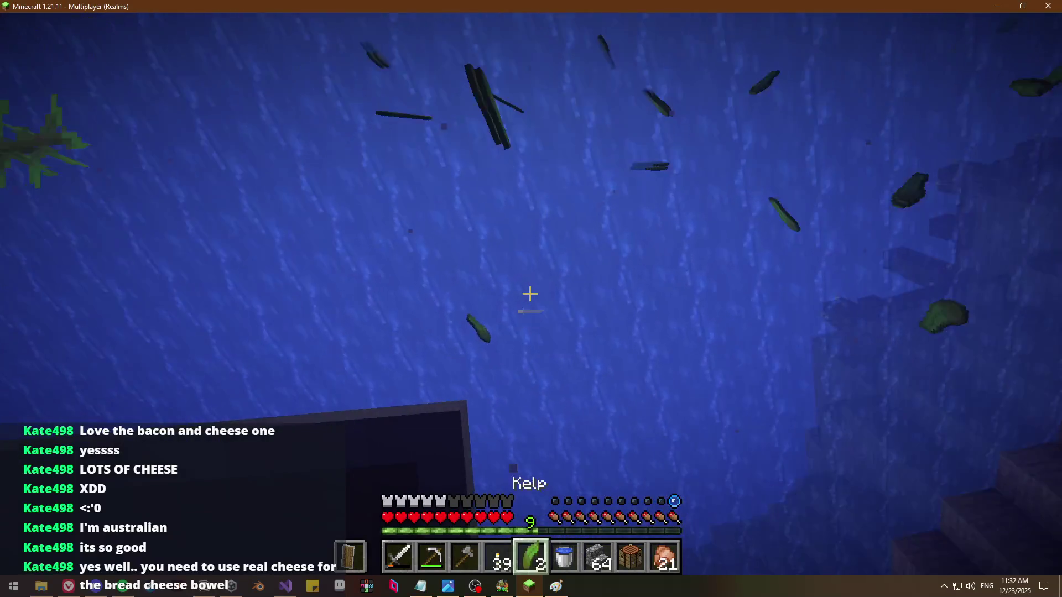
Swim through the kelp forest toward another patch, surfacing near floating kelp for air
{"action": "key", "text": "w"}
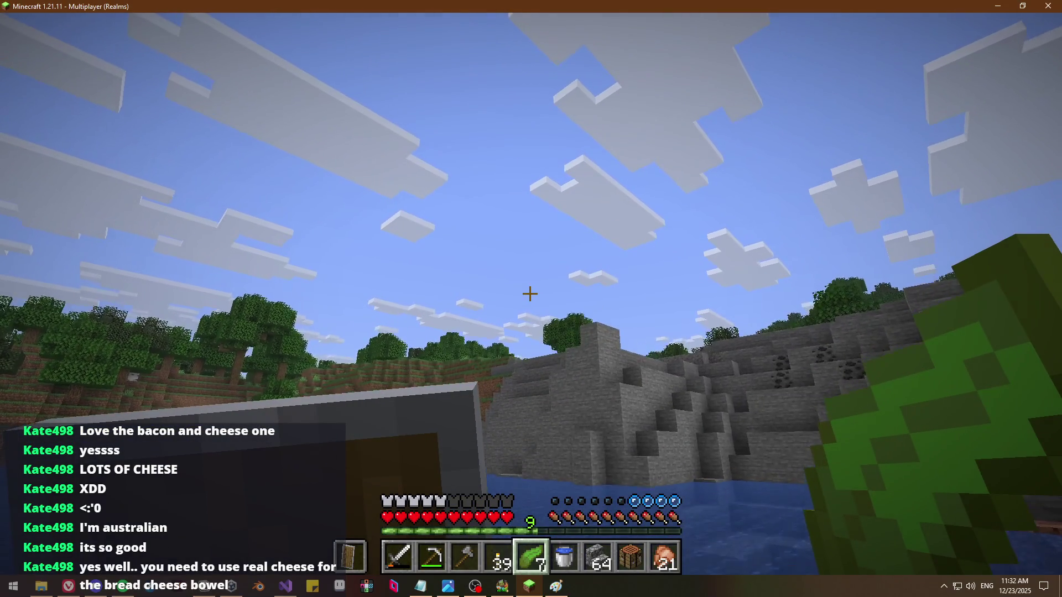
{"action": "key", "text": "w"}
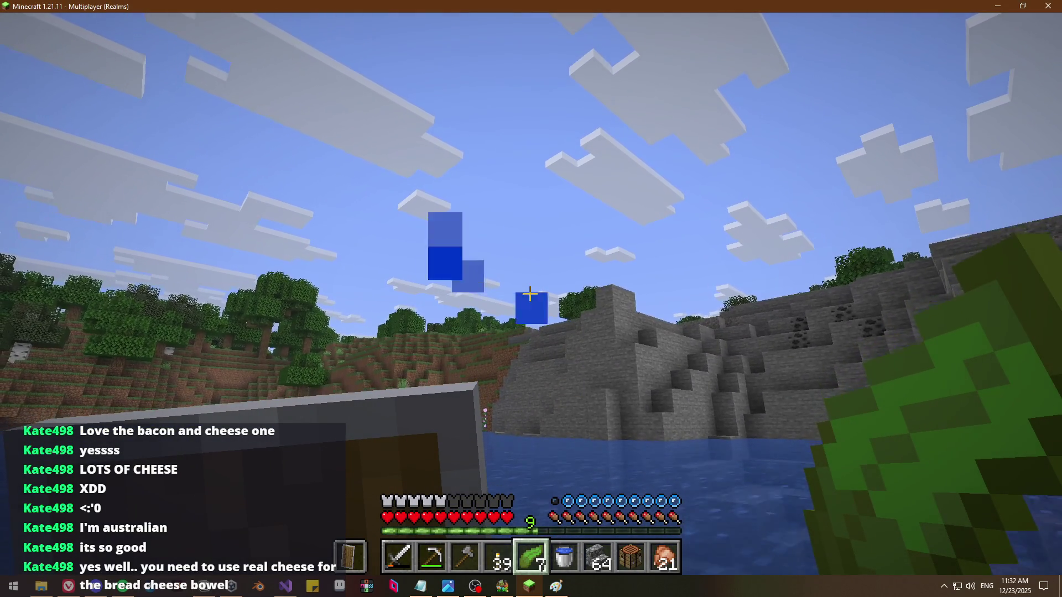
{"action": "key", "text": "w"}
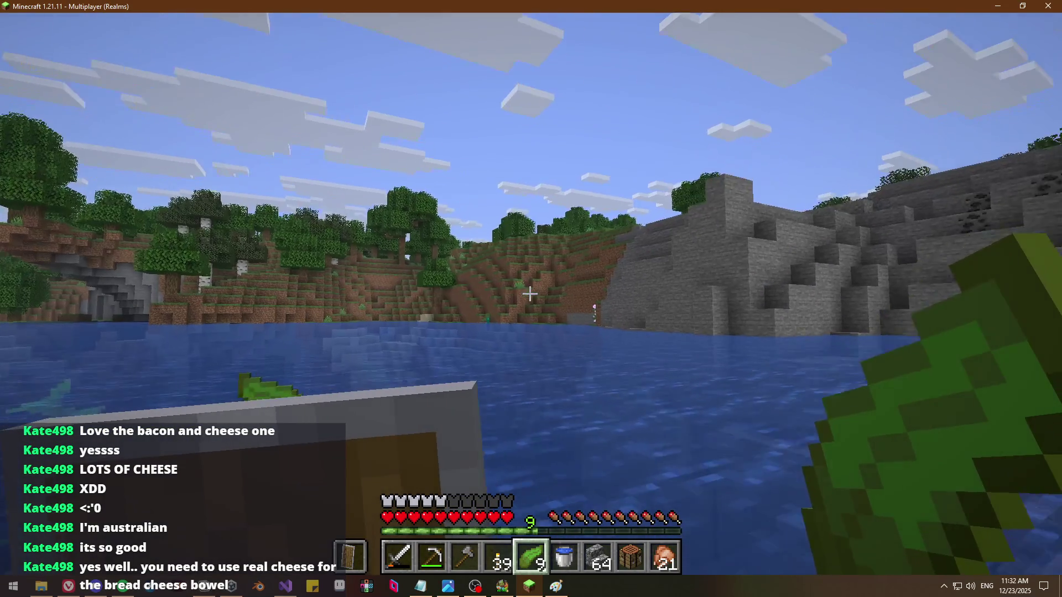
{"action": "key", "text": "w"}
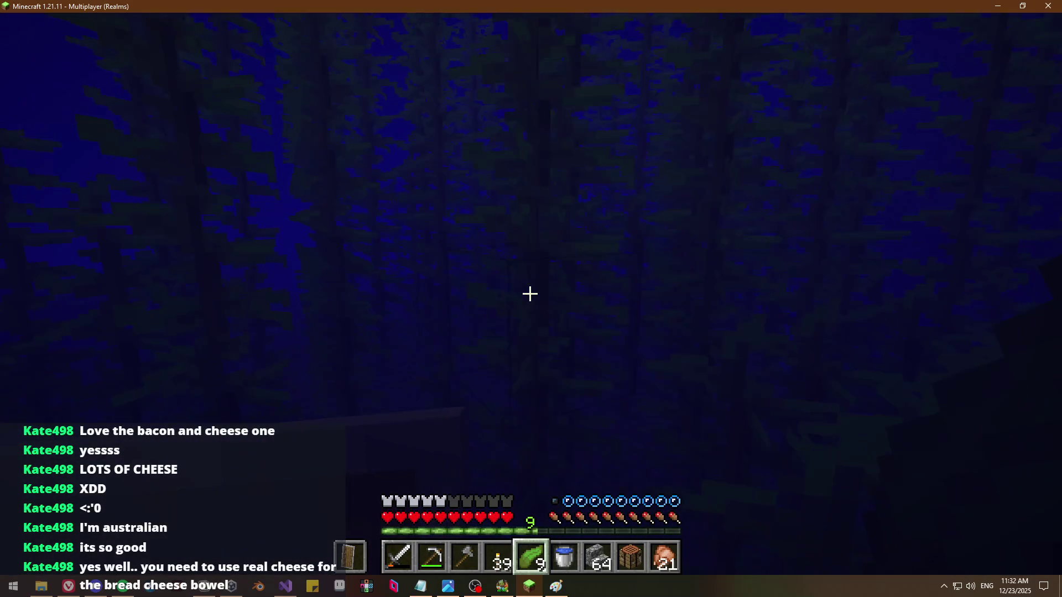
{"action": "key", "text": "w"}
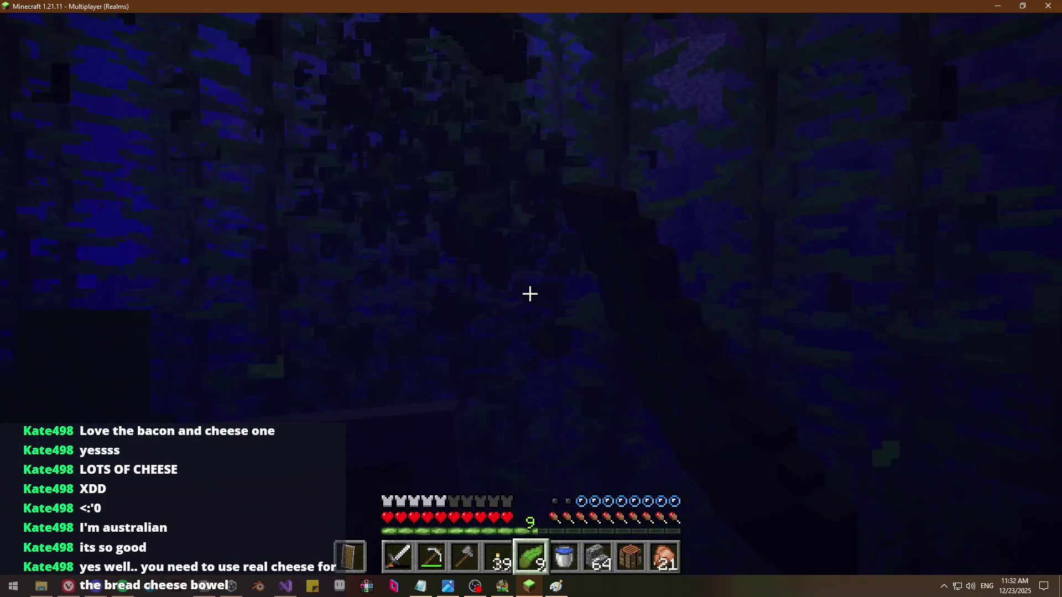
{"action": "key", "text": "w"}
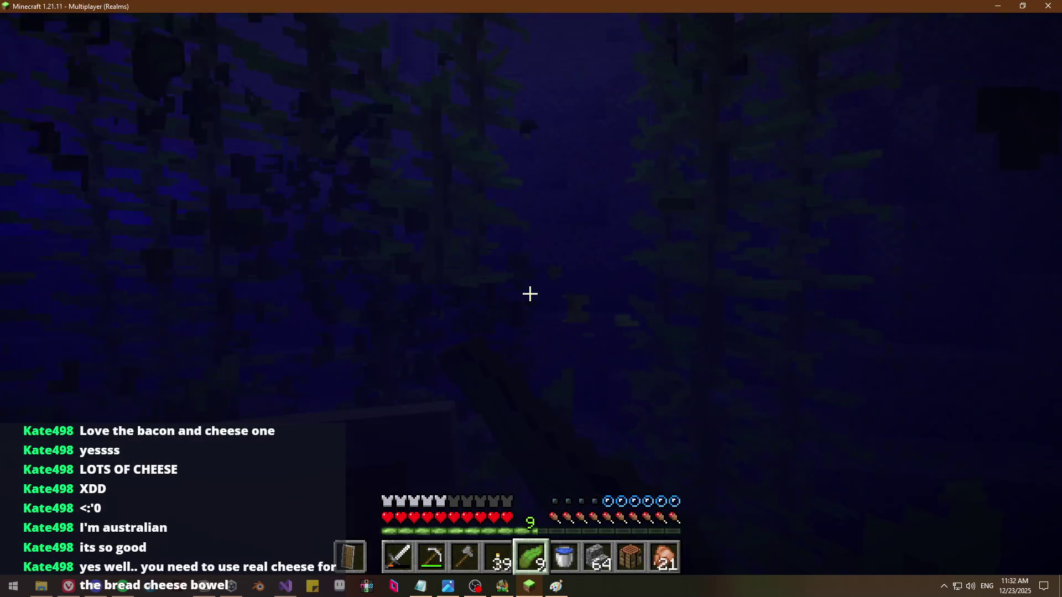
{"action": "key", "text": "w"}
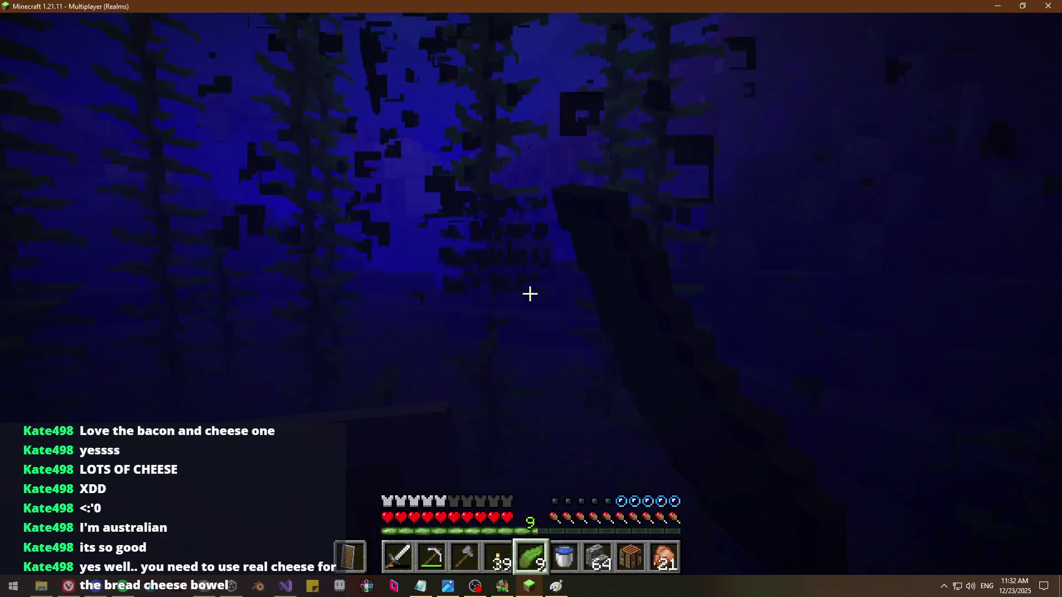
{"action": "key", "text": "w"}
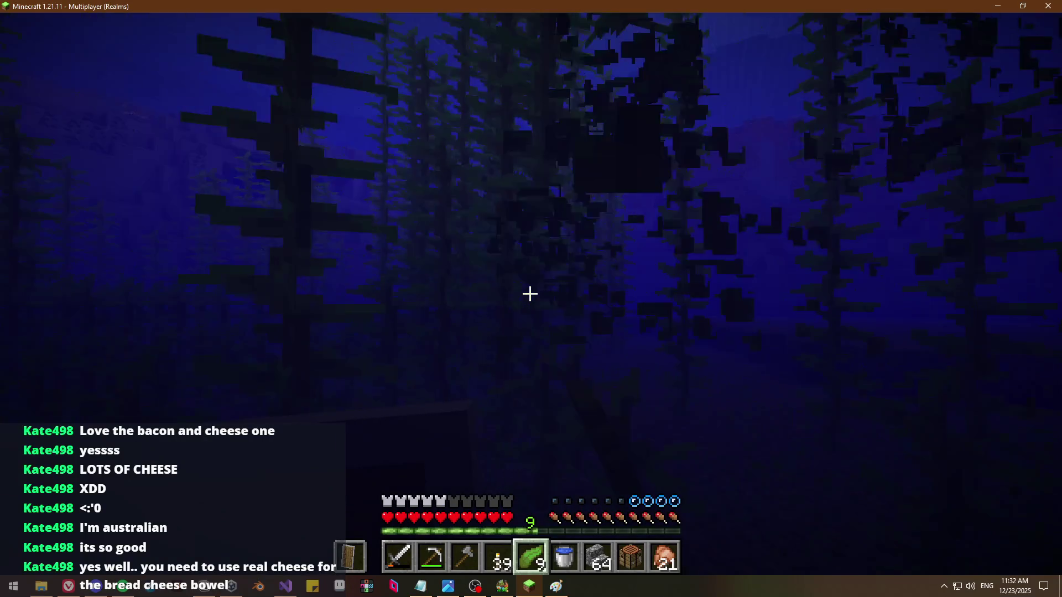
{"action": "key", "text": "w"}
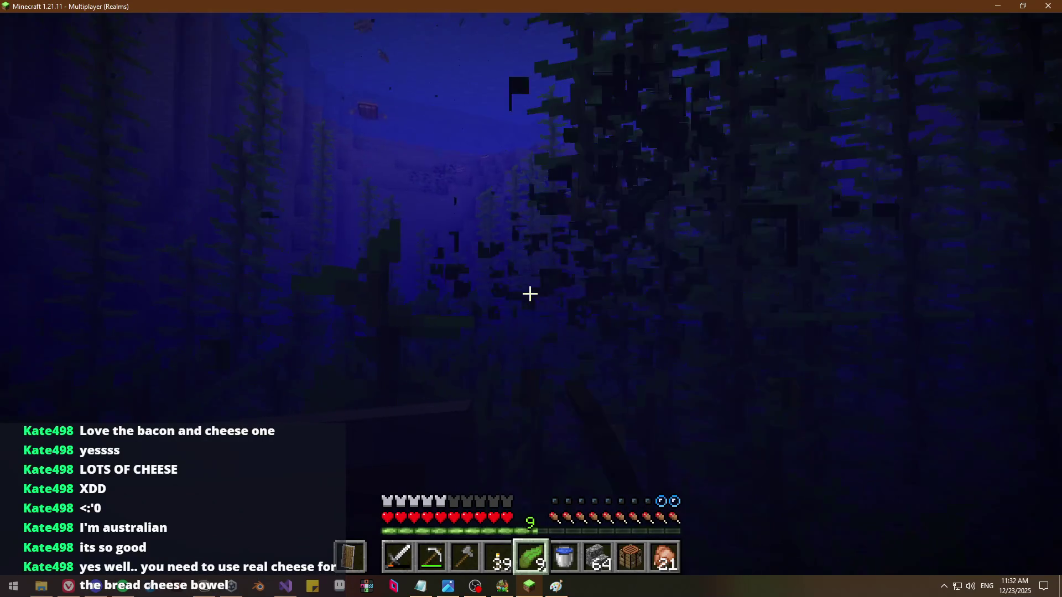
{"action": "key", "text": "w"}
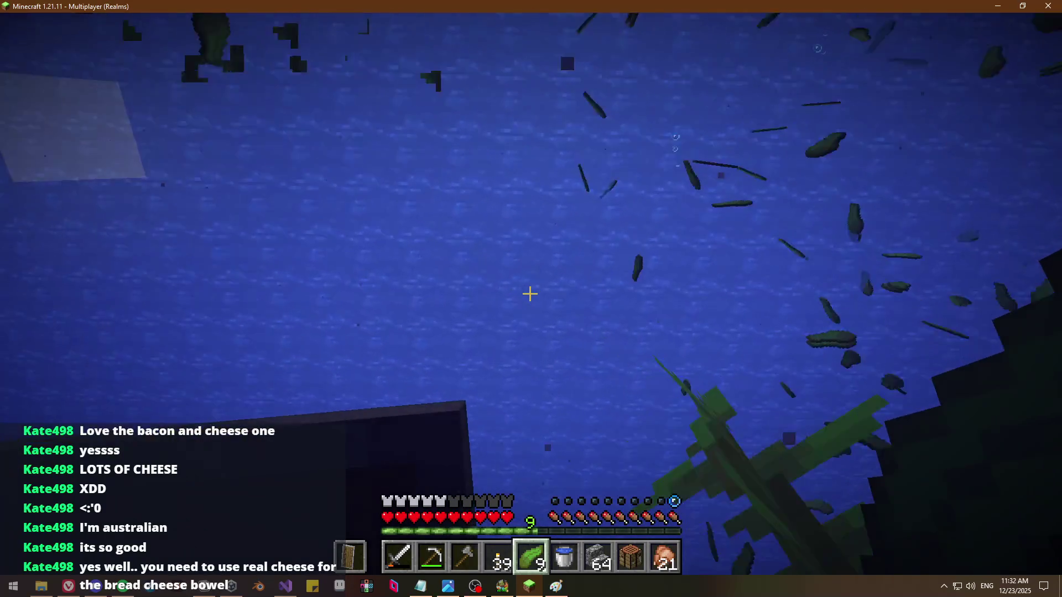
{"action": "key", "text": "w"}
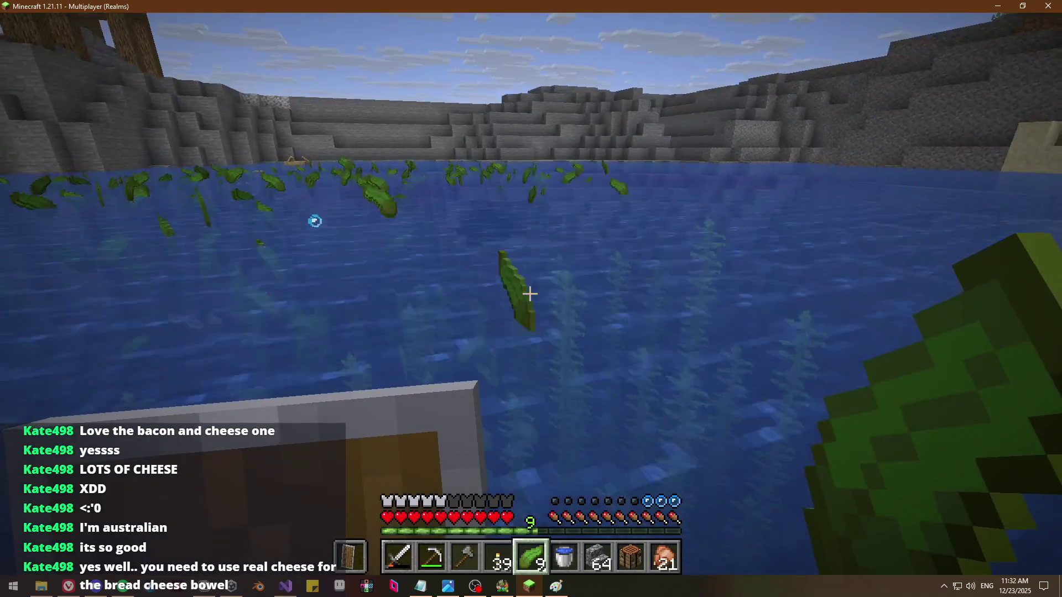
Break more kelp and gather the floating pieces until the stack reaches 64
{"action": "left_click", "coordinate": [530, 294]}
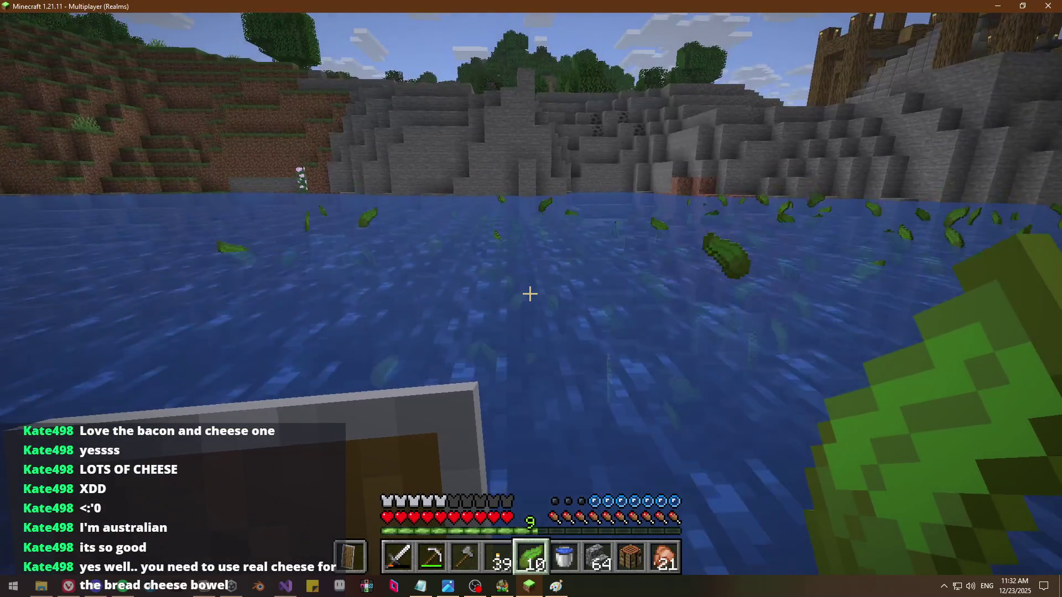
{"action": "key", "text": "w"}
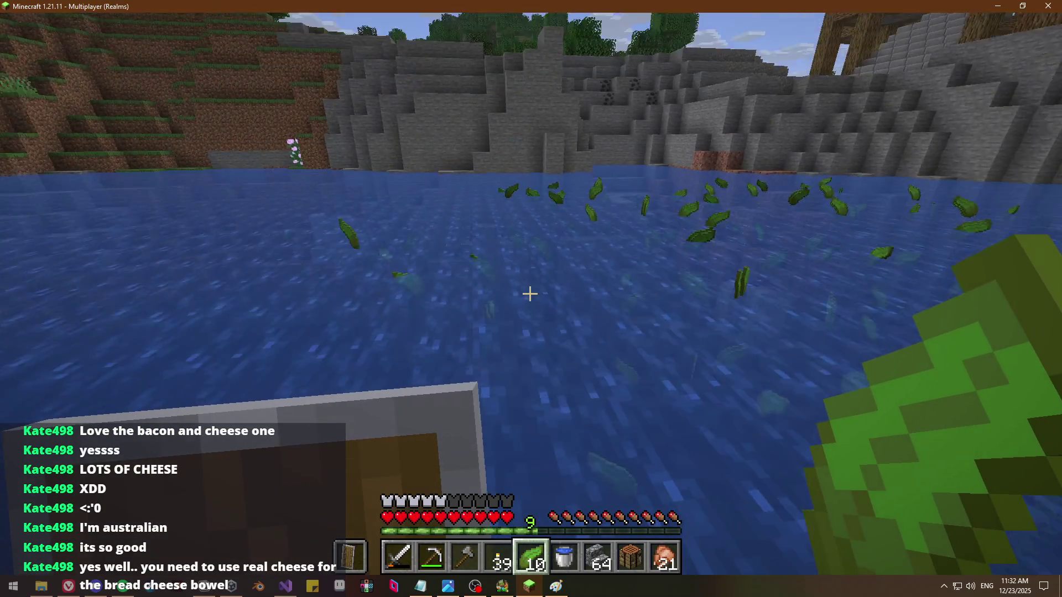
{"action": "key", "text": "w"}
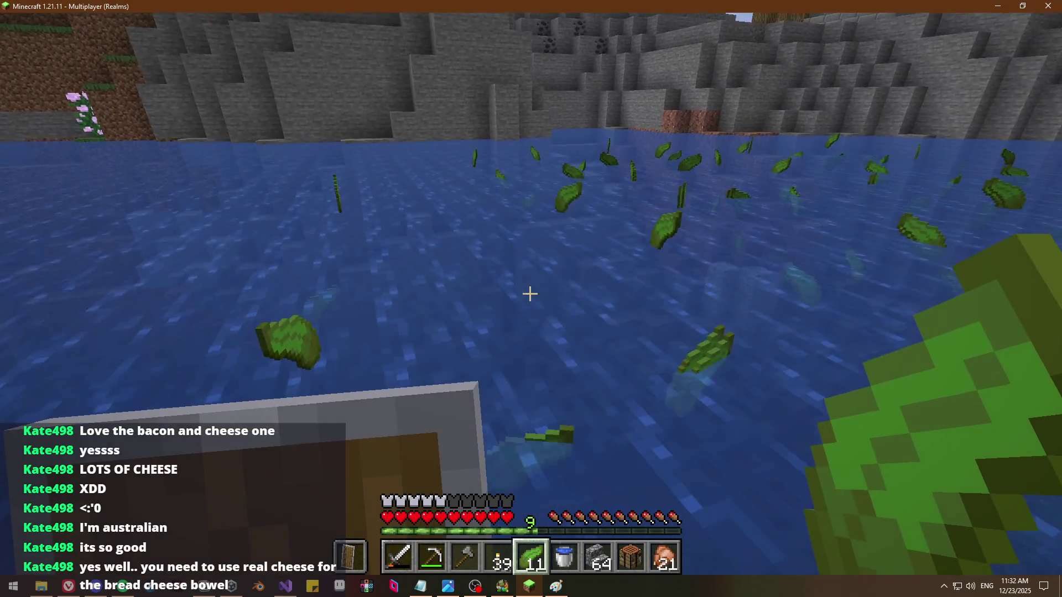
{"action": "key", "text": "w"}
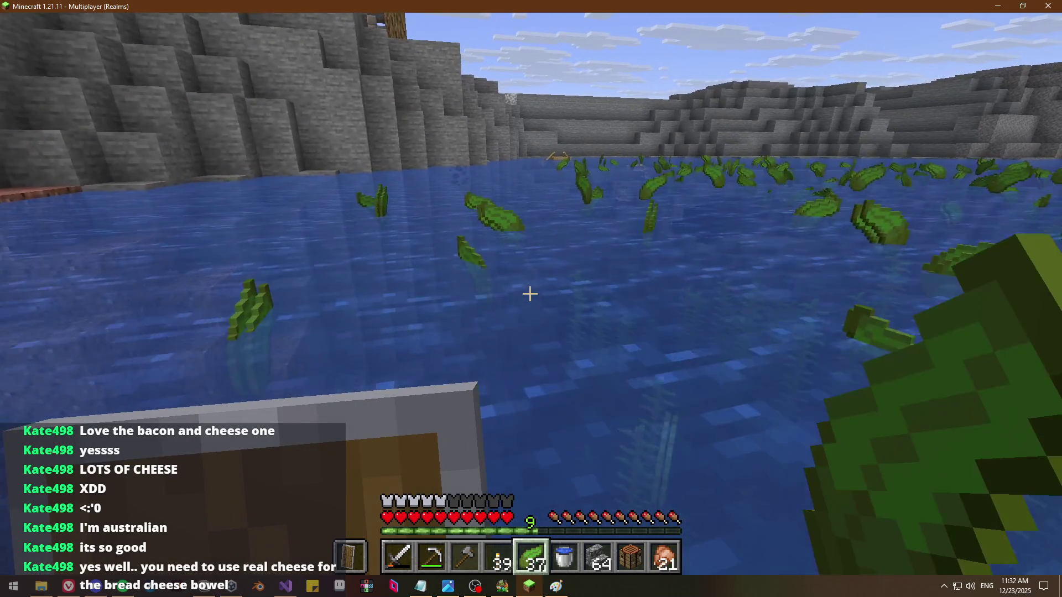
{"action": "key", "text": "w"}
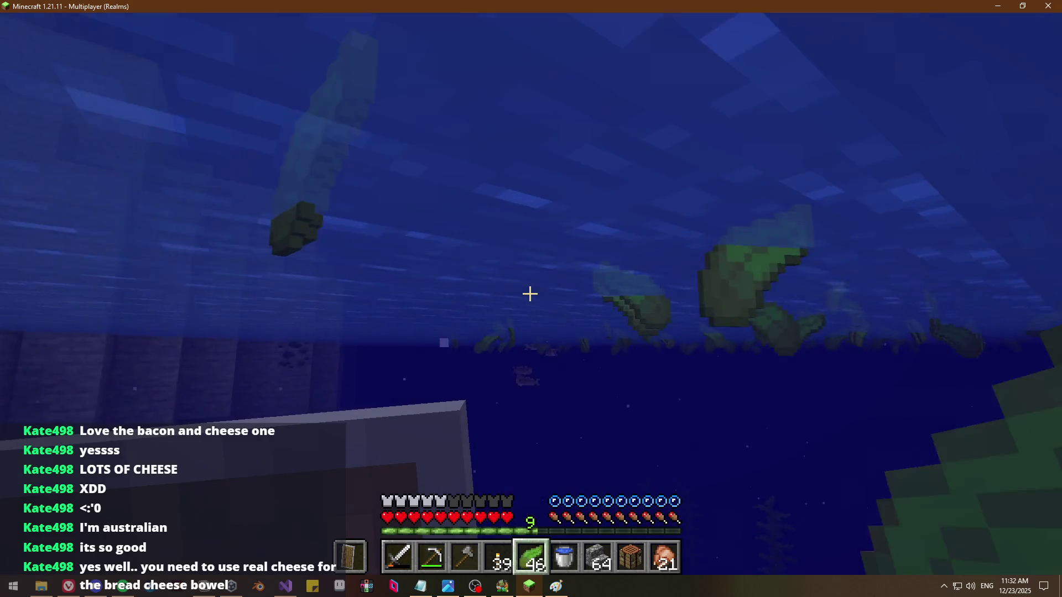
{"action": "key", "text": "space"}
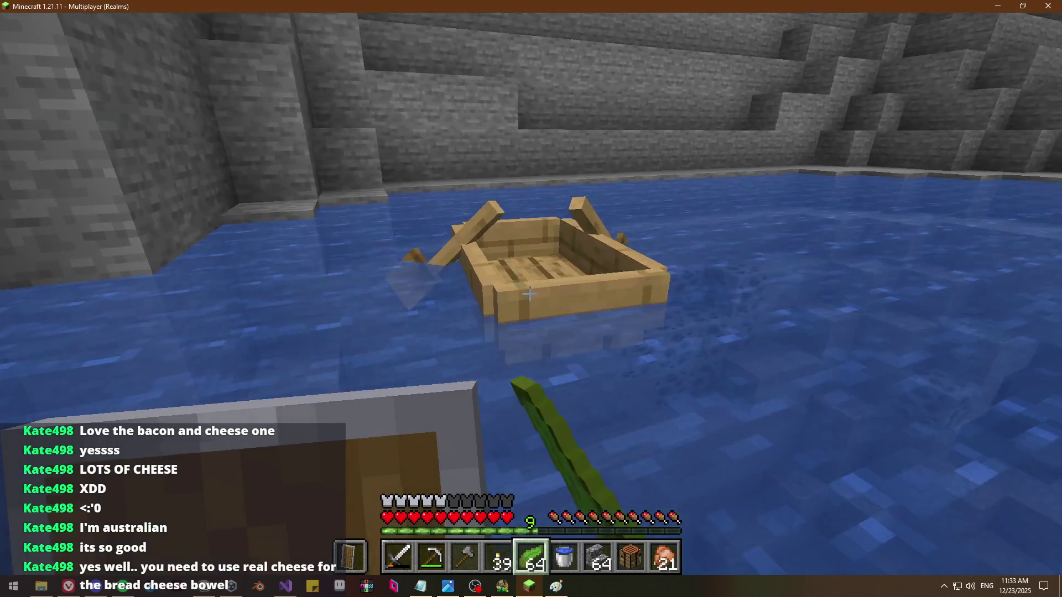
Board the boat and steer it around the lake through the floating kelp toward the stone shore
{"action": "right_click", "coordinate": [531, 299]}
{"action": "key", "text": "e"}
{"action": "key", "text": "e"}
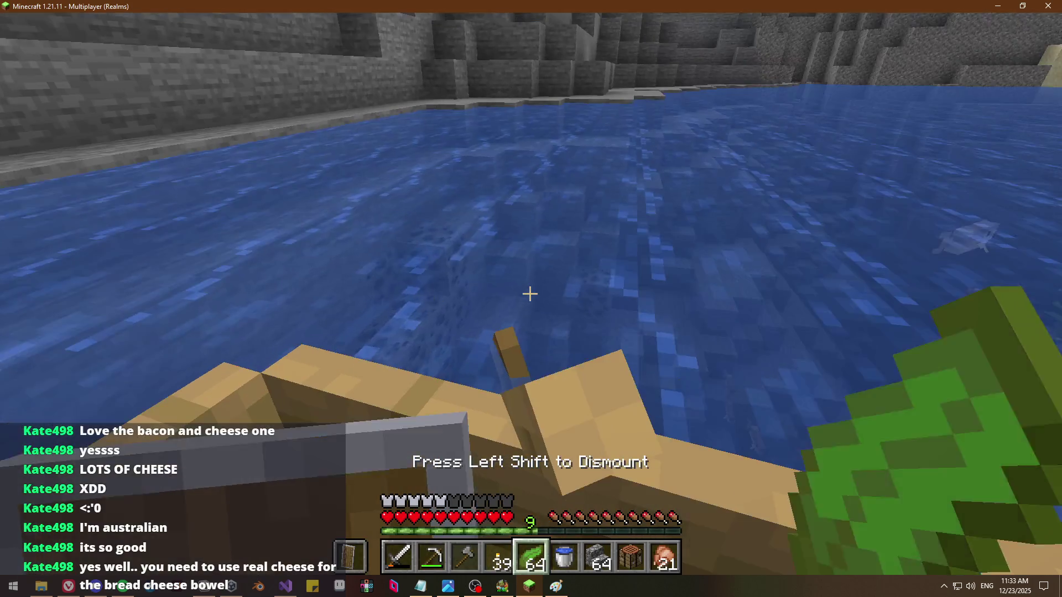
{"action": "key", "text": "a"}
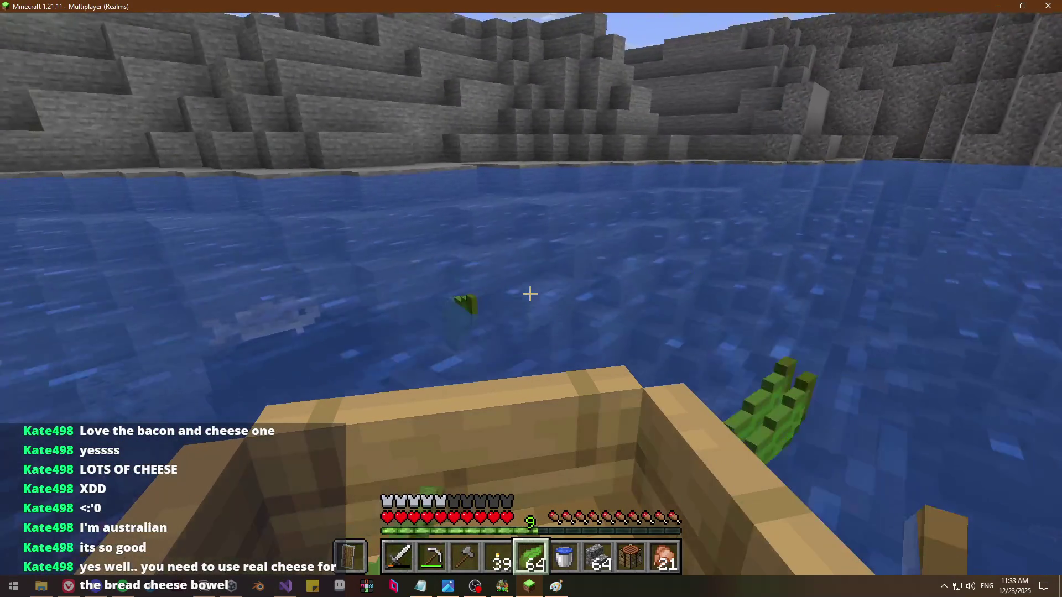
{"action": "key", "text": "d"}
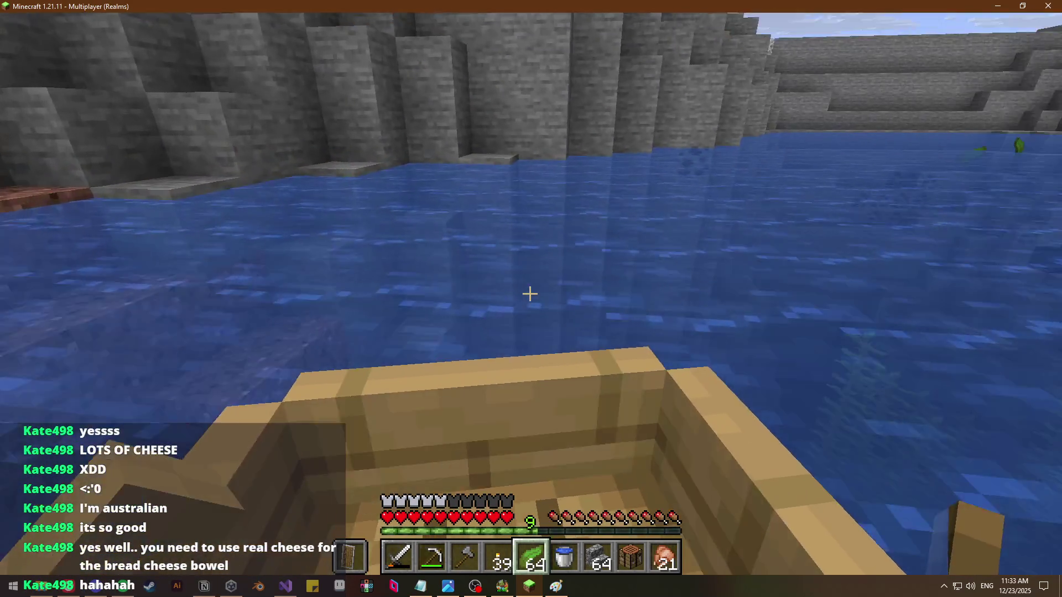
{"action": "key", "text": "a"}
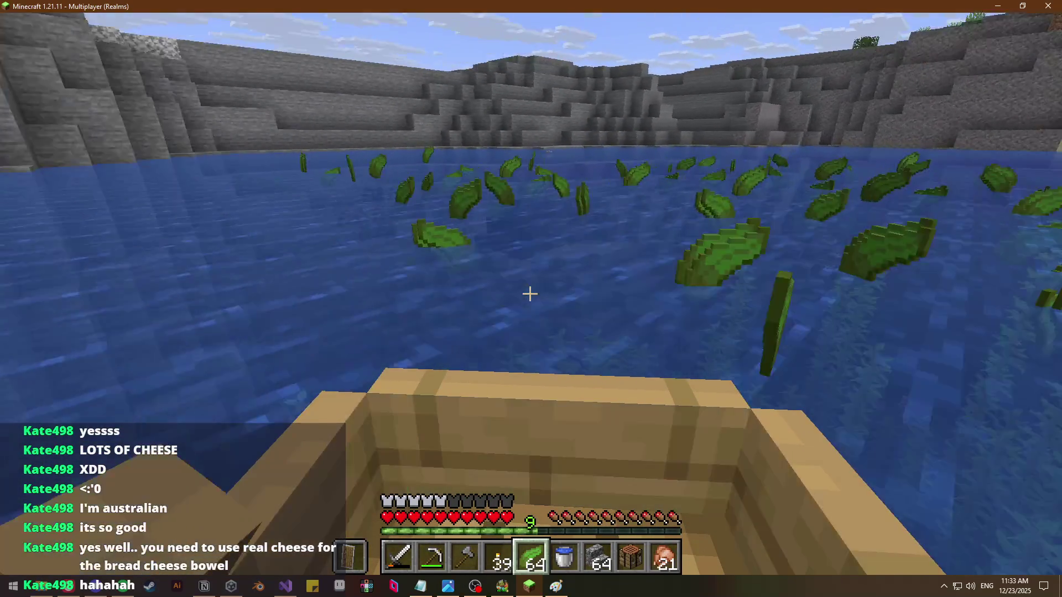
{"action": "key", "text": "d"}
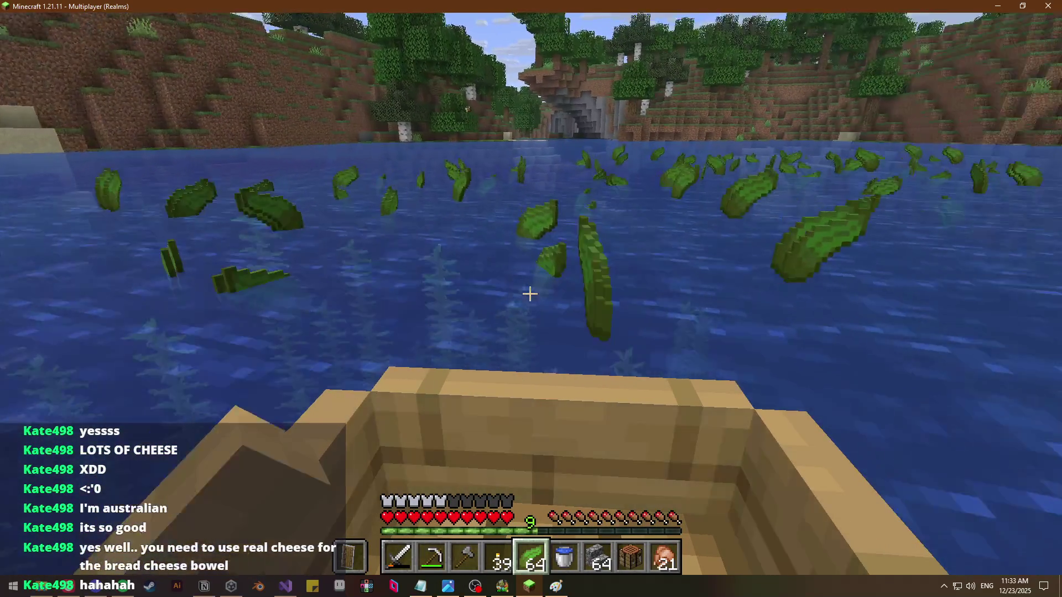
{"action": "key", "text": "a"}
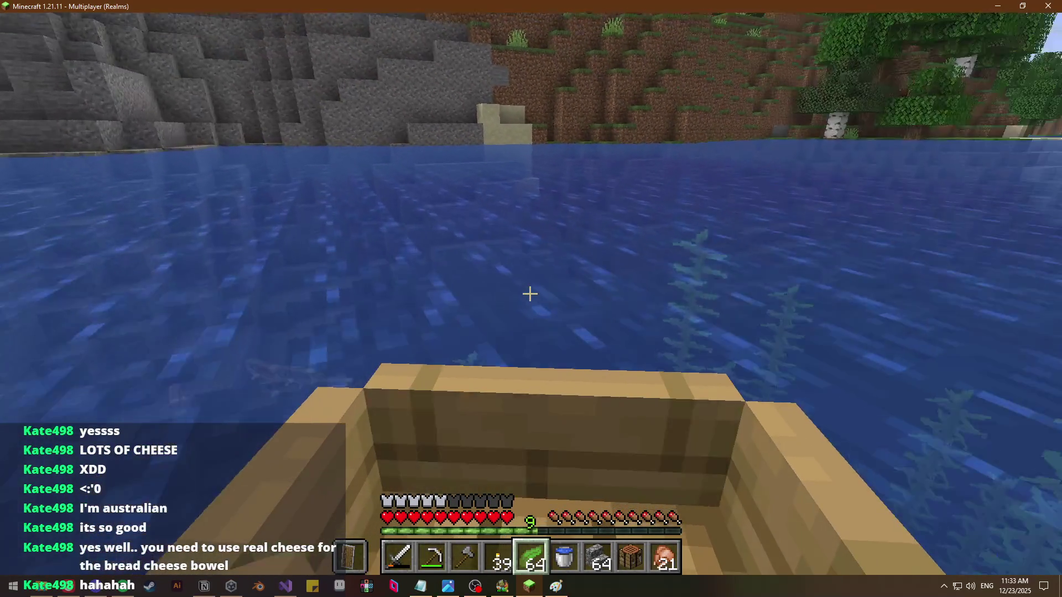
{"action": "key", "text": "a"}
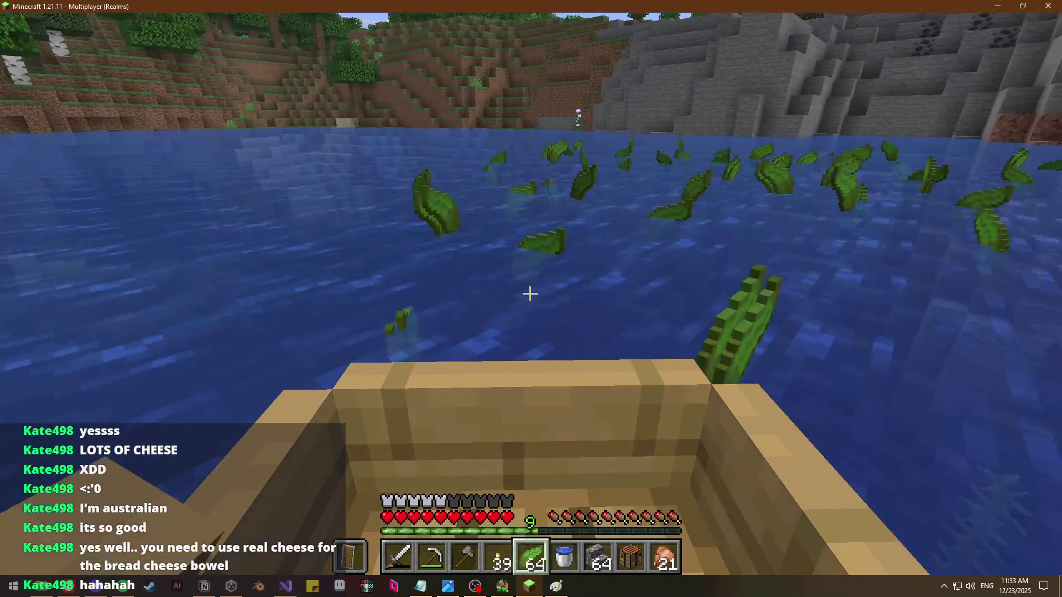
{"action": "key", "text": "a"}
{"action": "key", "text": "d"}
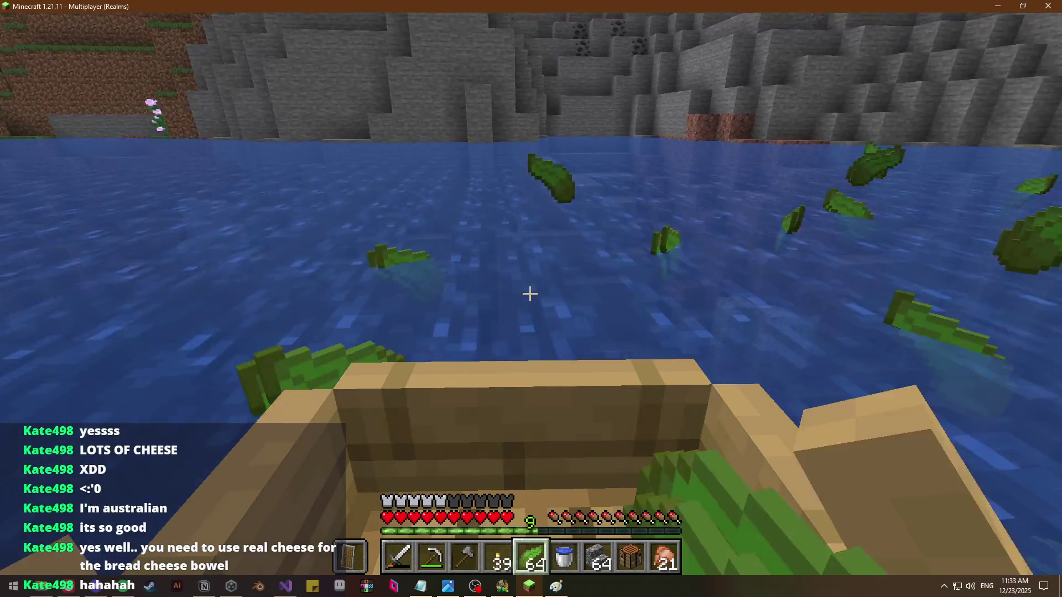
{"action": "key", "text": "d"}
{"action": "key", "text": "d"}
{"action": "key", "text": "a"}
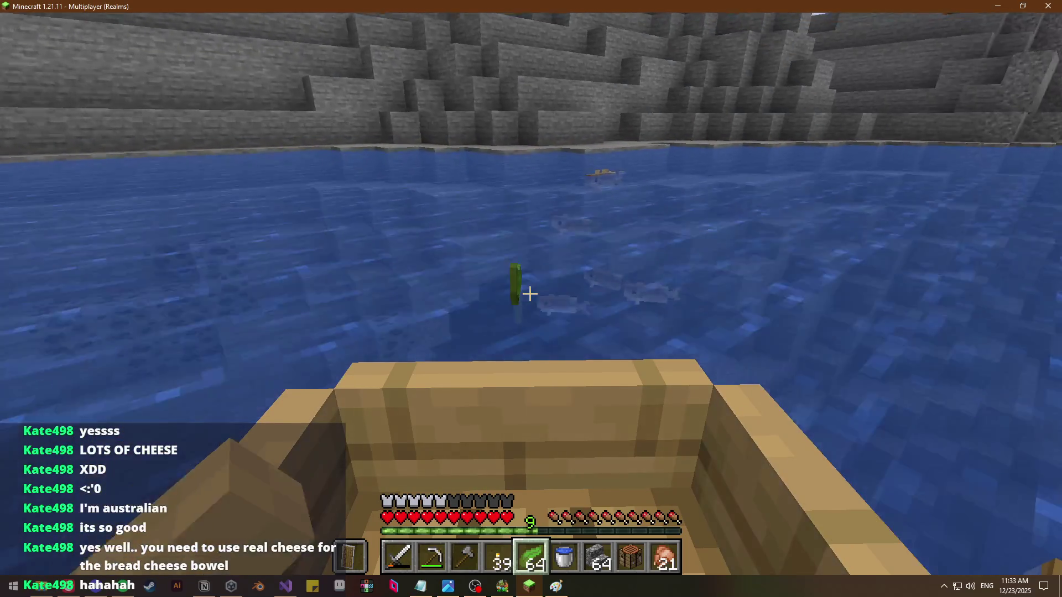
{"action": "key", "text": "e"}
{"action": "key", "text": "e"}
{"action": "key", "text": "a"}
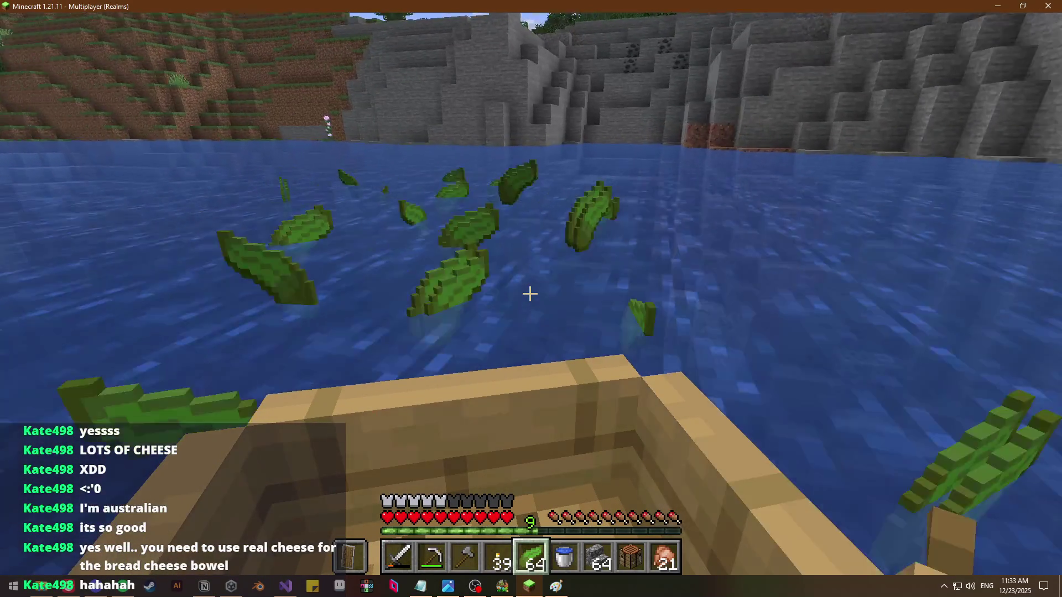
Row the boat up to the stone shore and climb out onto the base floor
{"action": "key", "text": "a"}
{"action": "key", "text": "d"}
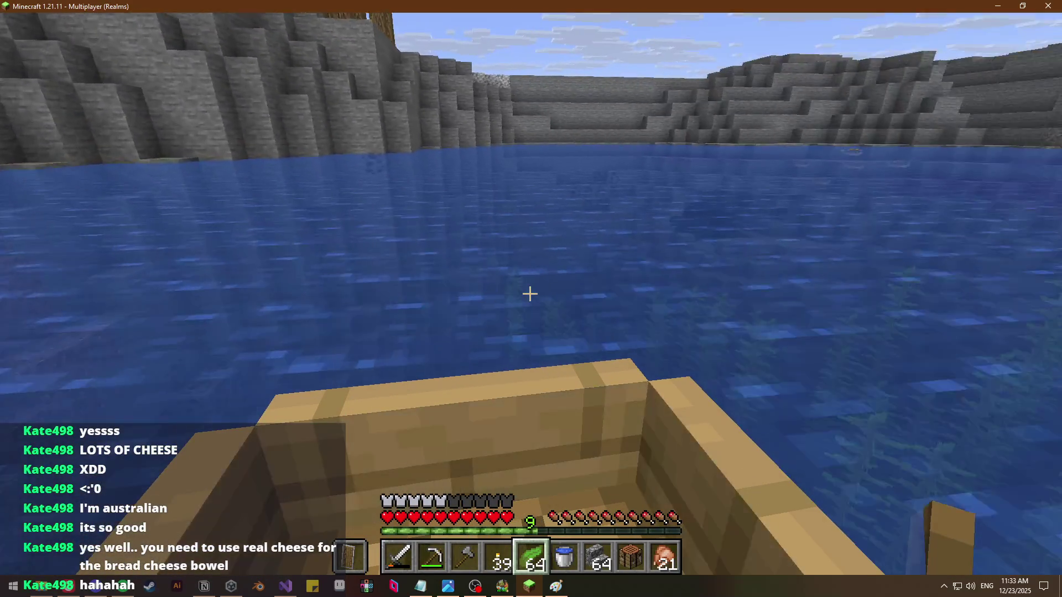
{"action": "key", "text": "a"}
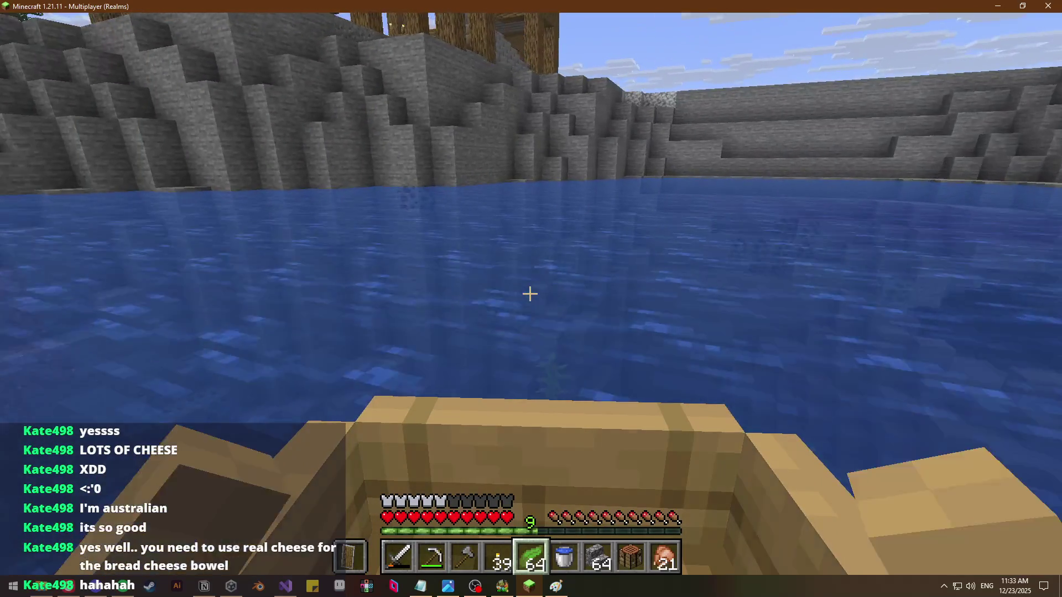
{"action": "key", "text": "d"}
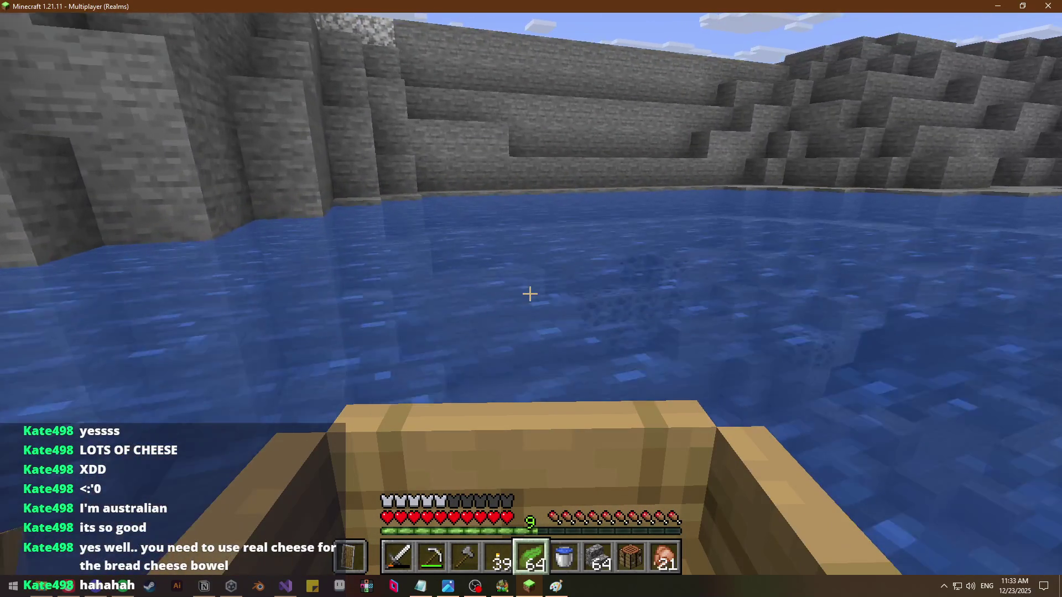
{"action": "key", "text": "w"}
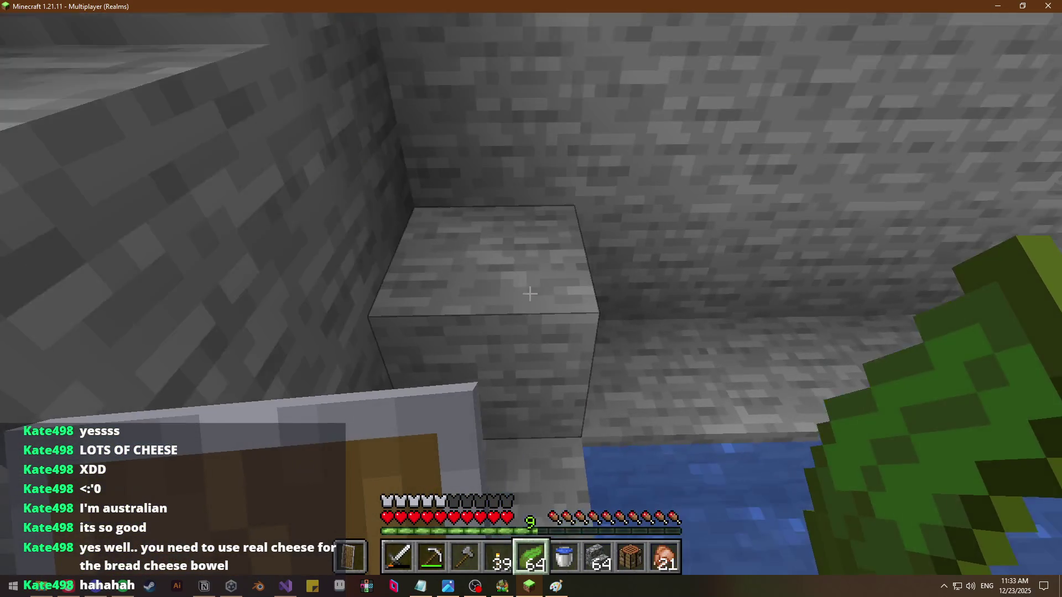
{"action": "key", "text": "w"}
{"action": "key", "text": "space"}
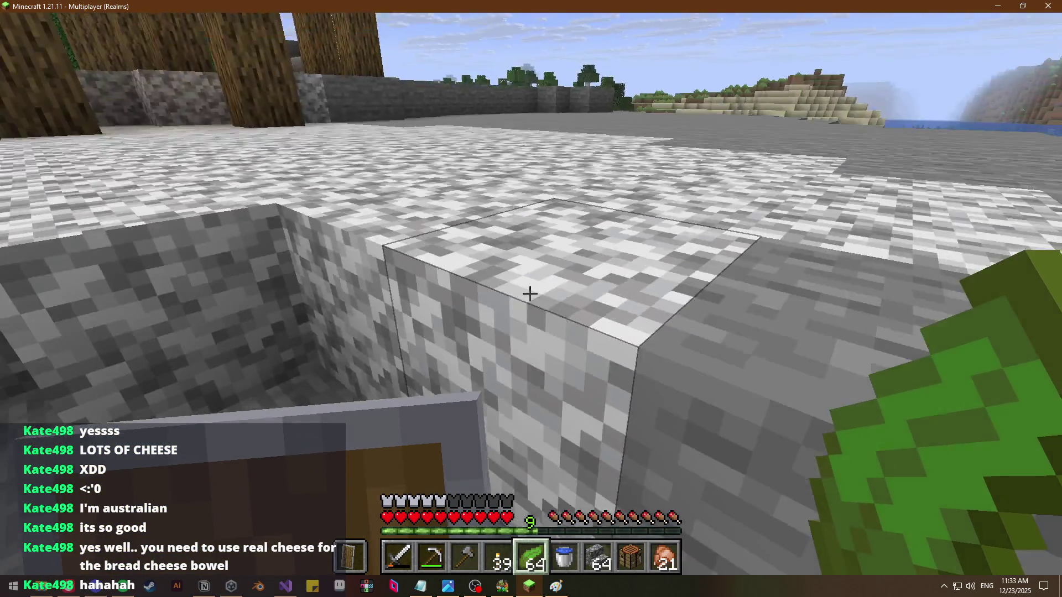
Walk past the wooden pillars to the smoker and check its contents
{"action": "key", "text": "e"}
{"action": "key", "text": "e"}
{"action": "key", "text": "w"}
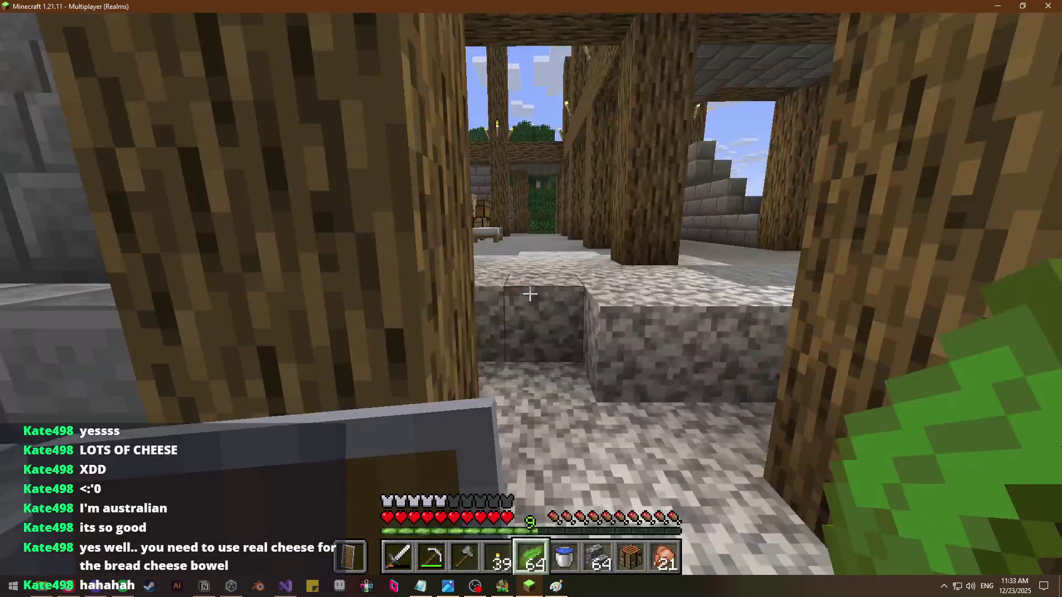
{"action": "key", "text": "w"}
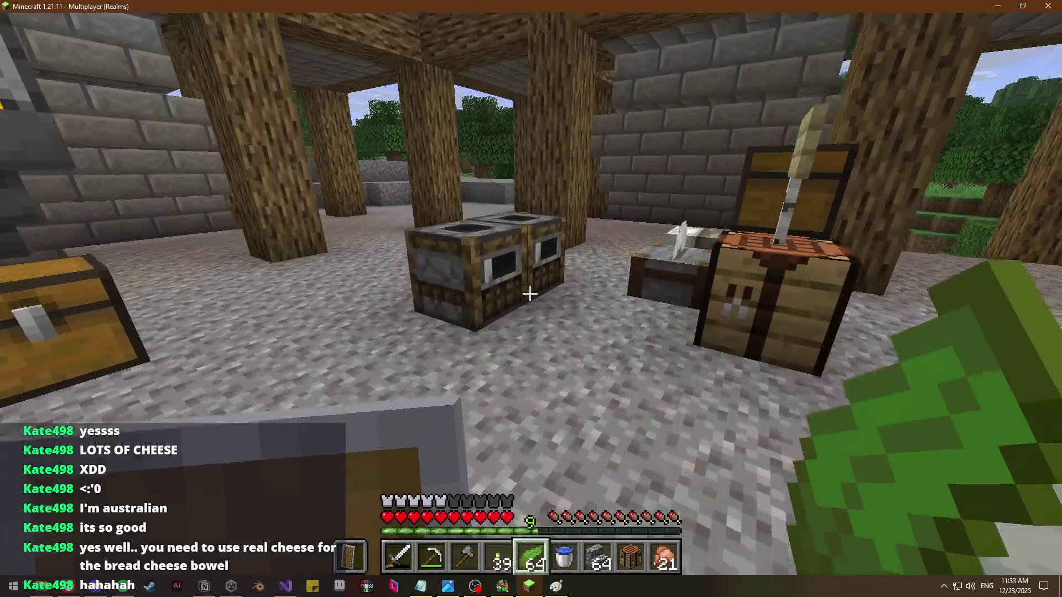
{"action": "right_click", "coordinate": [531, 299]}
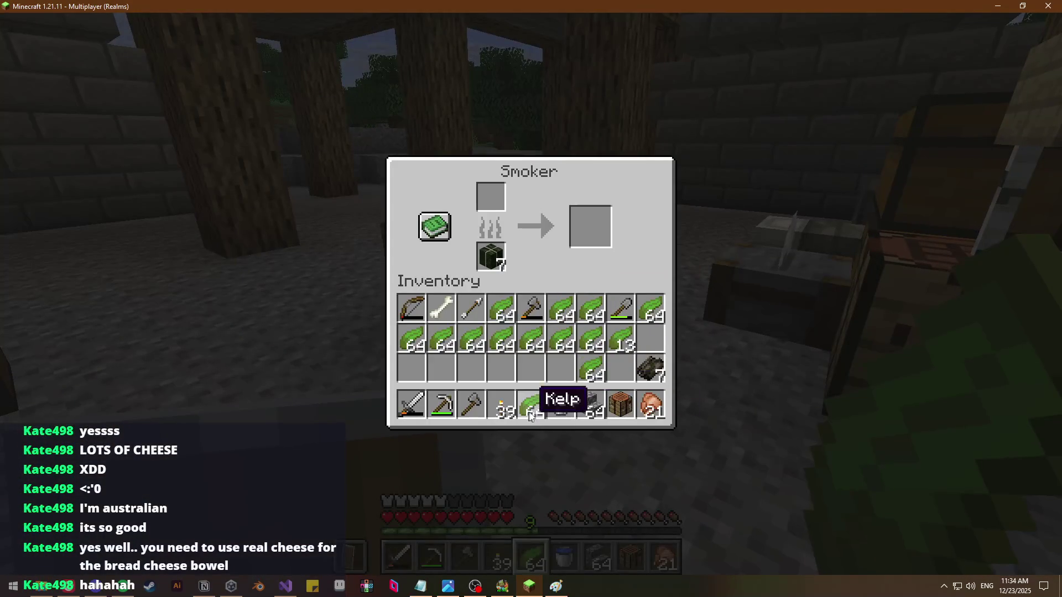
Glance at the cobbloaf results, recheck the smoker and inventory, then return to the browser
{"action": "key", "text": "e"}
{"action": "key", "text": "alt+Tab"}
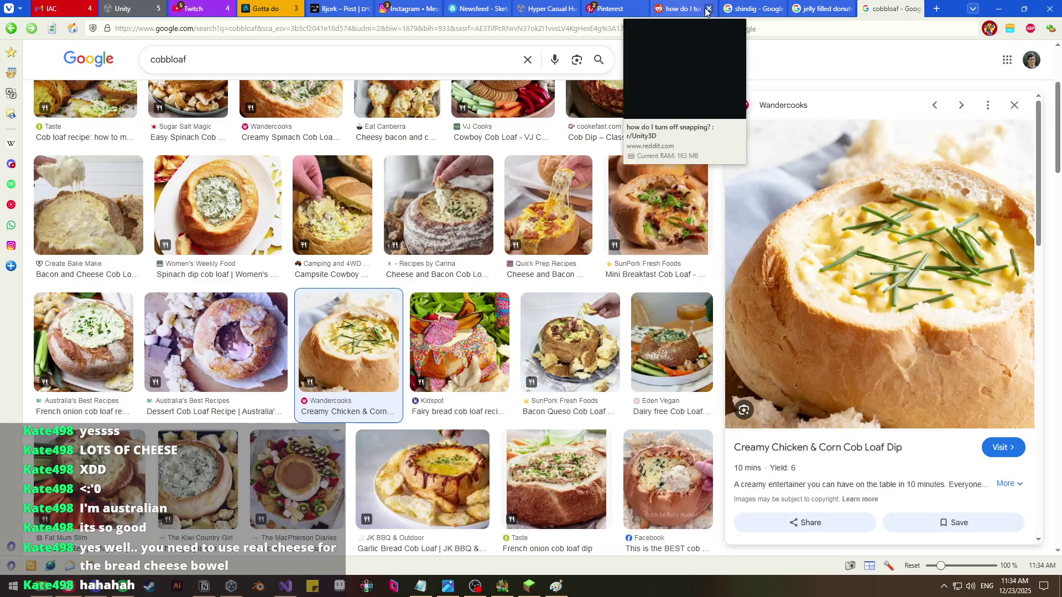
{"action": "key", "text": "alt+Tab"}
{"action": "right_click", "coordinate": [531, 299]}
{"action": "key", "text": "e"}
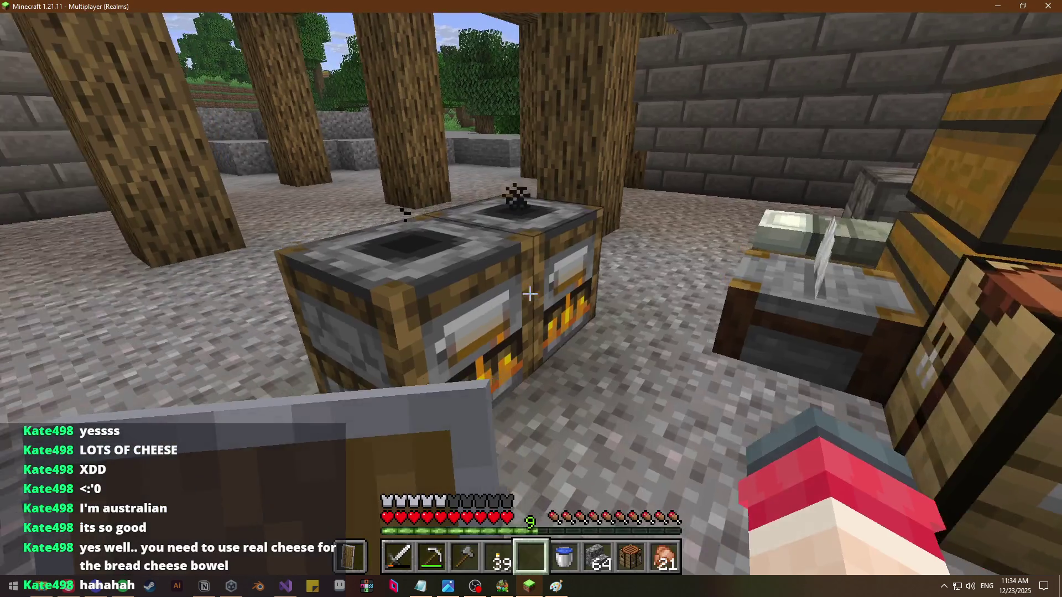
{"action": "key", "text": "e"}
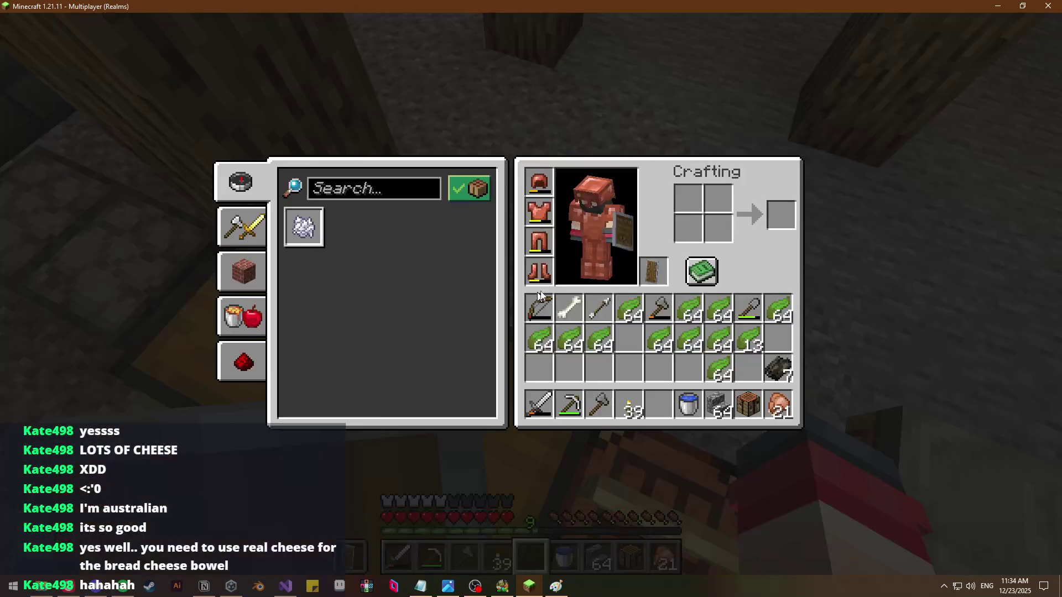
{"action": "key", "text": "alt+Tab"}
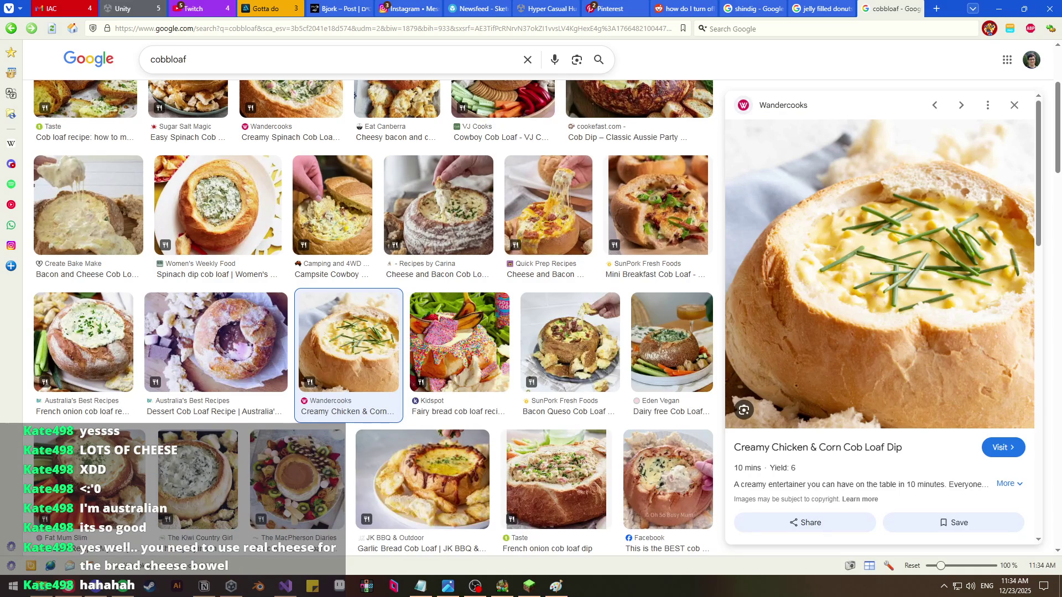
Replace the cobbloaf query with an image search for 'trans fats'
{"action": "left_click", "coordinate": [186, 59]}
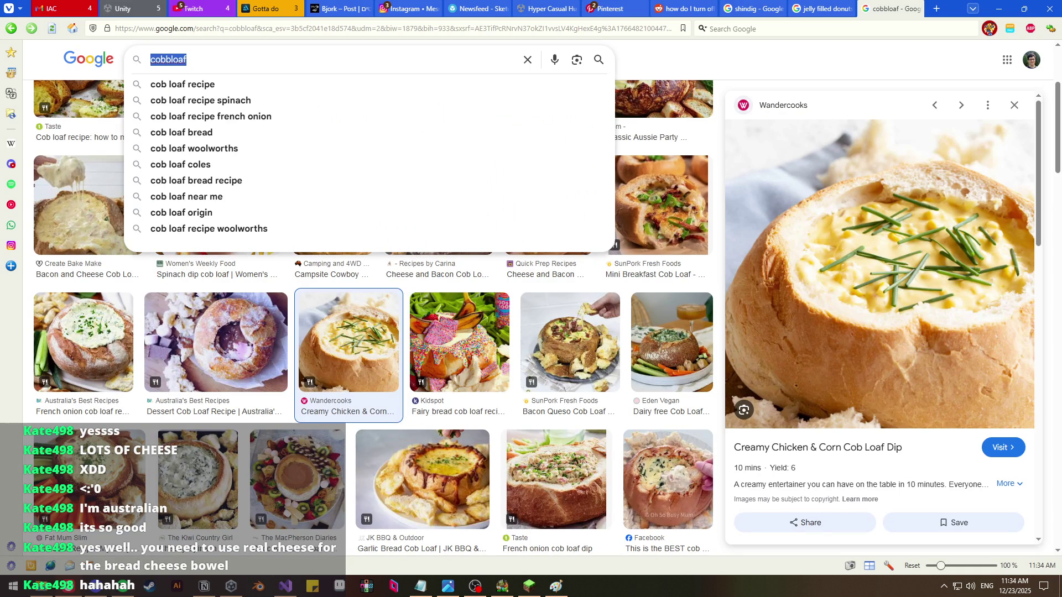
{"action": "key", "text": "BackSpace"}
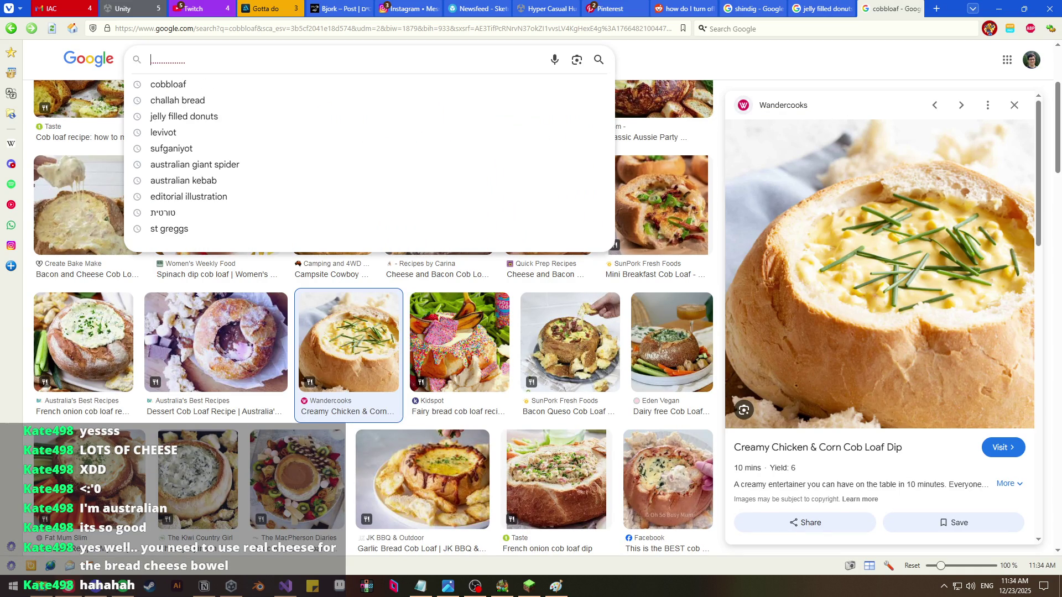
{"action": "type", "text": "trans fats"}
{"action": "key", "text": "Return"}
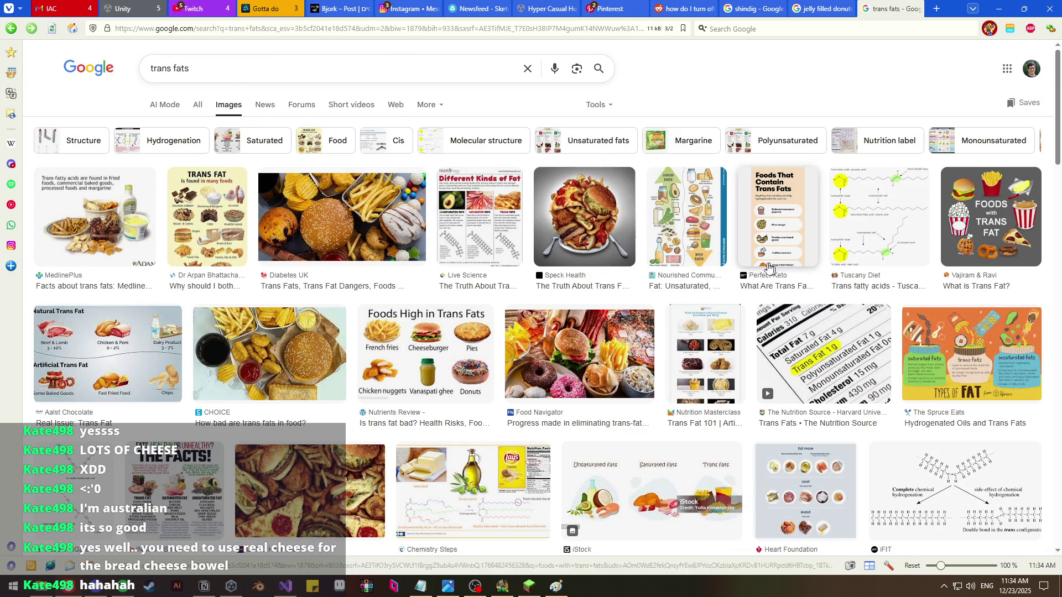
Search images for 'יותר מדי סוכר' and open the red food-warning label image
{"action": "left_click", "coordinate": [324, 55]}
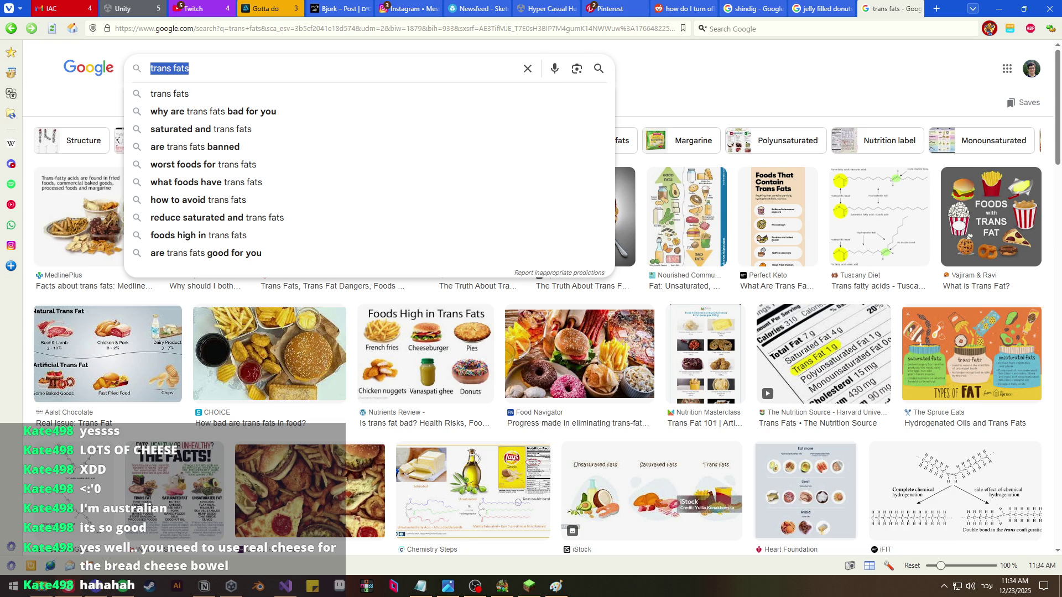
{"action": "type", "text": "יותר מדי "}
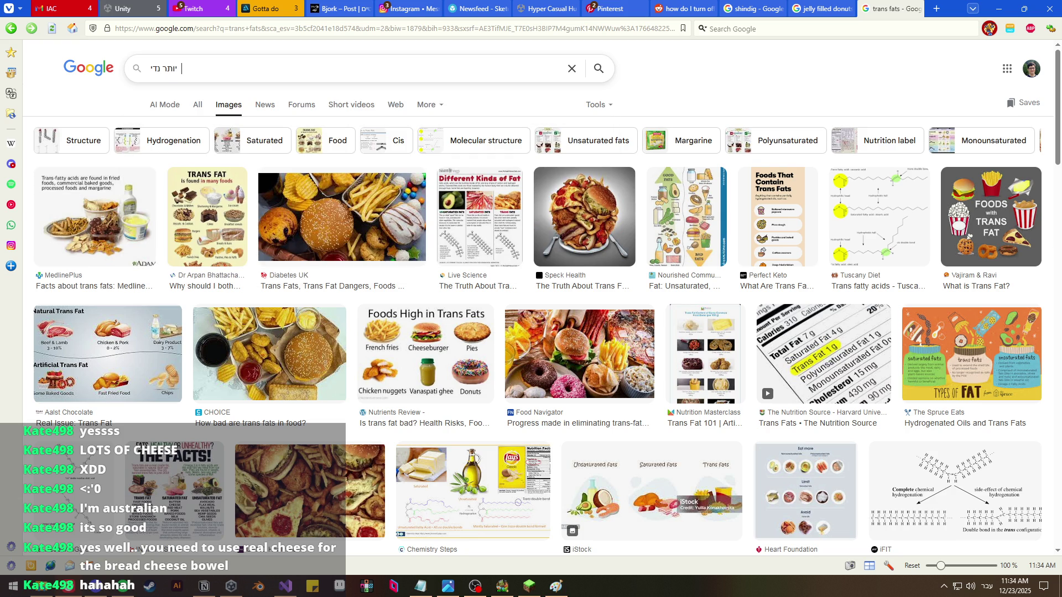
{"action": "type", "text": "סוכ"}
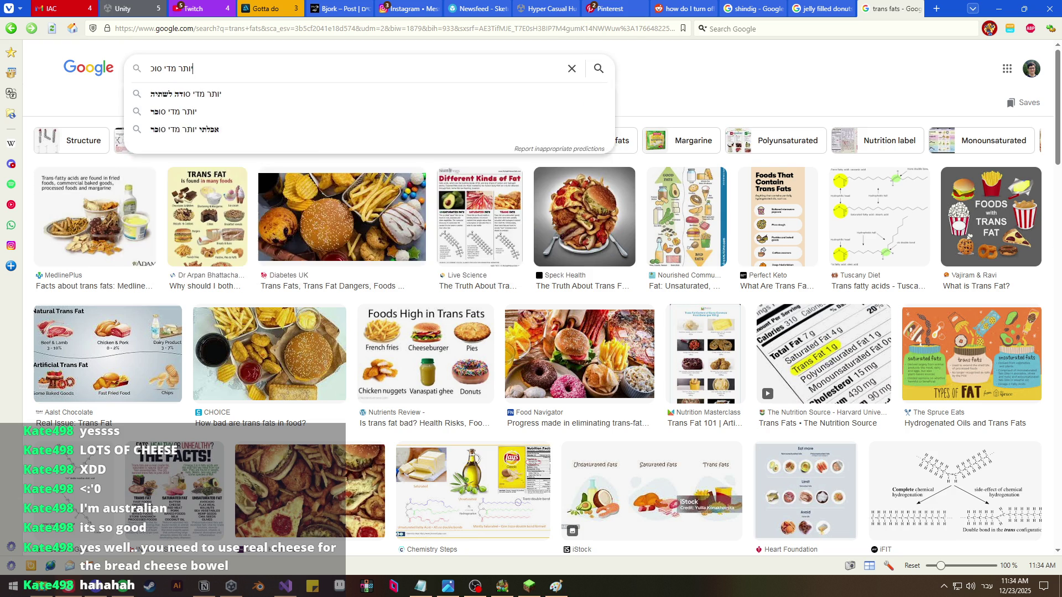
{"action": "type", "text": "ר"}
{"action": "key", "text": "Return"}
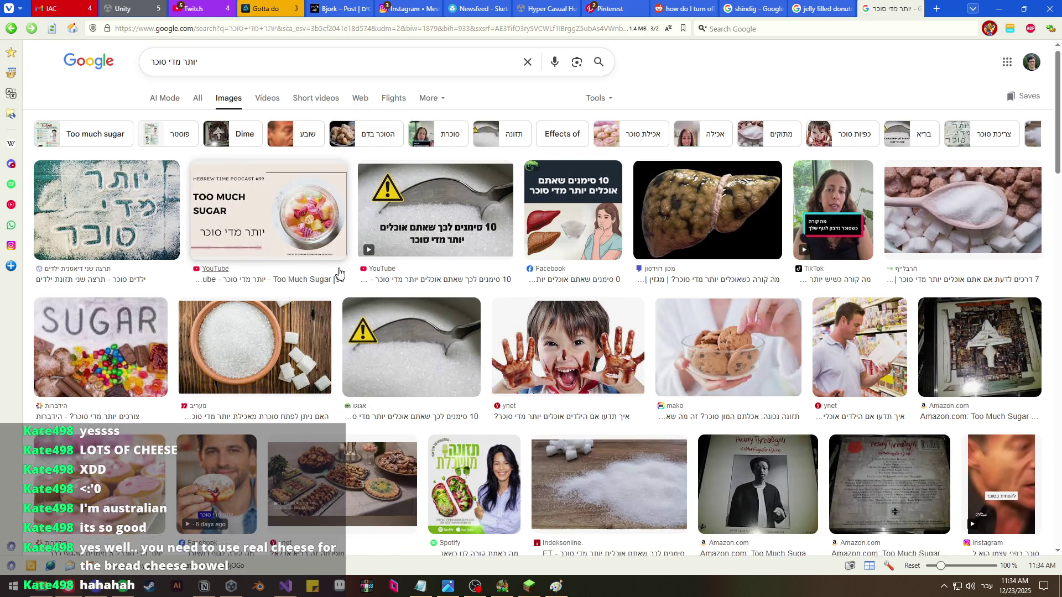
{"action": "scroll", "coordinate": [344, 269], "scroll_direction": "down", "scroll_amount": 3}
{"action": "scroll", "coordinate": [343, 269], "scroll_direction": "down", "scroll_amount": 15}
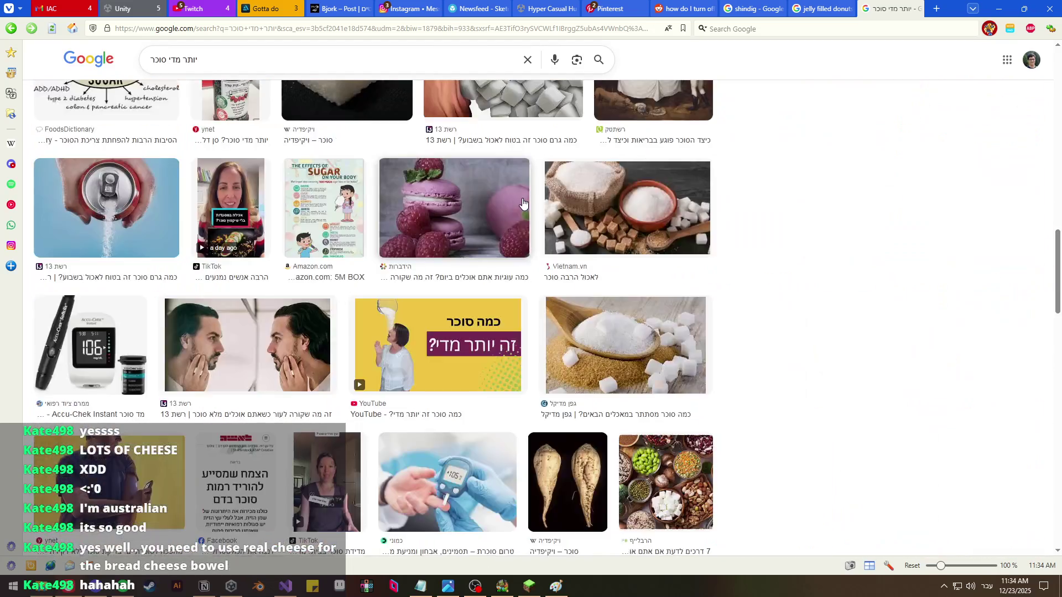
{"action": "left_click", "coordinate": [376, 465]}
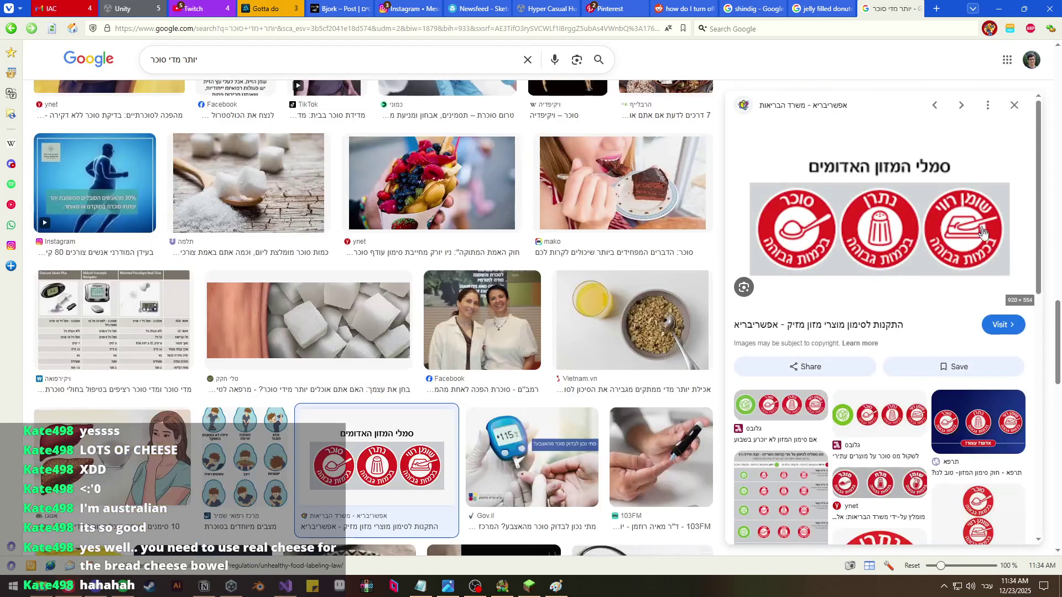
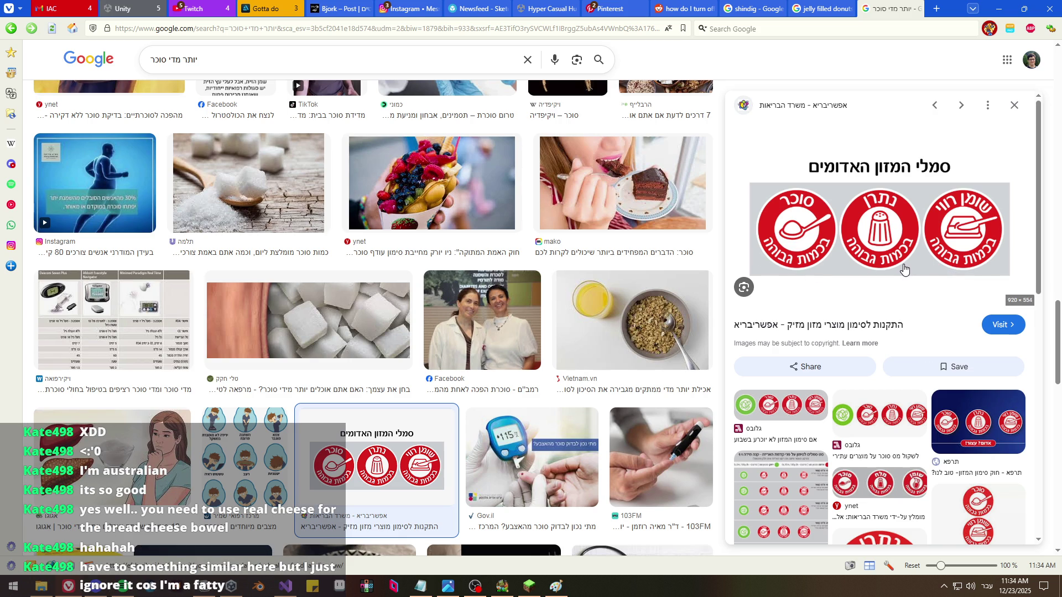
Return to the Minecraft game and close the inventory
{"action": "scroll", "coordinate": [586, 398], "scroll_direction": "up", "scroll_amount": 5}
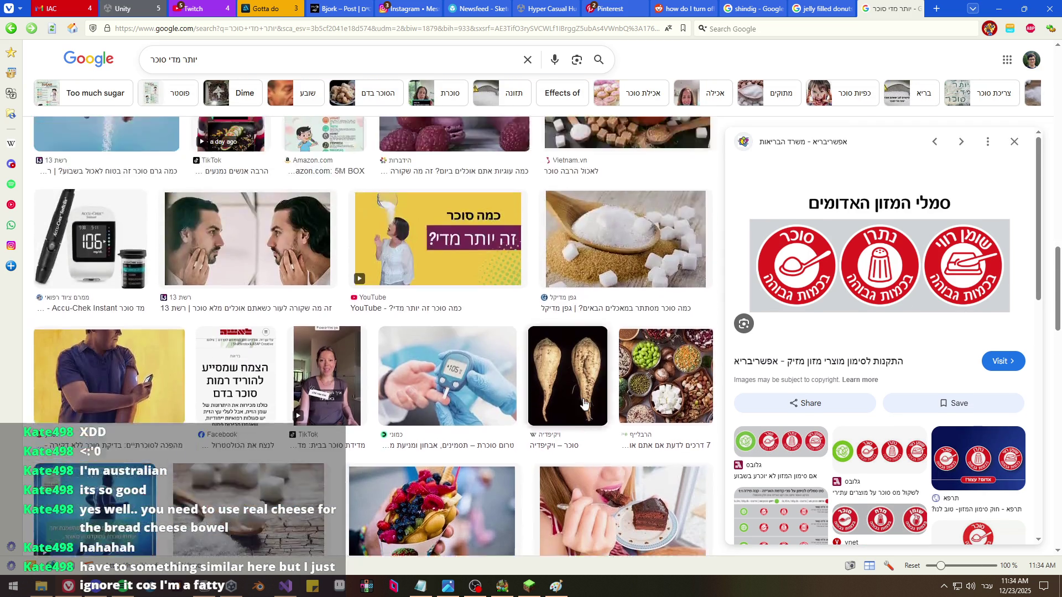
{"action": "scroll", "coordinate": [585, 399], "scroll_direction": "down", "scroll_amount": 5}
{"action": "scroll", "coordinate": [585, 398], "scroll_direction": "down", "scroll_amount": 3}
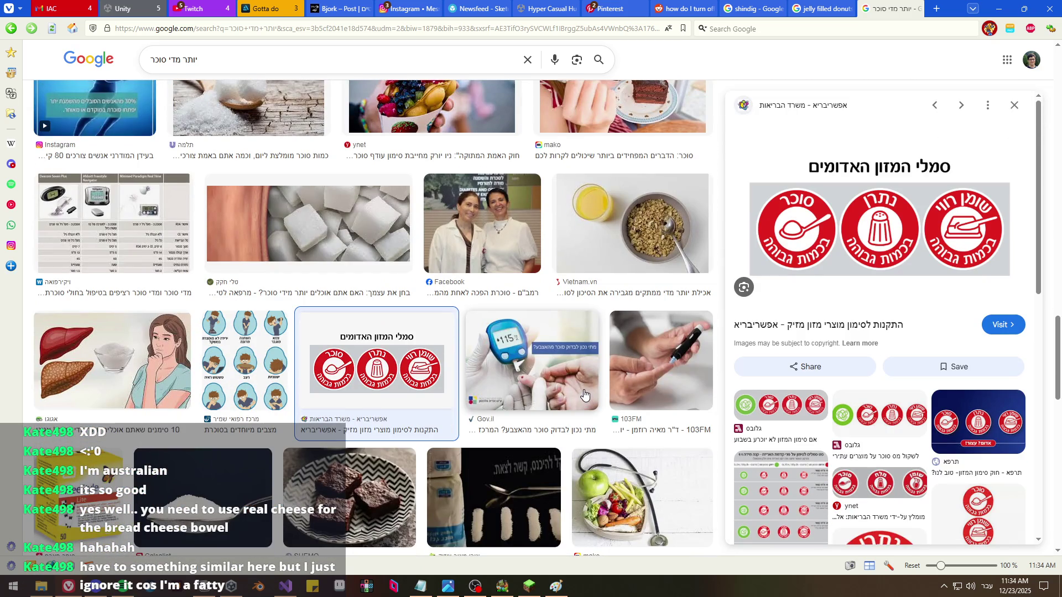
{"action": "scroll", "coordinate": [390, 335], "scroll_direction": "down", "scroll_amount": 4}
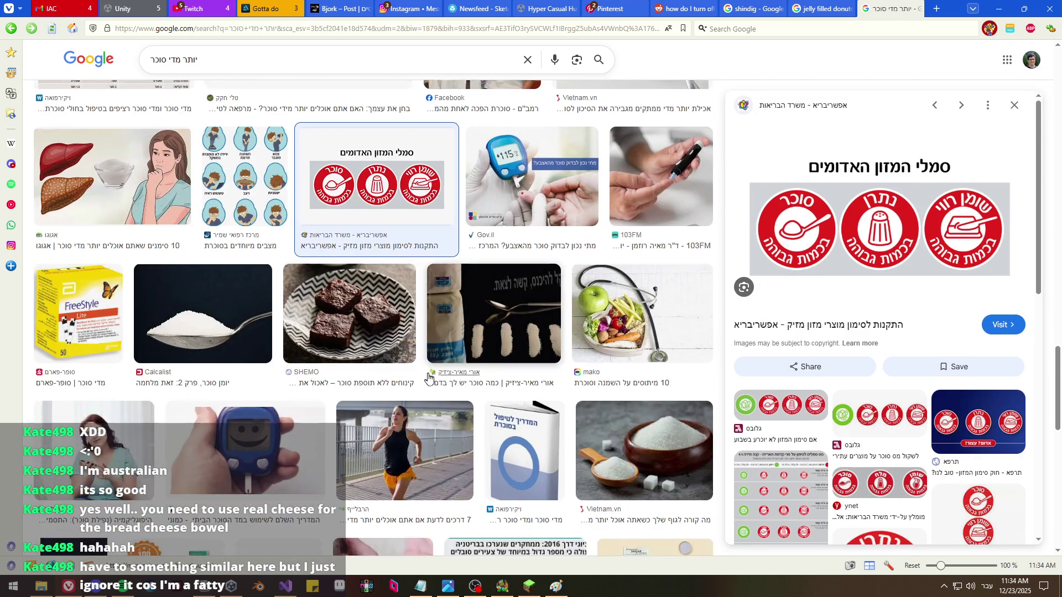
{"action": "scroll", "coordinate": [429, 379], "scroll_direction": "up", "scroll_amount": 2}
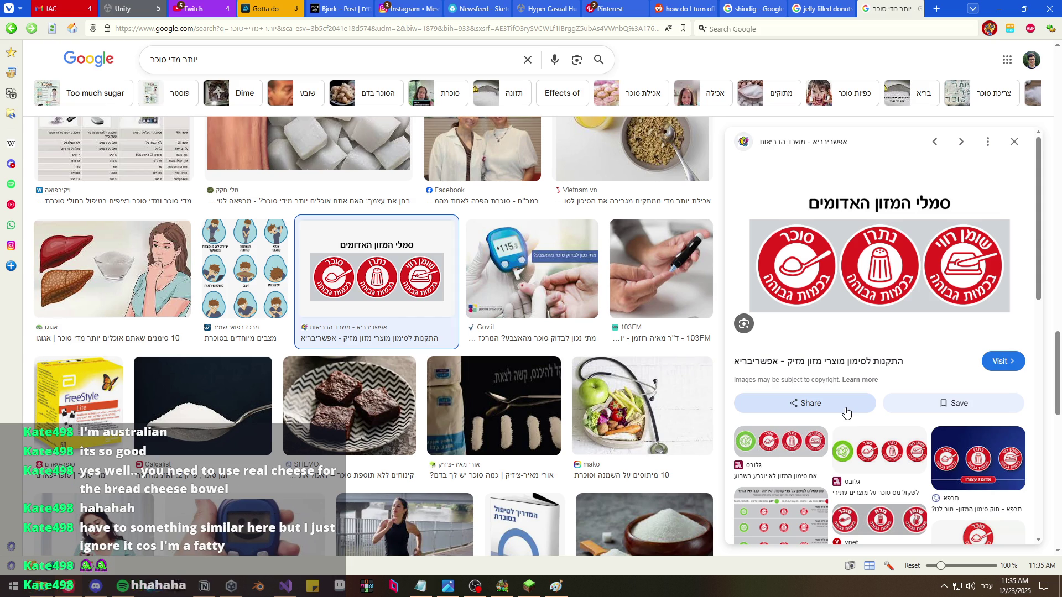
{"action": "key", "text": "alt+Tab"}
{"action": "key", "text": "e"}
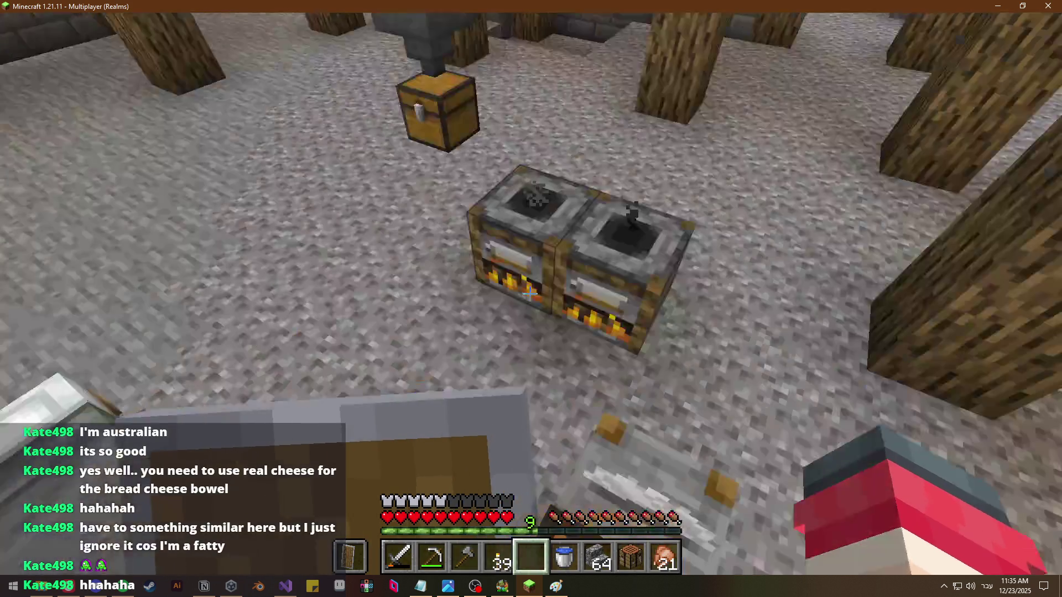
Check the contents of the smoker, the hoppers, the chest and the furnace
{"action": "right_click", "coordinate": [531, 299]}
{"action": "key", "text": "e"}
{"action": "right_click", "coordinate": [532, 299]}
{"action": "key", "text": "e"}
{"action": "right_click", "coordinate": [531, 299]}
{"action": "key", "text": "e"}
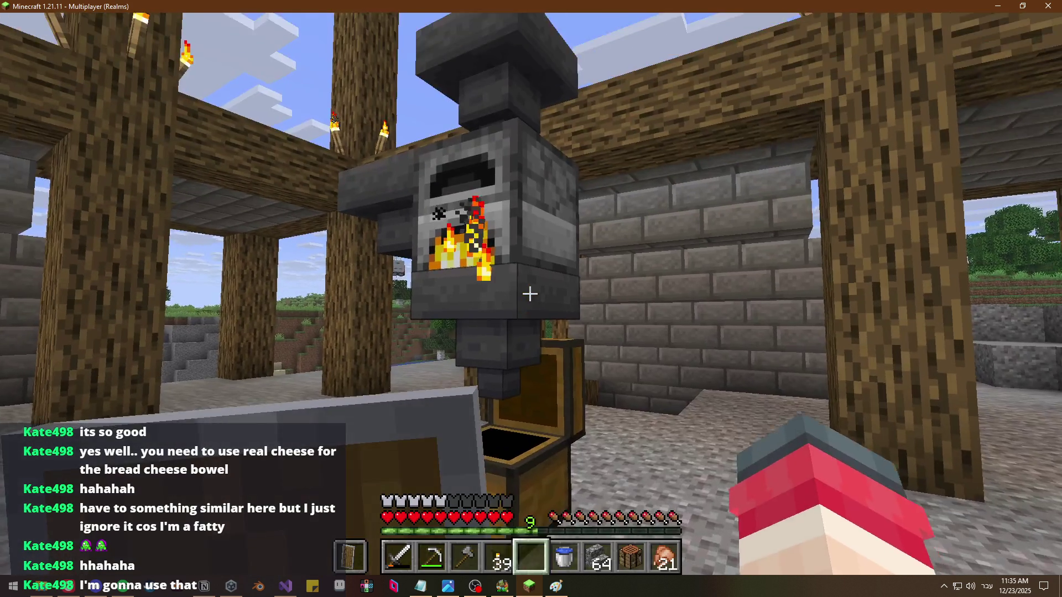
{"action": "right_click", "coordinate": [531, 298]}
{"action": "key", "text": "e"}
{"action": "right_click", "coordinate": [530, 293]}
{"action": "key", "text": "e"}
{"action": "right_click", "coordinate": [530, 294]}
{"action": "key", "text": "e"}
Recheck the furnace, the large storage chest and the furnace hopper
{"action": "key", "text": "e"}
{"action": "key", "text": "e"}
{"action": "right_click", "coordinate": [531, 299]}
{"action": "key", "text": "e"}
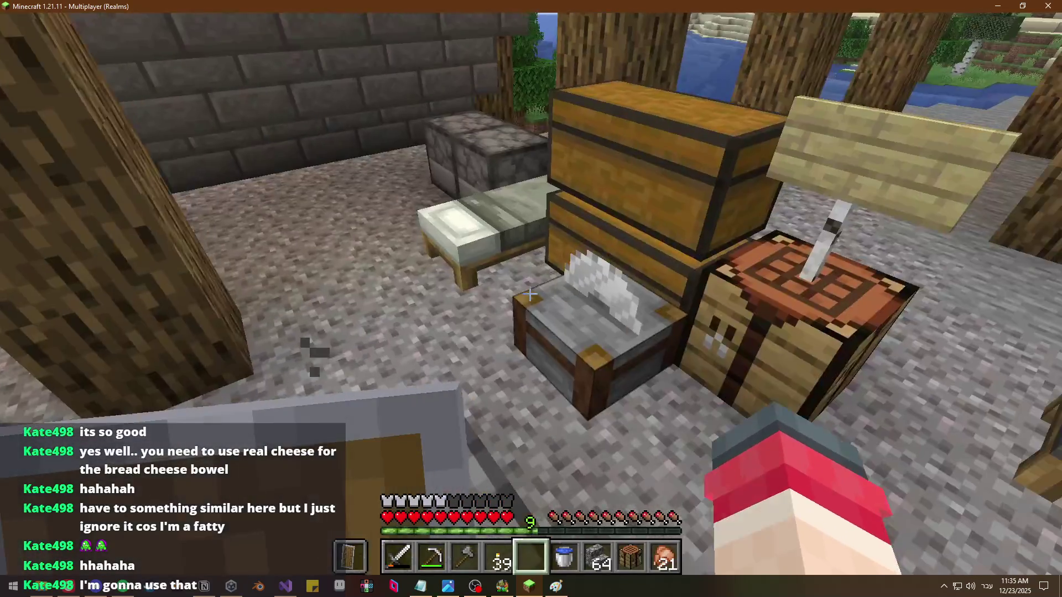
{"action": "right_click", "coordinate": [532, 300]}
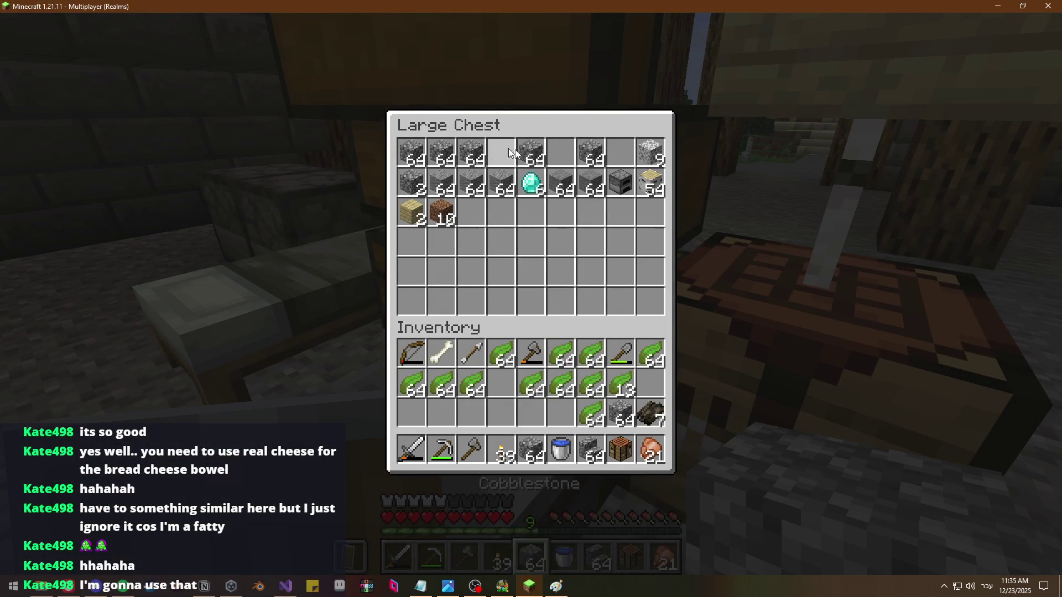
{"action": "key", "text": "e"}
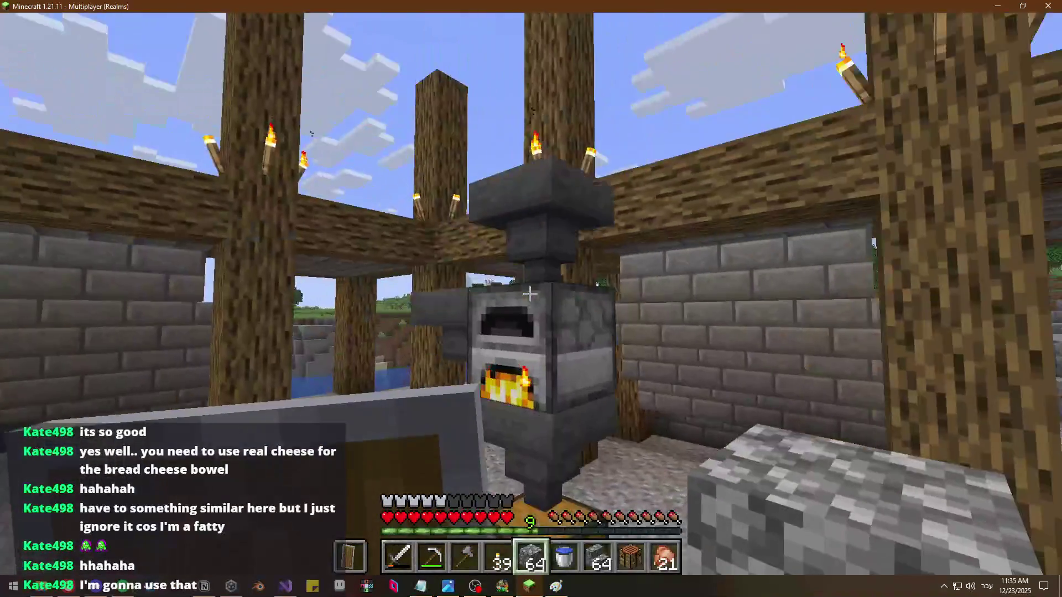
{"action": "right_click", "coordinate": [529, 294]}
{"action": "key", "text": "e"}
{"action": "right_click", "coordinate": [529, 294]}
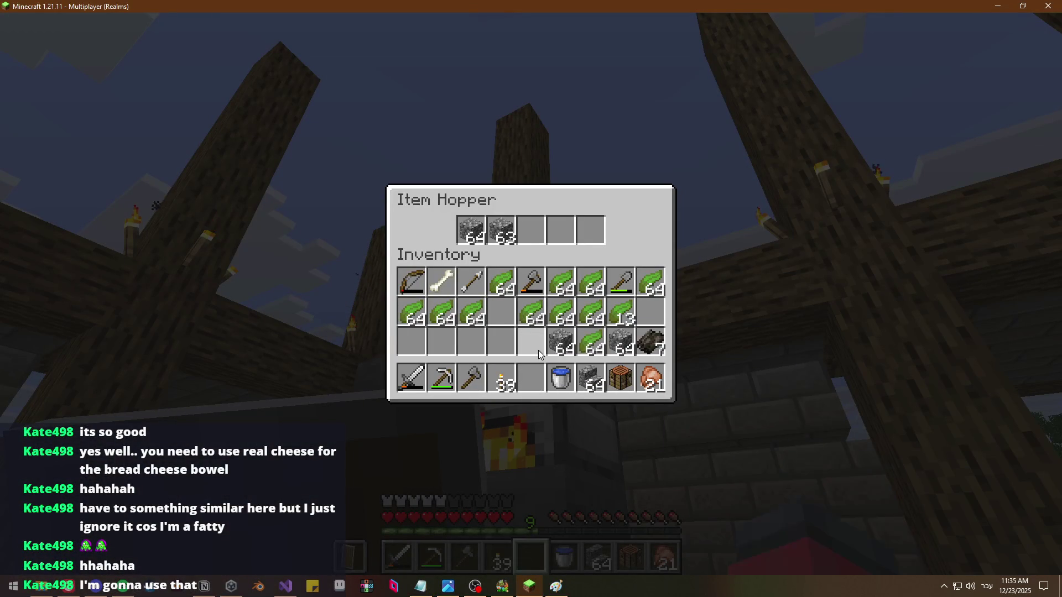
{"action": "key", "text": "e"}
Take a stack of 64 cobblestone from the large chest, then check the hopper and chest
{"action": "right_click", "coordinate": [532, 299]}
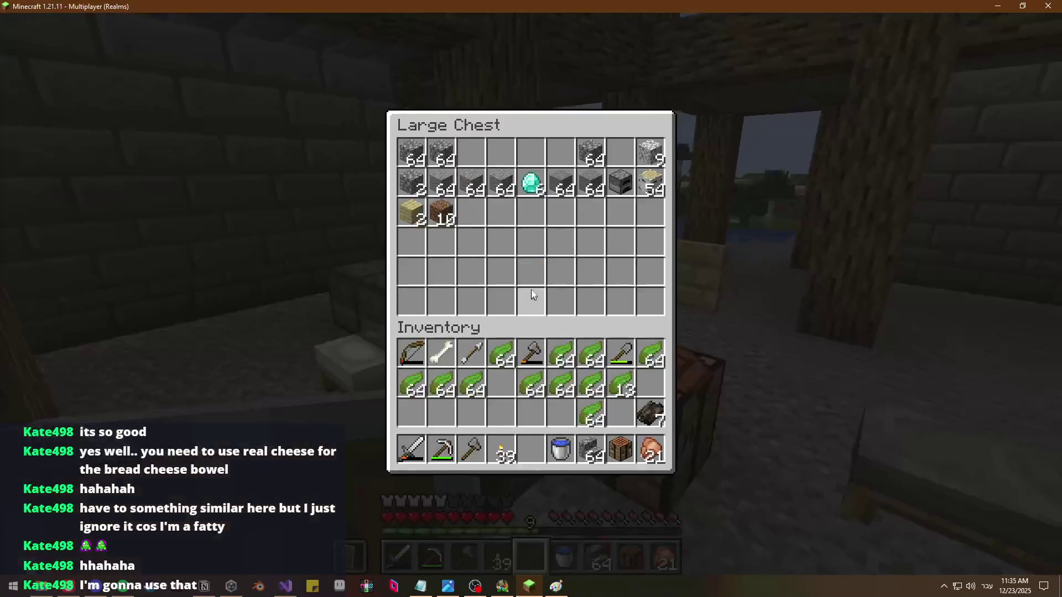
{"action": "left_click", "coordinate": [436, 151], "text": "shift"}
{"action": "key", "text": "e"}
{"action": "right_click", "coordinate": [531, 299]}
{"action": "key", "text": "e"}
{"action": "right_click", "coordinate": [531, 300]}
{"action": "key", "text": "e"}
Collect the dried kelp from both smokers, including 17 from the first
{"action": "right_click", "coordinate": [531, 299]}
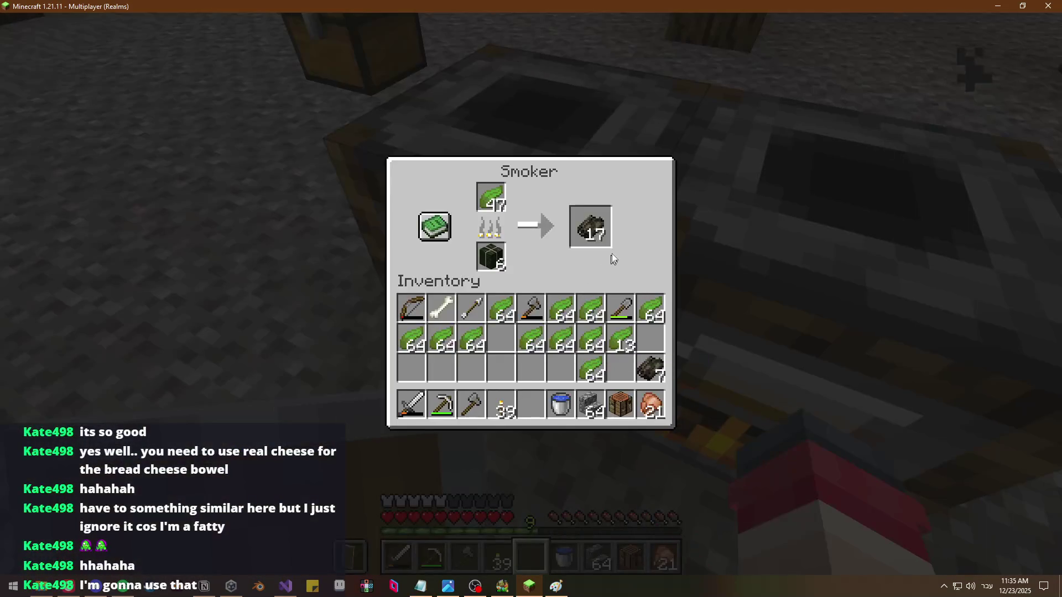
{"action": "left_click", "coordinate": [588, 231], "text": "shift"}
{"action": "key", "text": "e"}
{"action": "right_click", "coordinate": [531, 299]}
{"action": "left_click", "coordinate": [588, 231], "text": "shift"}
{"action": "key", "text": "e"}
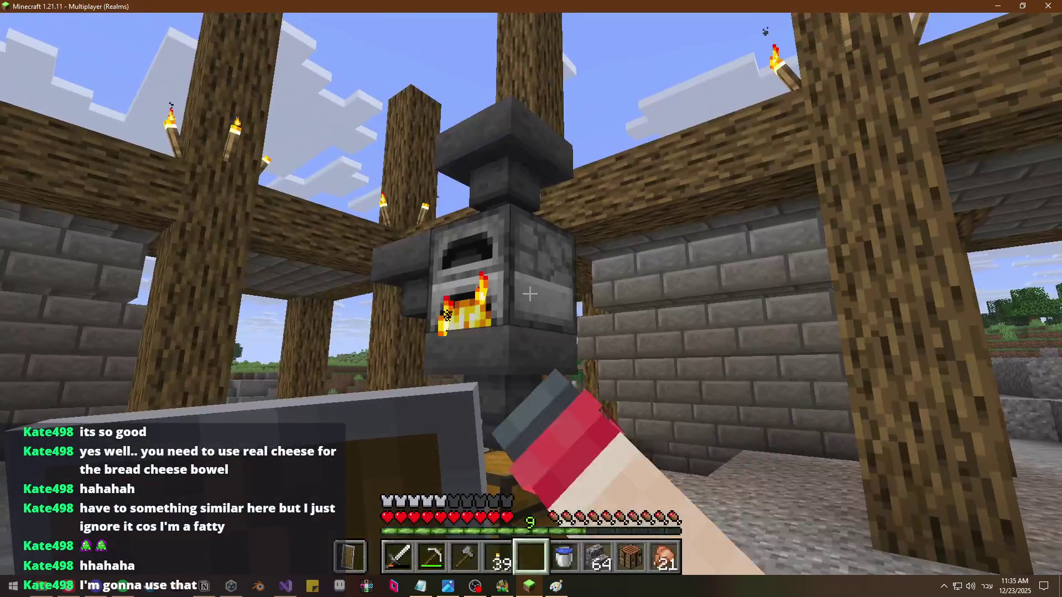
{"action": "right_click", "coordinate": [531, 298]}
{"action": "key", "text": "e"}
{"action": "right_click", "coordinate": [531, 298]}
{"action": "key", "text": "e"}
{"action": "key", "text": "e"}
{"action": "key", "text": "e"}
Craft dried kelp blocks at the crafting table
{"action": "right_click", "coordinate": [531, 299]}
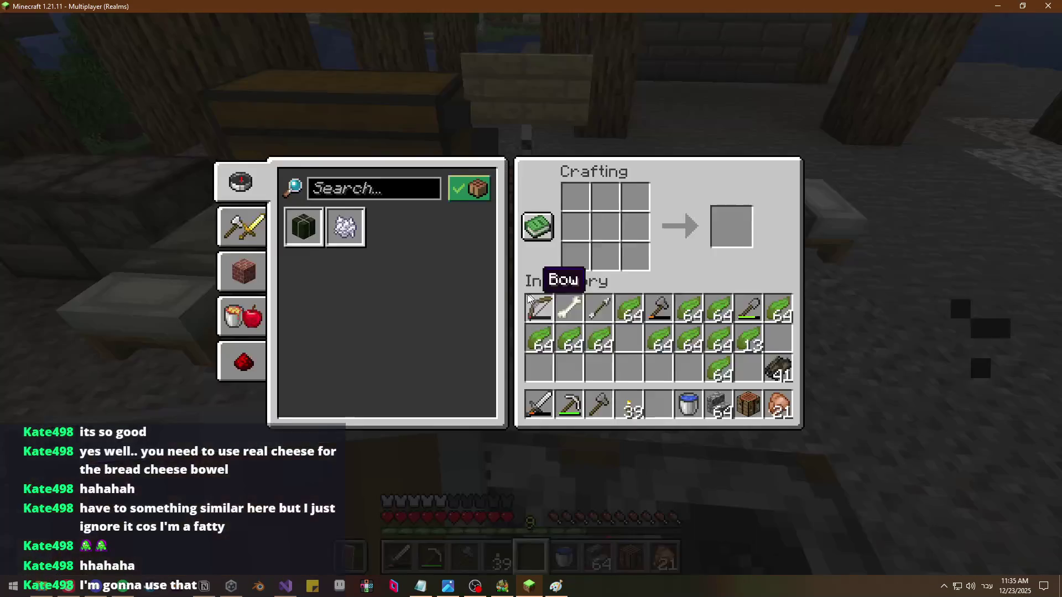
{"action": "left_click", "coordinate": [301, 227], "text": "shift"}
{"action": "left_click", "coordinate": [732, 227], "text": "shift"}
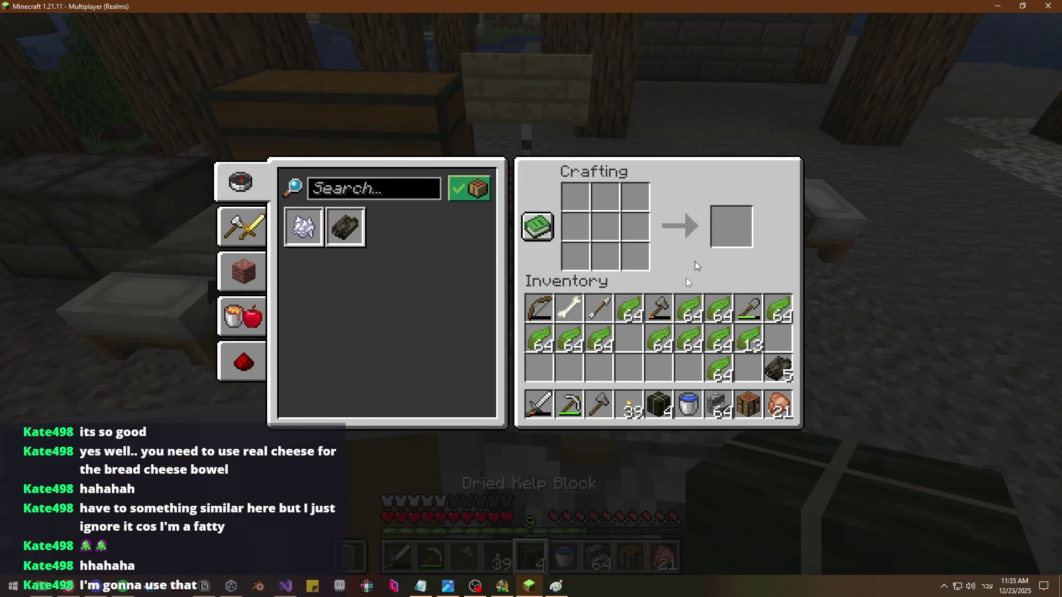
{"action": "key", "text": "e"}
Fuel the smoker with dried kelp blocks, take its output and top it up with kelp
{"action": "right_click", "coordinate": [532, 299]}
{"action": "left_click", "coordinate": [527, 405], "text": "shift"}
{"action": "key", "text": "e"}
{"action": "right_click", "coordinate": [531, 299]}
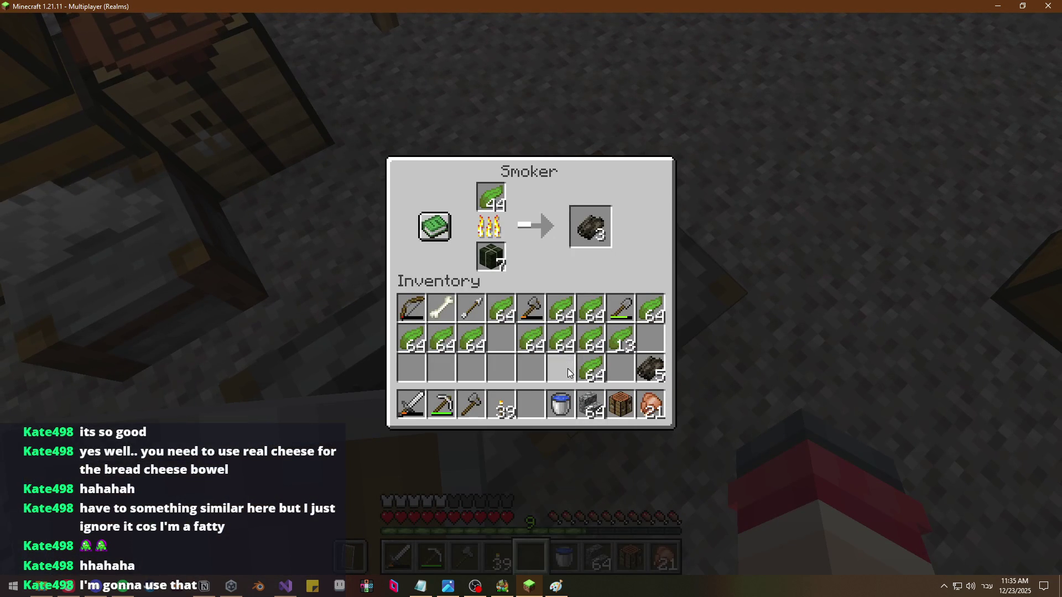
{"action": "left_click", "coordinate": [589, 228], "text": "shift"}
{"action": "left_click", "coordinate": [592, 338], "text": "shift"}
{"action": "key", "text": "e"}
{"action": "right_click", "coordinate": [531, 299]}
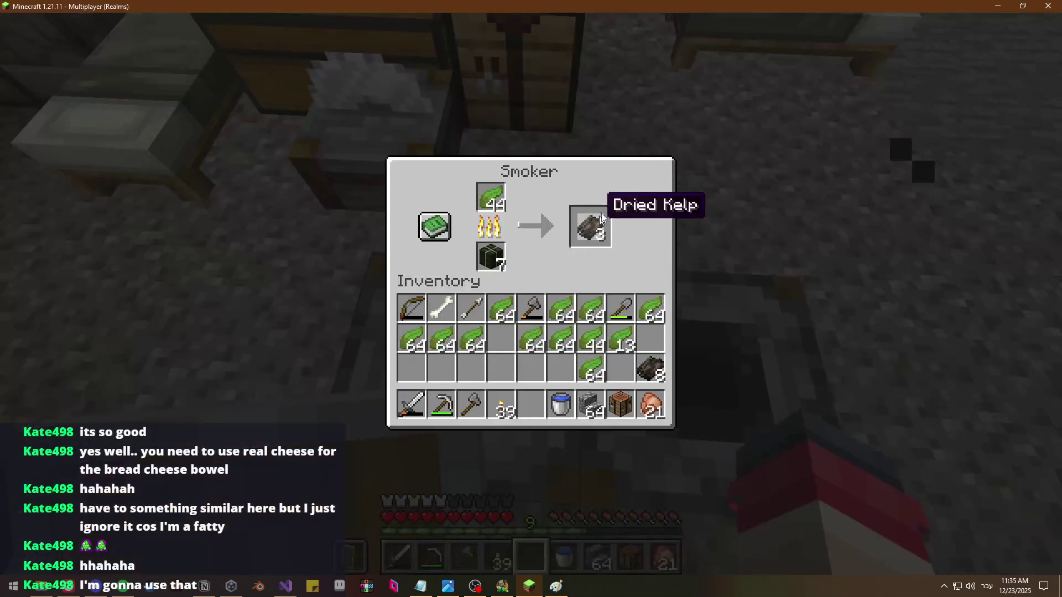
{"action": "key", "text": "e"}
Store the kelp stacks and 11 dried kelp in the large chest, then equip the iron pickaxe
{"action": "right_click", "coordinate": [531, 299]}
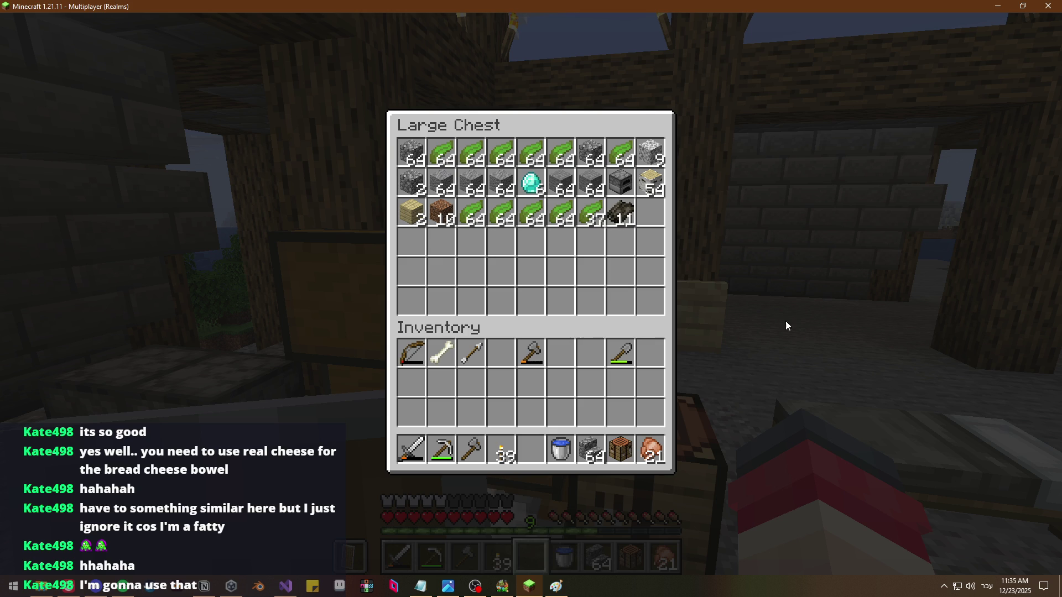
{"action": "key", "text": "e"}
{"action": "right_click", "coordinate": [532, 299]}
{"action": "key", "text": "e"}
{"action": "right_click", "coordinate": [532, 299]}
{"action": "key", "text": "e"}
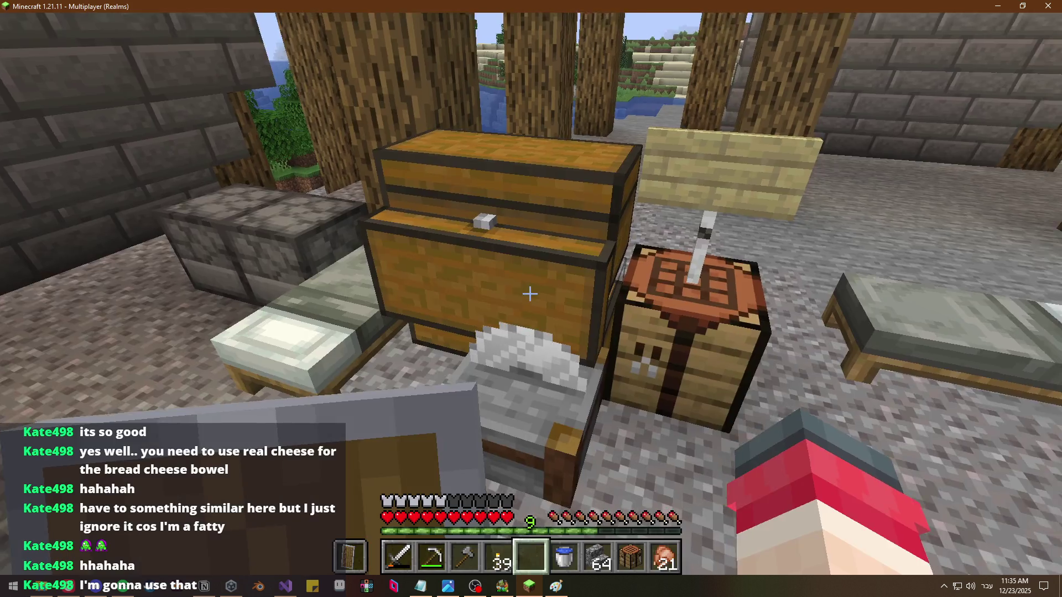
{"action": "key", "text": "2"}
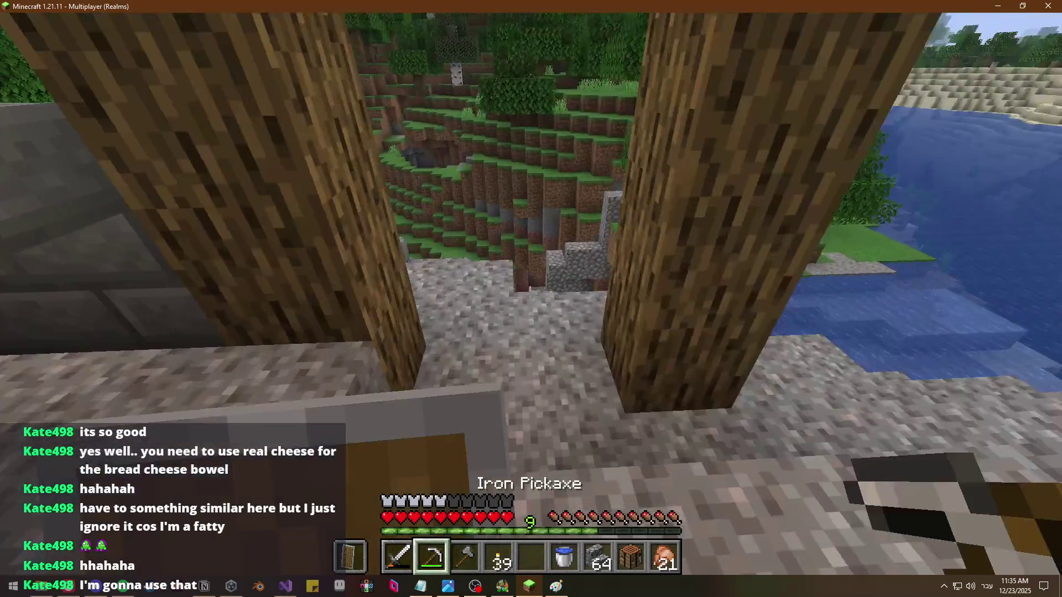
{"action": "key", "text": "w"}
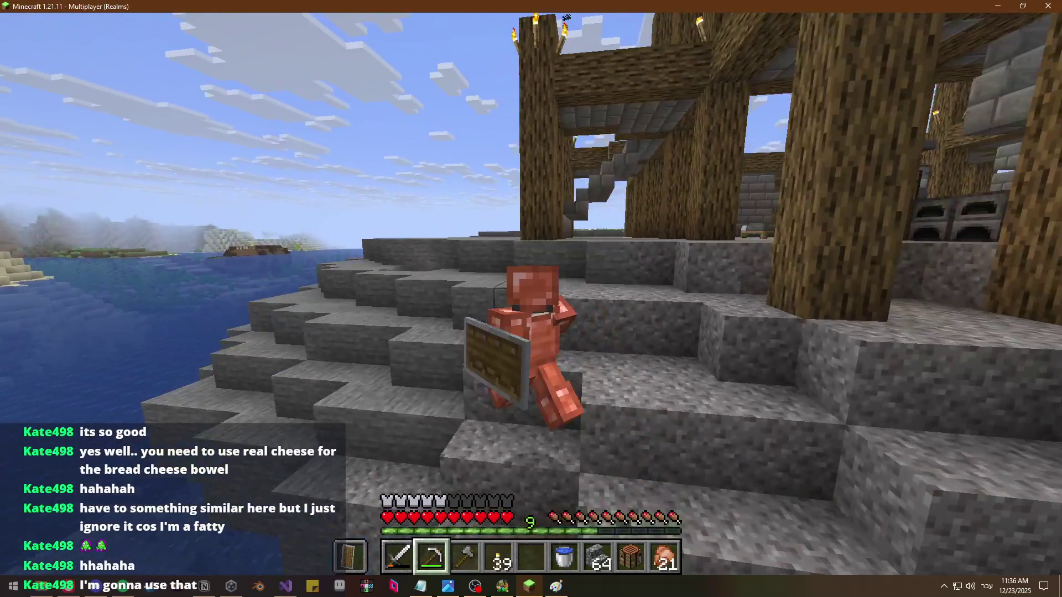
{"action": "key", "text": "w"}
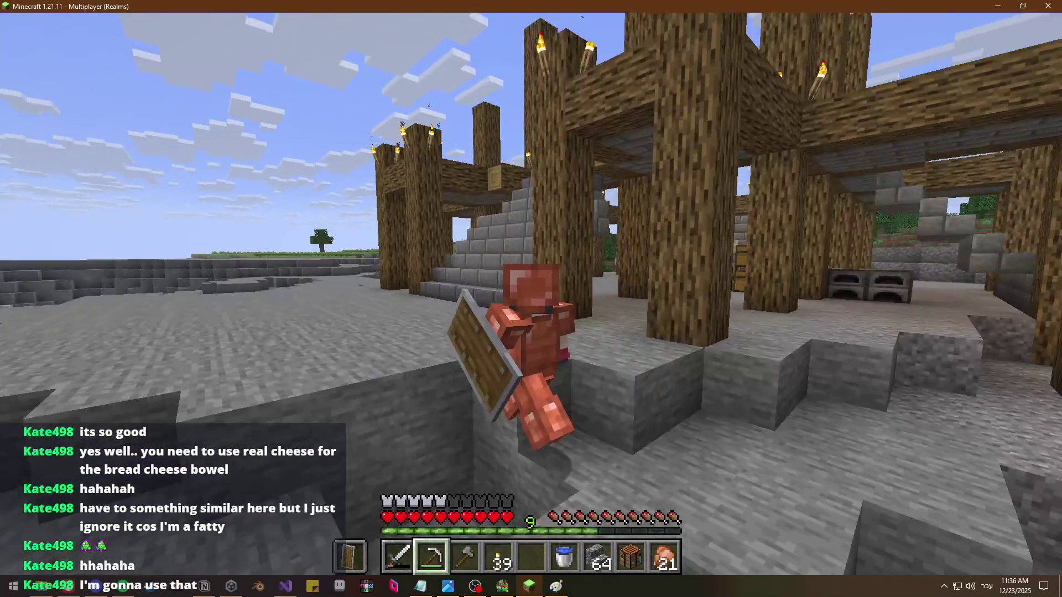
{"action": "key", "text": "w"}
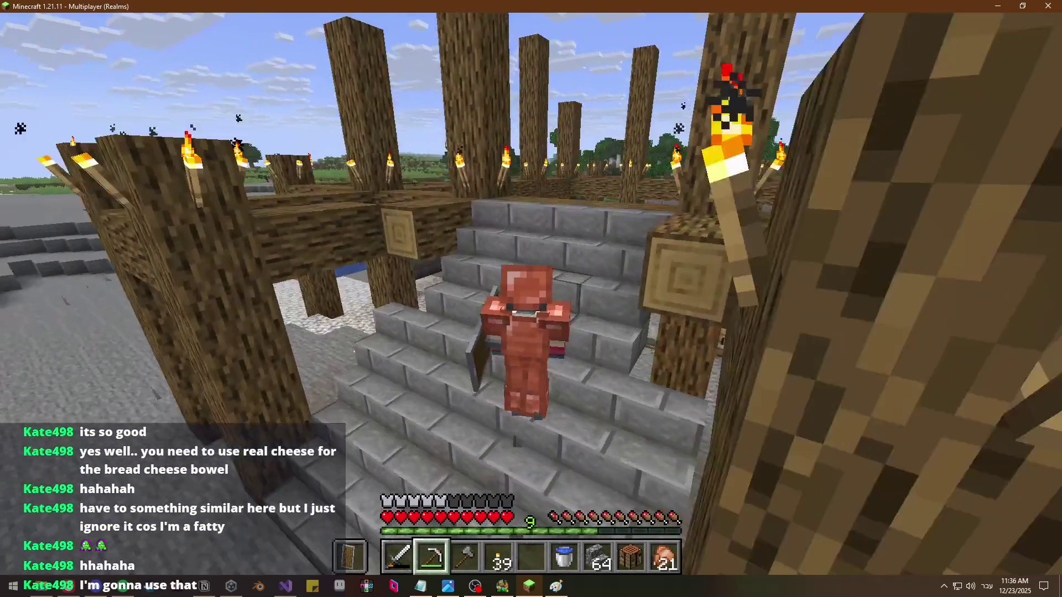
{"action": "key", "text": "w"}
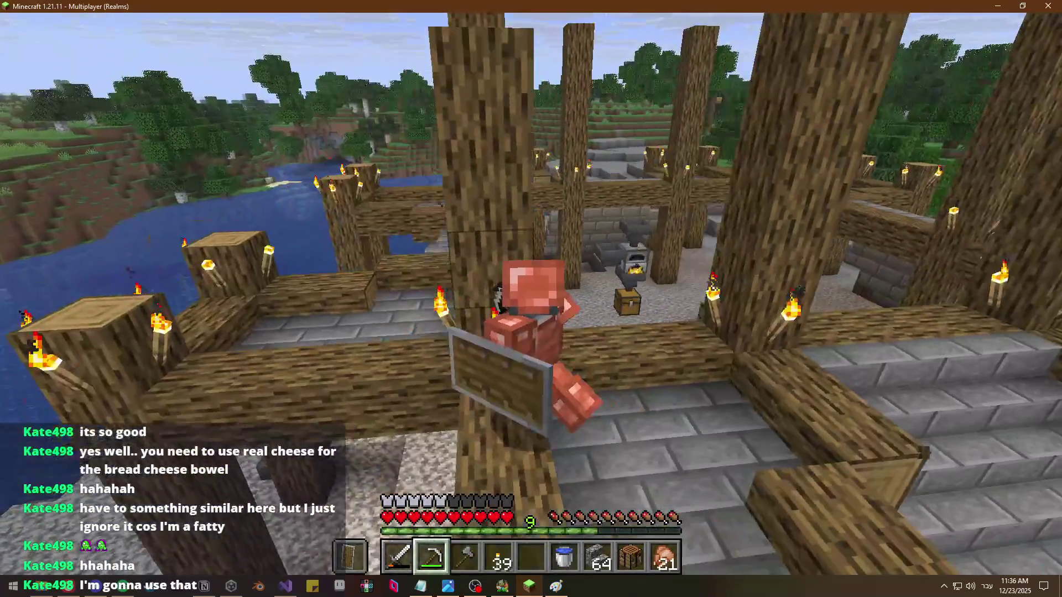
{"action": "key", "text": "w"}
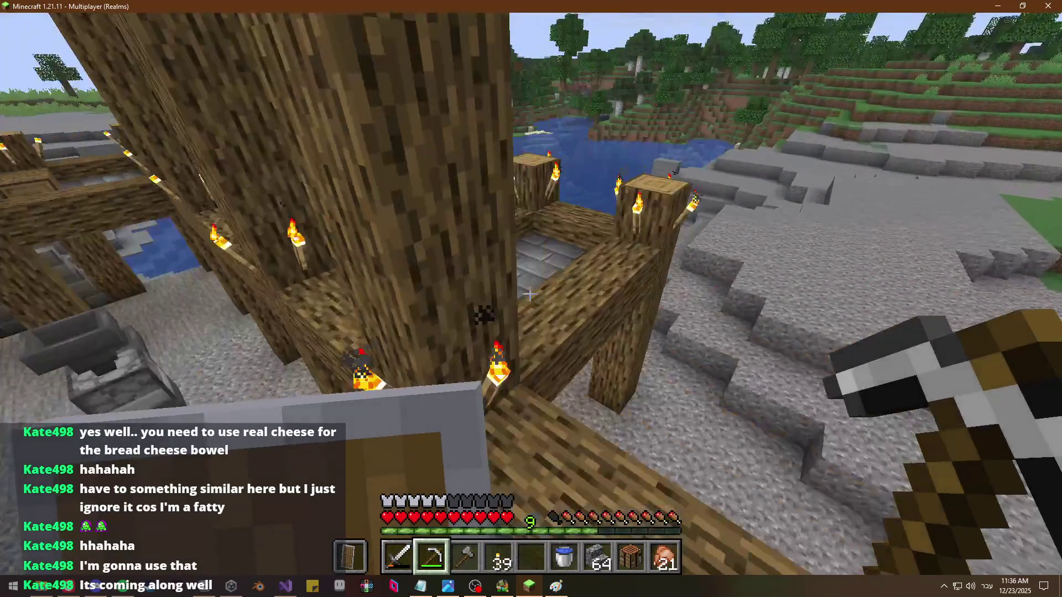
{"action": "key", "text": "e"}
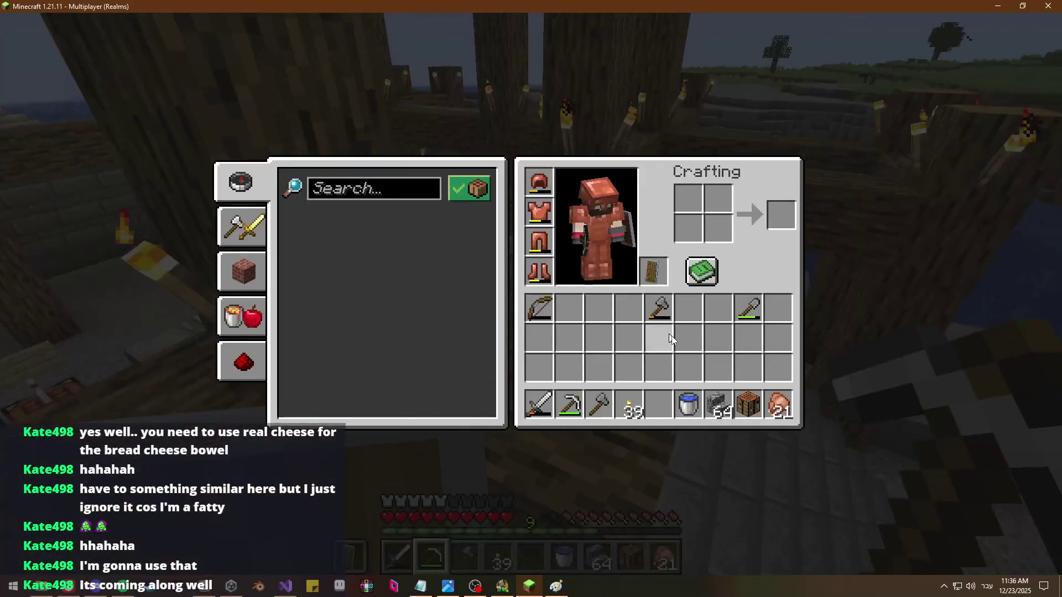
{"action": "key", "text": "e"}
{"action": "key", "text": "5"}
{"action": "key", "text": "w"}
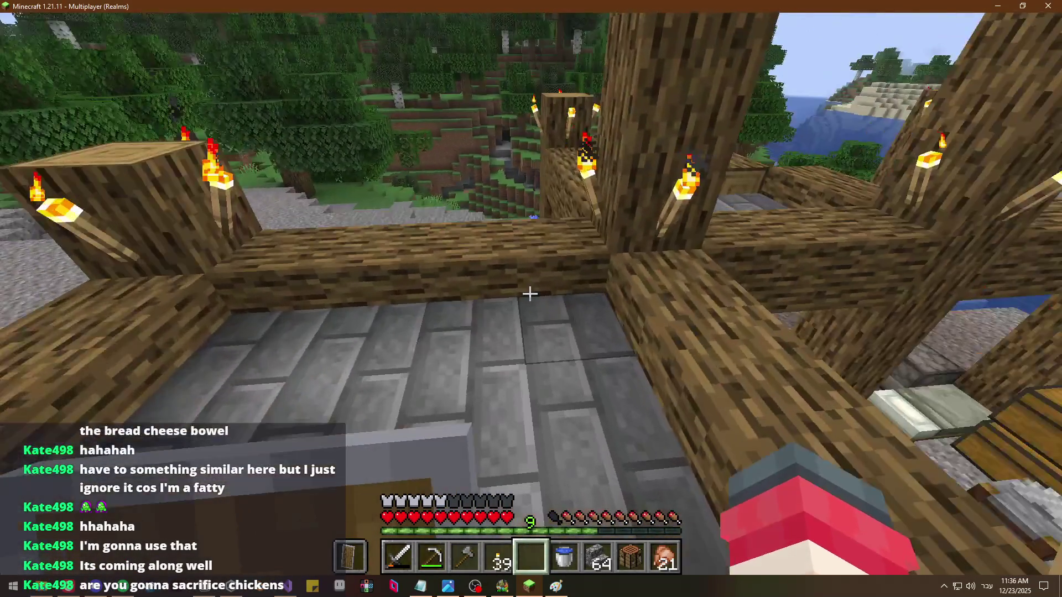
{"action": "key", "text": "e"}
{"action": "key", "text": "e"}
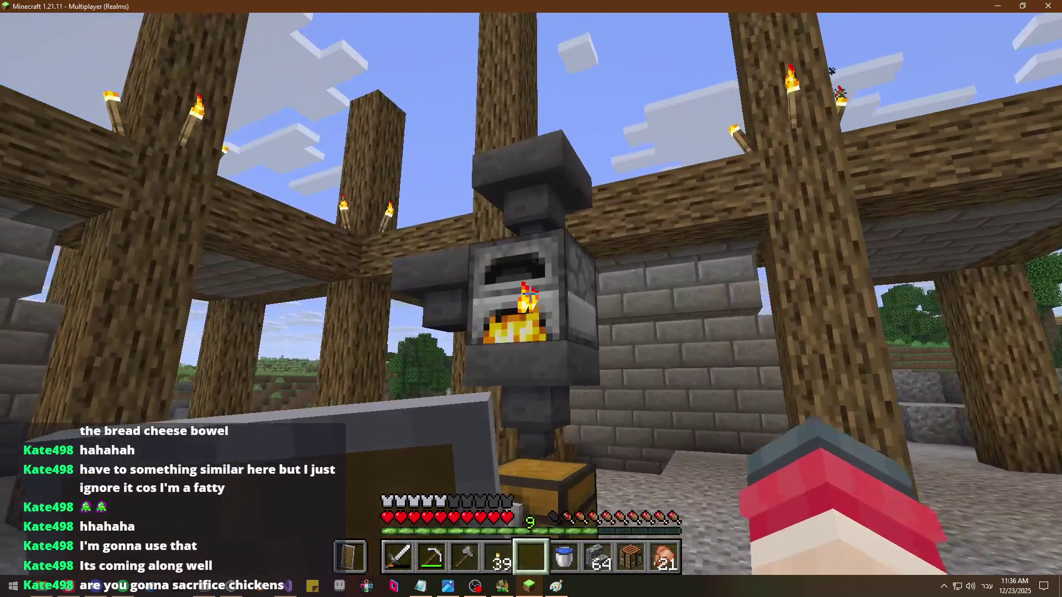
{"action": "right_click", "coordinate": [531, 299]}
Check the ingot chest and cobblestone furnace, then eat a cooked chicken
{"action": "key", "text": "e"}
{"action": "right_click", "coordinate": [532, 299]}
{"action": "key", "text": "e"}
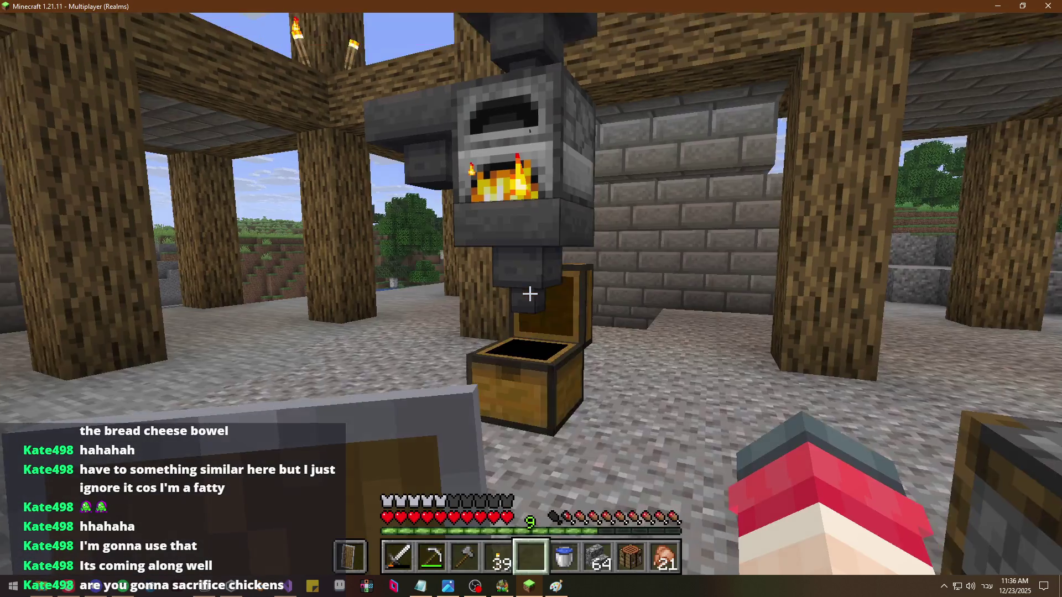
{"action": "right_click", "coordinate": [531, 299]}
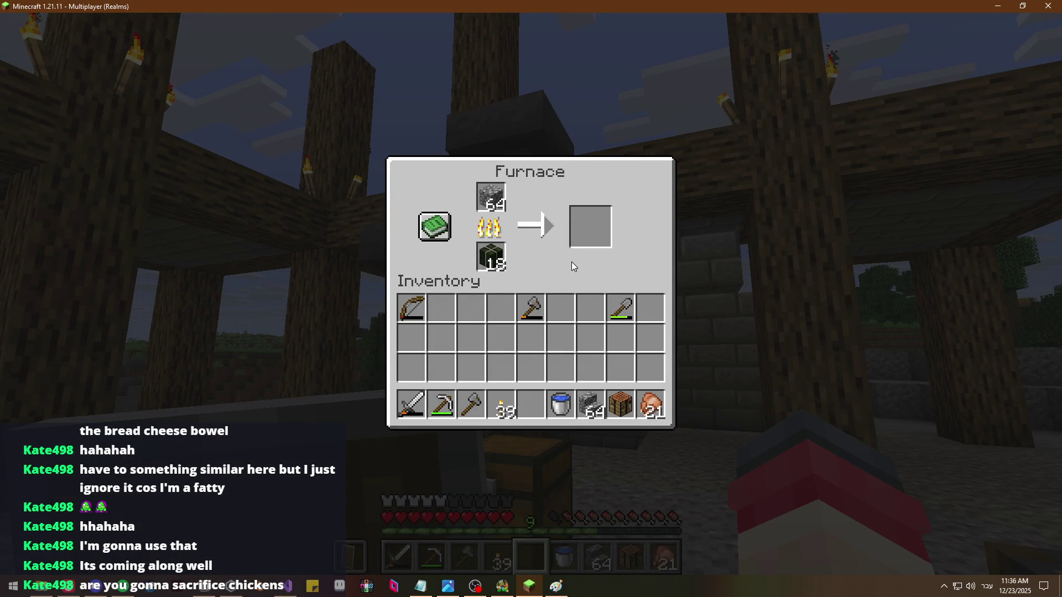
{"action": "key", "text": "e"}
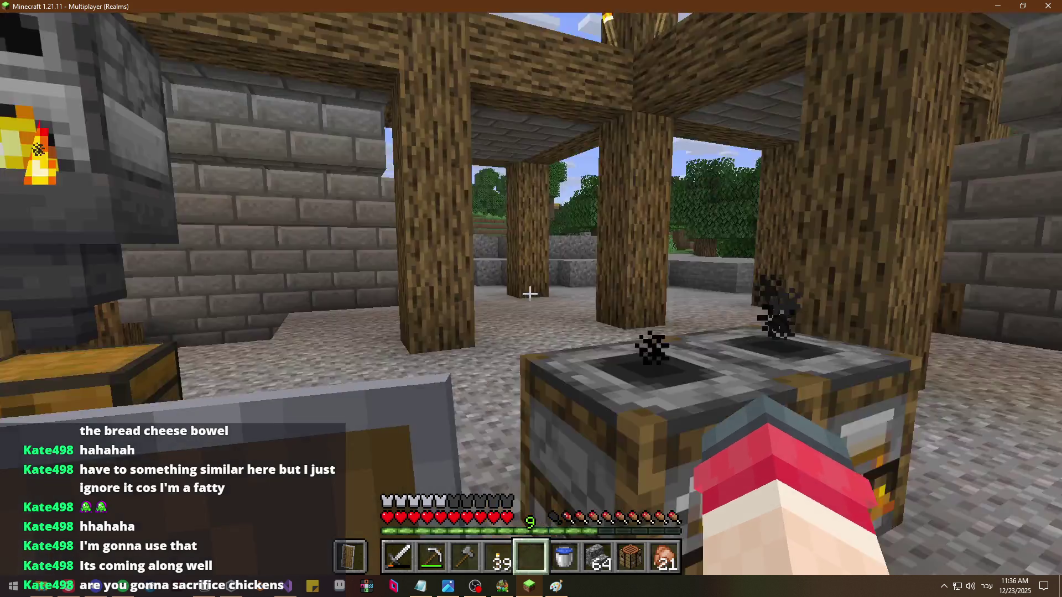
{"action": "scroll", "coordinate": [531, 300], "scroll_direction": "down", "scroll_amount": 4}
{"action": "right_click", "coordinate": [530, 294]}
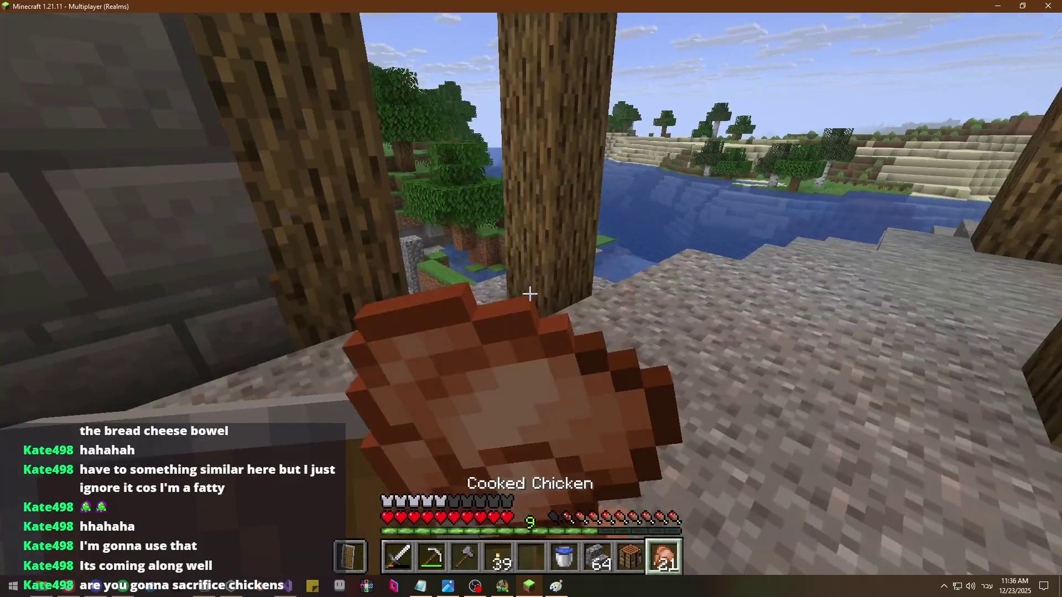
{"action": "scroll", "coordinate": [531, 294], "scroll_direction": "up", "scroll_amount": 2}
{"action": "scroll", "coordinate": [531, 295], "scroll_direction": "up", "scroll_amount": 2}
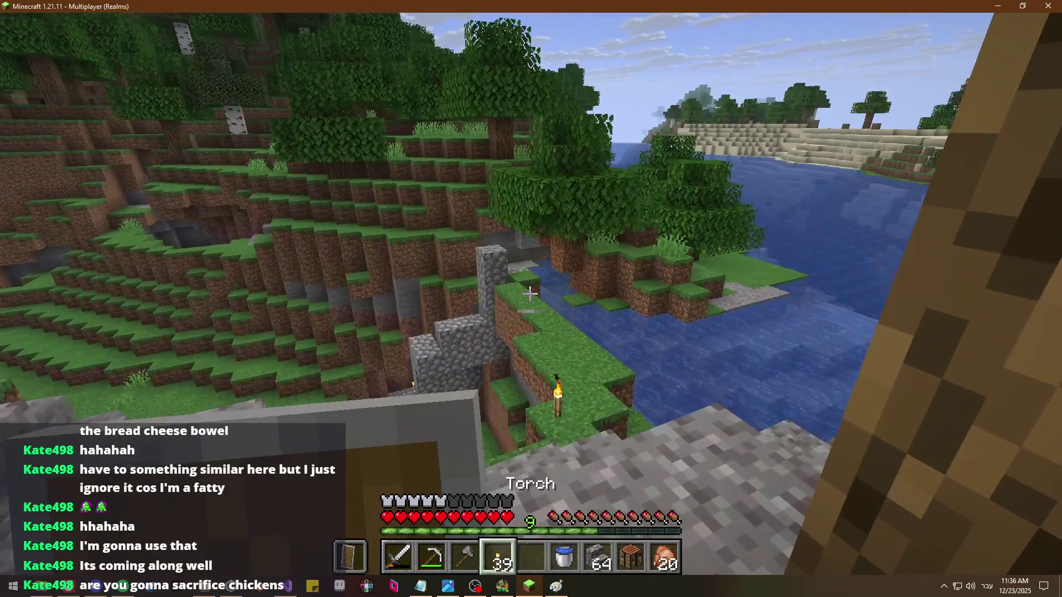
Walk back into the wooden base to the crafting table and its sign
{"action": "key", "text": "w"}
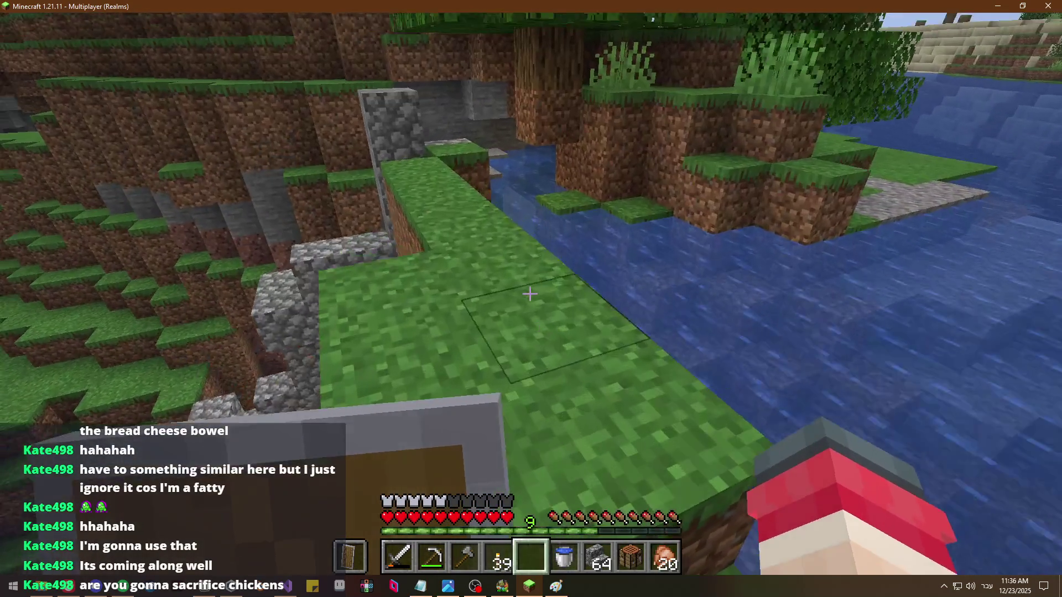
{"action": "key", "text": "w"}
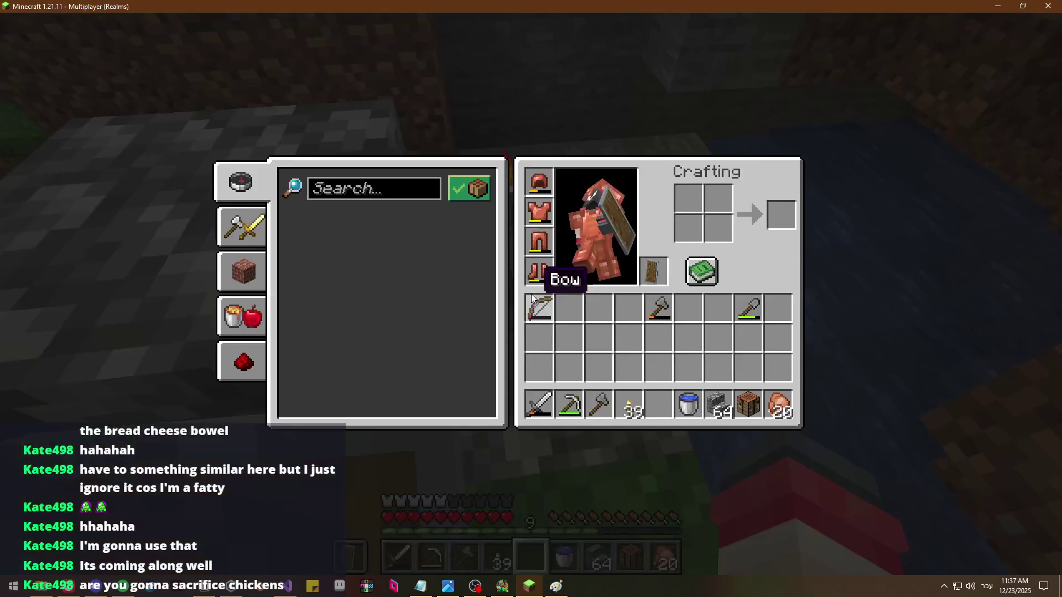
{"action": "key", "text": "w"}
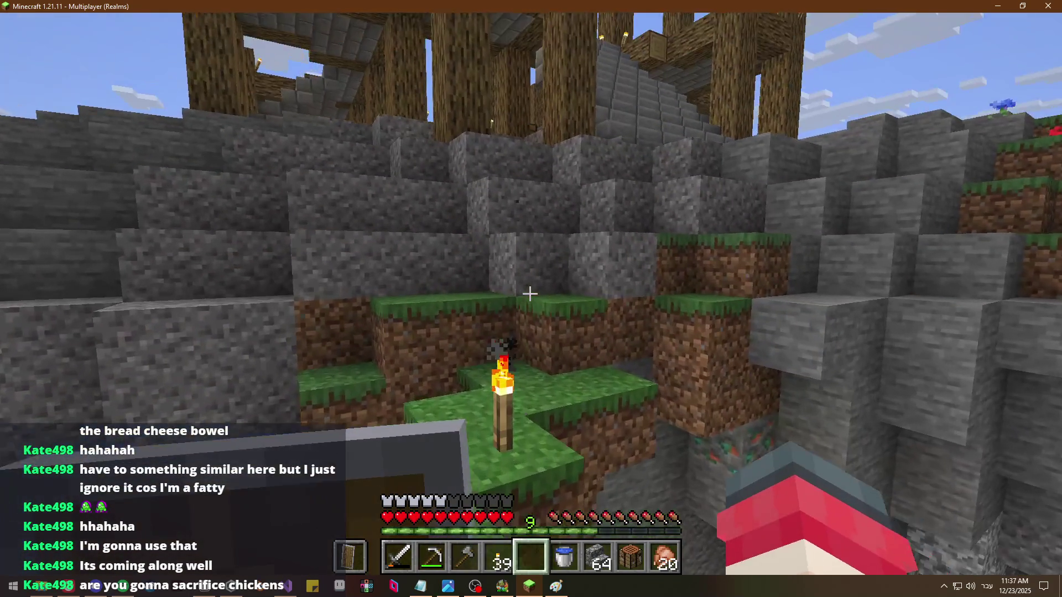
{"action": "key", "text": "w"}
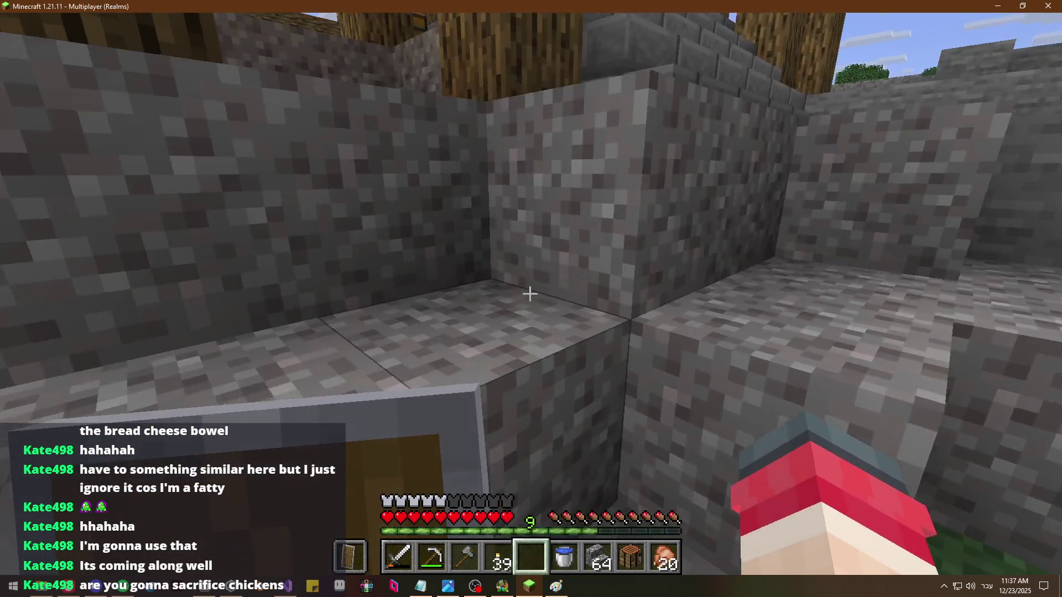
{"action": "key", "text": "w"}
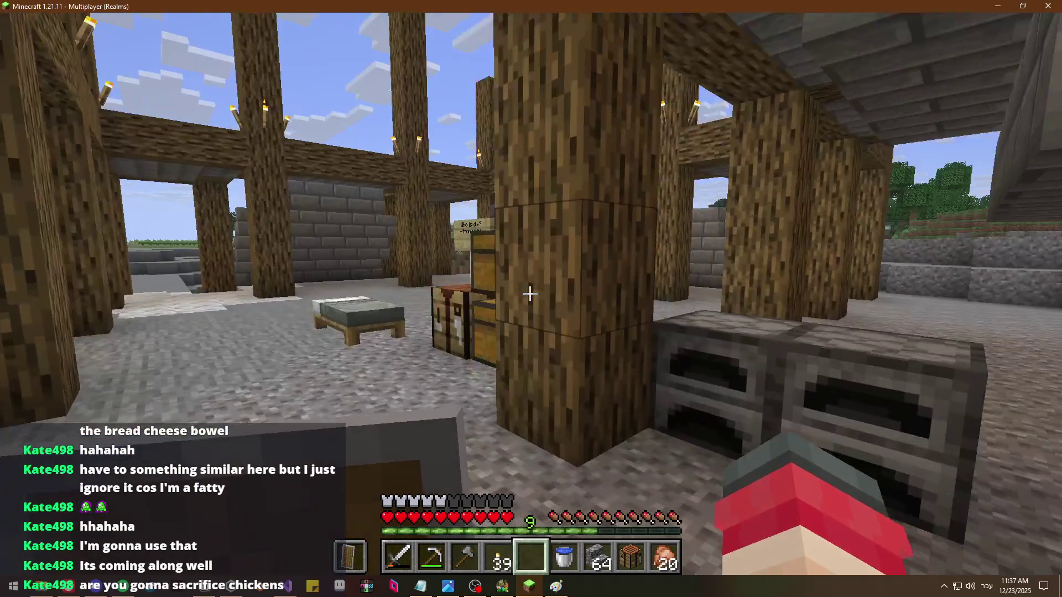
{"action": "key", "text": "w"}
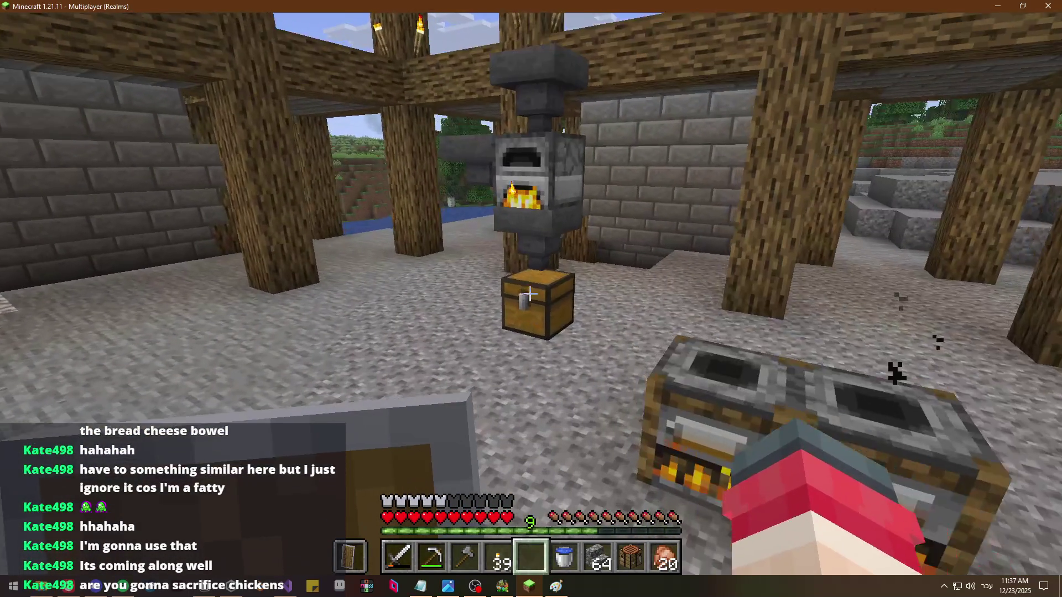
{"action": "key", "text": "w"}
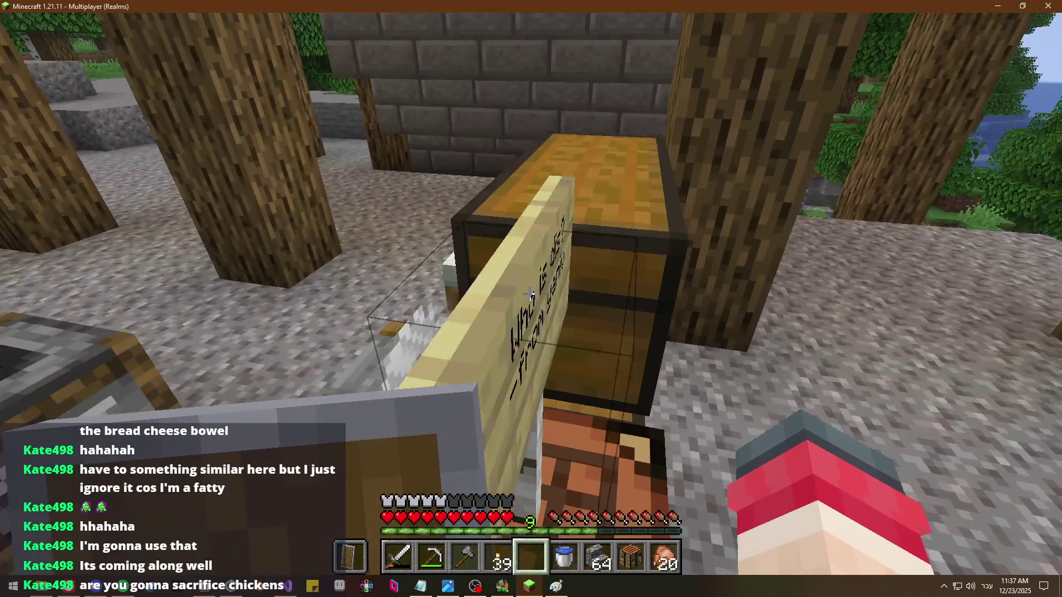
{"action": "key", "text": "w"}
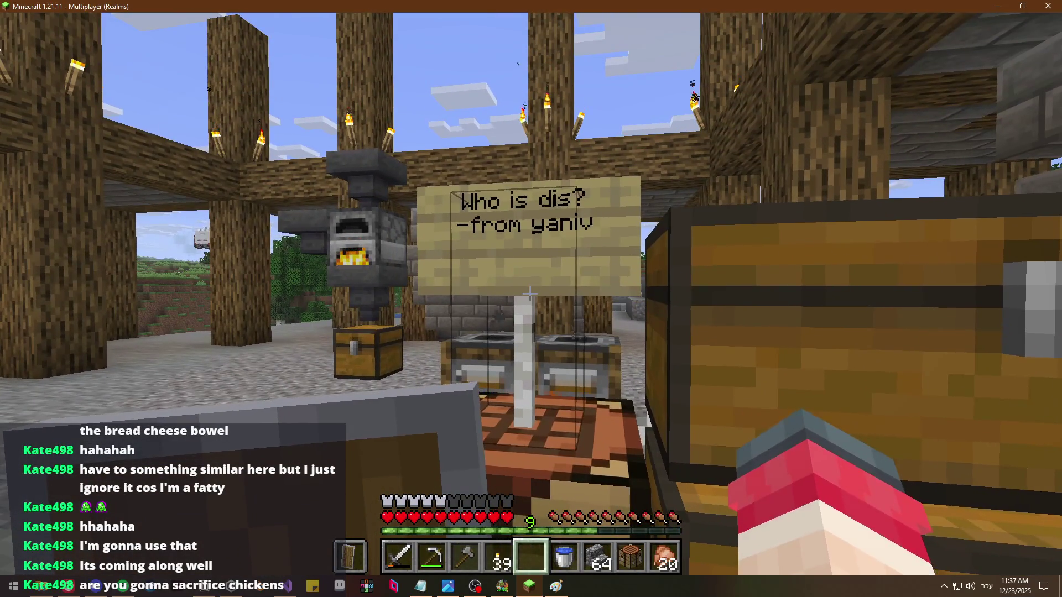
Write two lines with the player's name under the sign's 'Who is dis?' message
{"action": "right_click", "coordinate": [530, 294]}
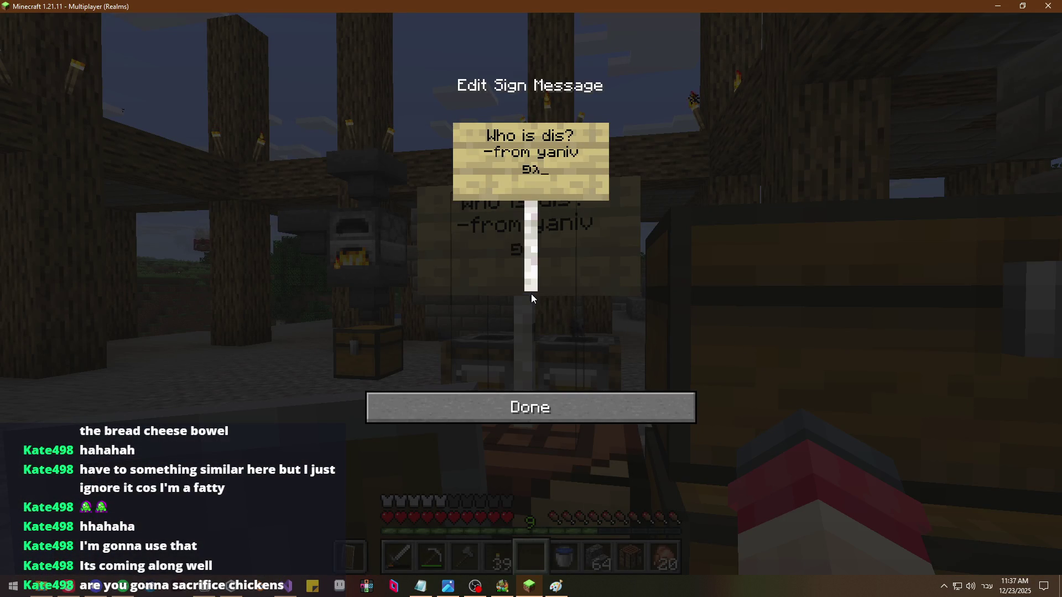
{"action": "key", "text": "alt+shift"}
{"action": "type", "text": "doriko "}
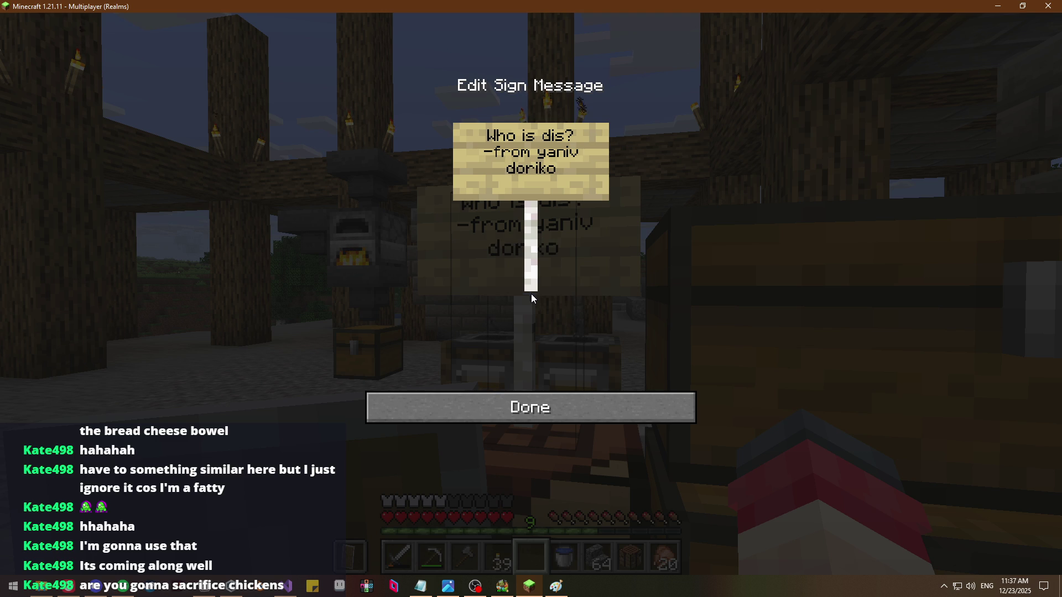
{"action": "type", "text": "-doriko"}
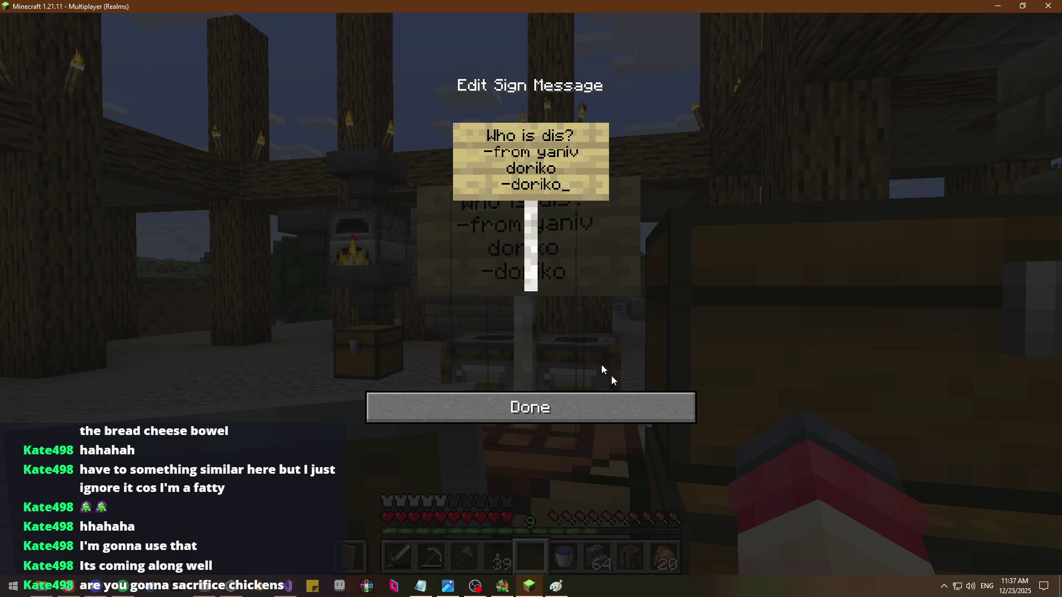
{"action": "left_click", "coordinate": [534, 408]}
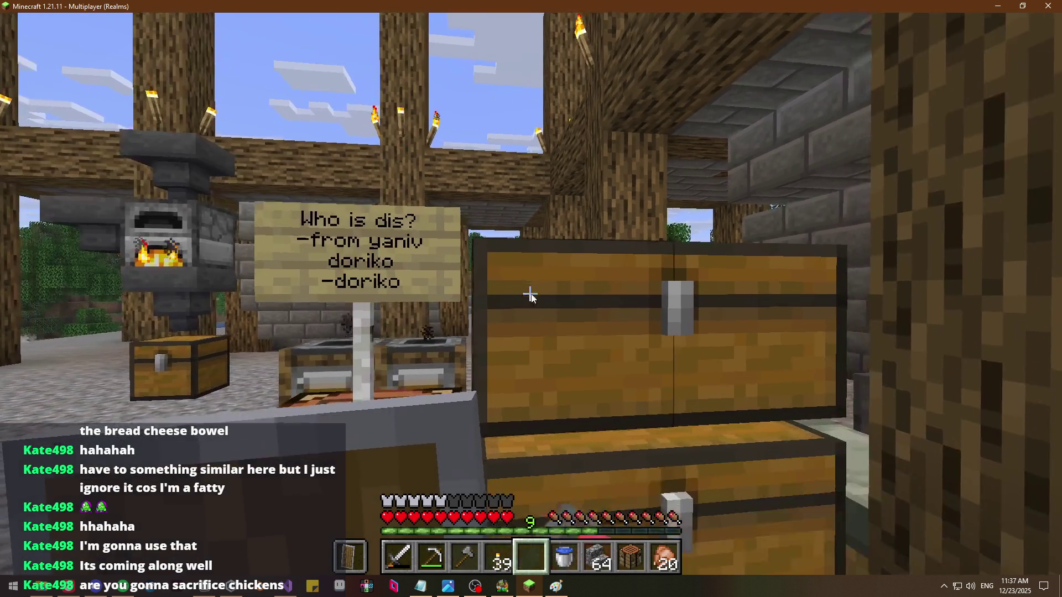
{"action": "right_click", "coordinate": [531, 299]}
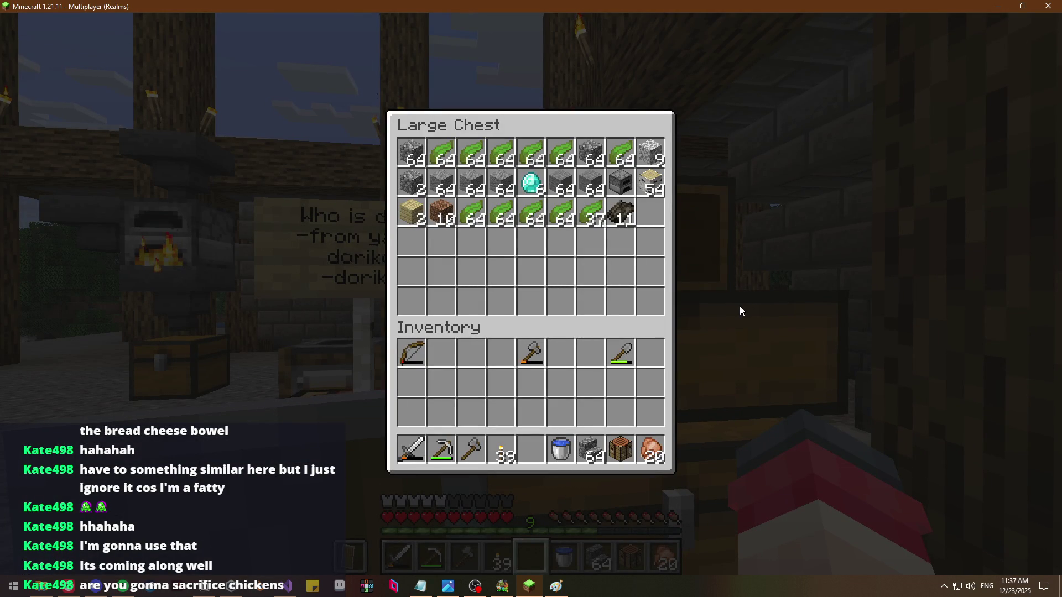
Take the 18 iron ingots from the neighbouring large chest into the hotbar
{"action": "key", "text": "Escape"}
{"action": "right_click", "coordinate": [531, 298]}
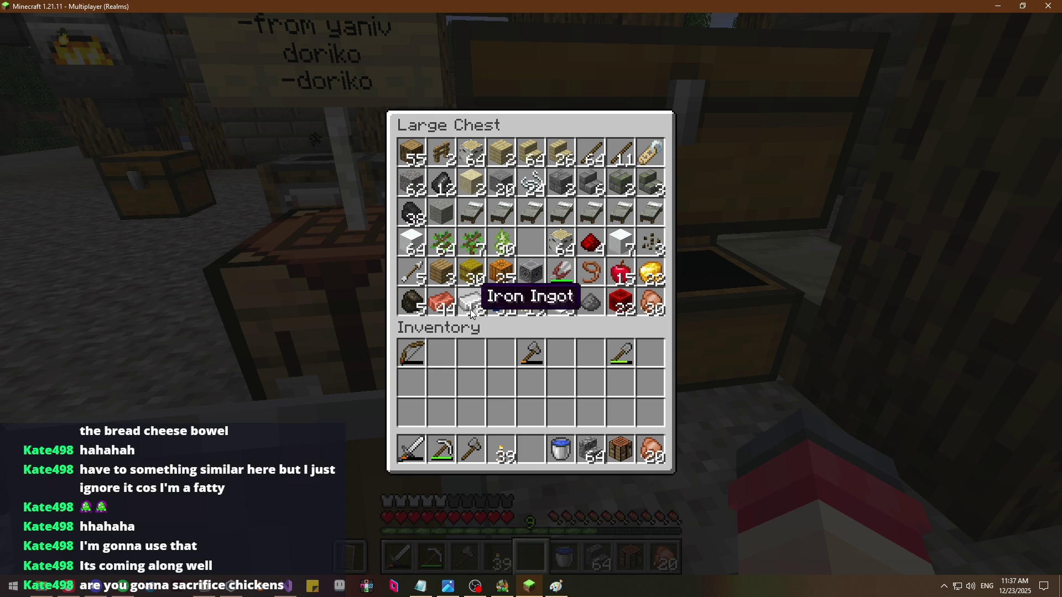
{"action": "key", "text": "e"}
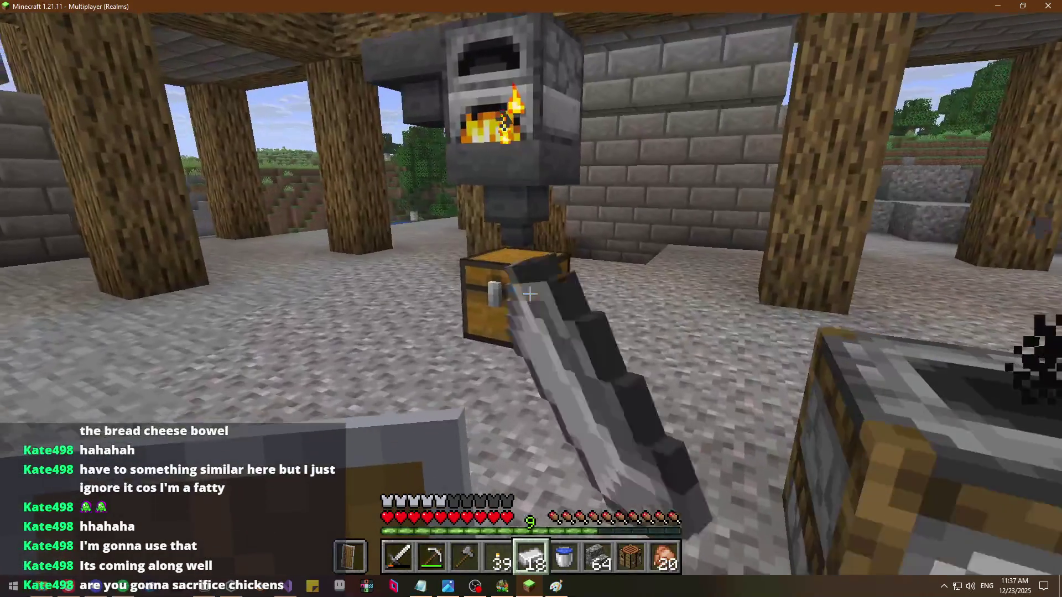
{"action": "right_click", "coordinate": [531, 299]}
Store the 18 iron ingots and the copper ingots in the furnace chest
{"action": "left_click", "coordinate": [541, 413], "text": "shift"}
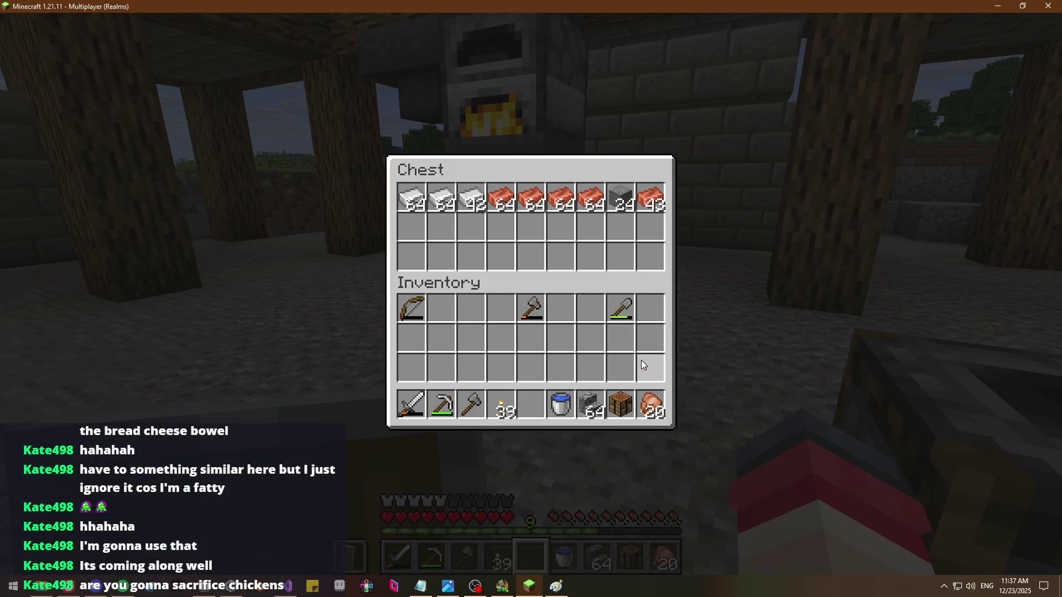
{"action": "left_click", "coordinate": [651, 199]}
{"action": "left_click", "coordinate": [620, 200]}
{"action": "left_click", "coordinate": [651, 205]}
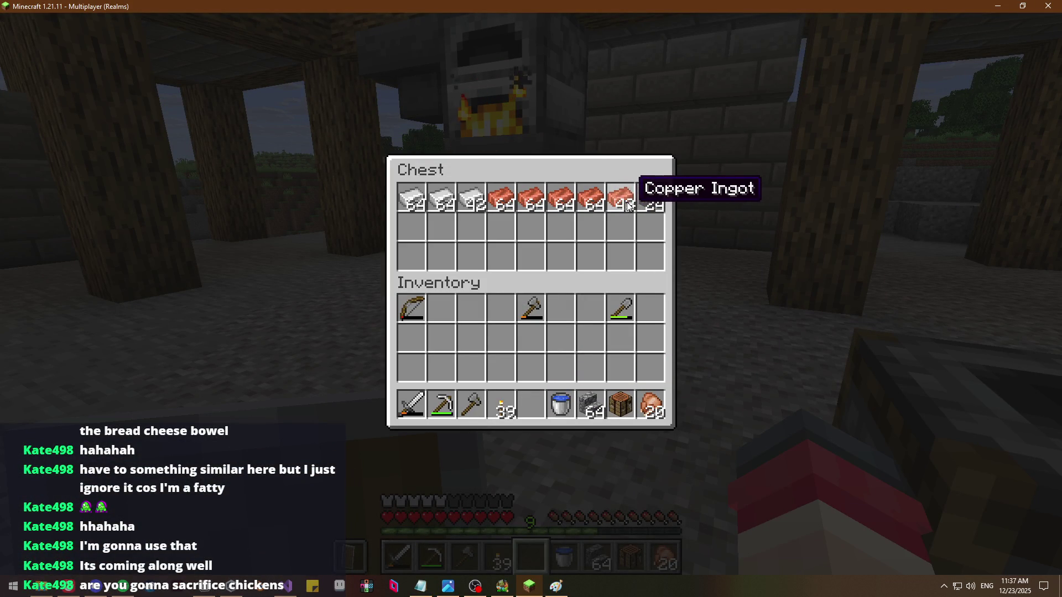
{"action": "left_click", "coordinate": [525, 403], "text": "shift"}
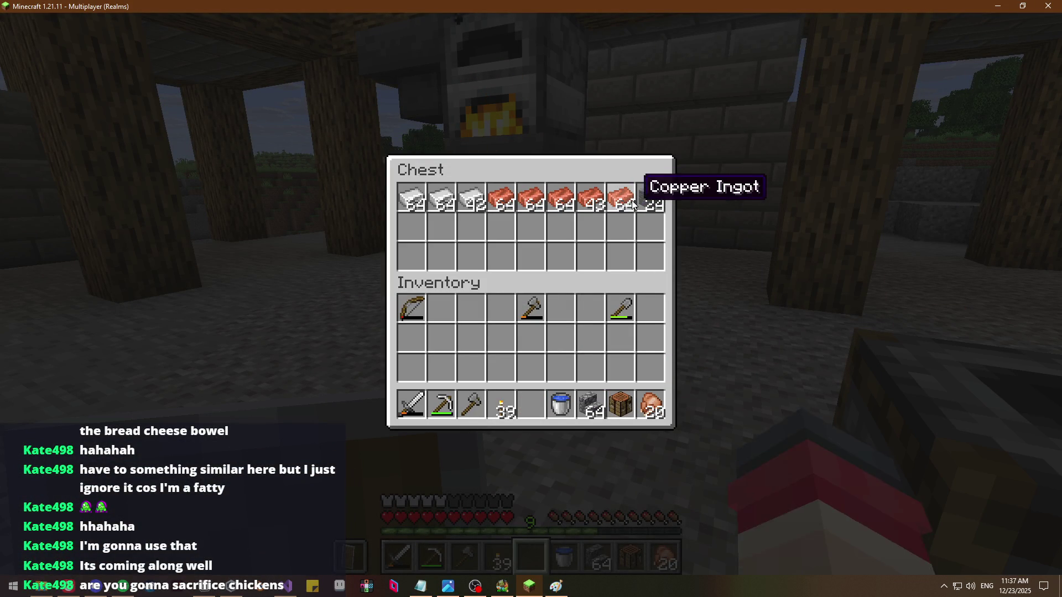
{"action": "left_click", "coordinate": [539, 408], "text": "shift"}
{"action": "key", "text": "e"}
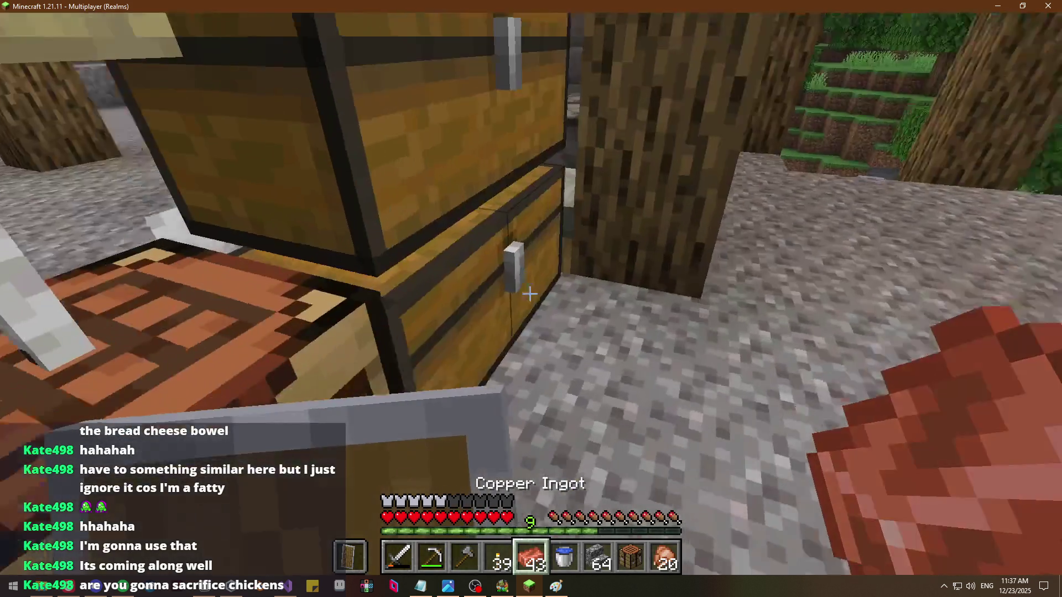
Fetch 11 sticks and craft five copper pickaxes from the 43 copper ingots
{"action": "right_click", "coordinate": [532, 298]}
{"action": "left_click", "coordinate": [620, 152], "text": "shift"}
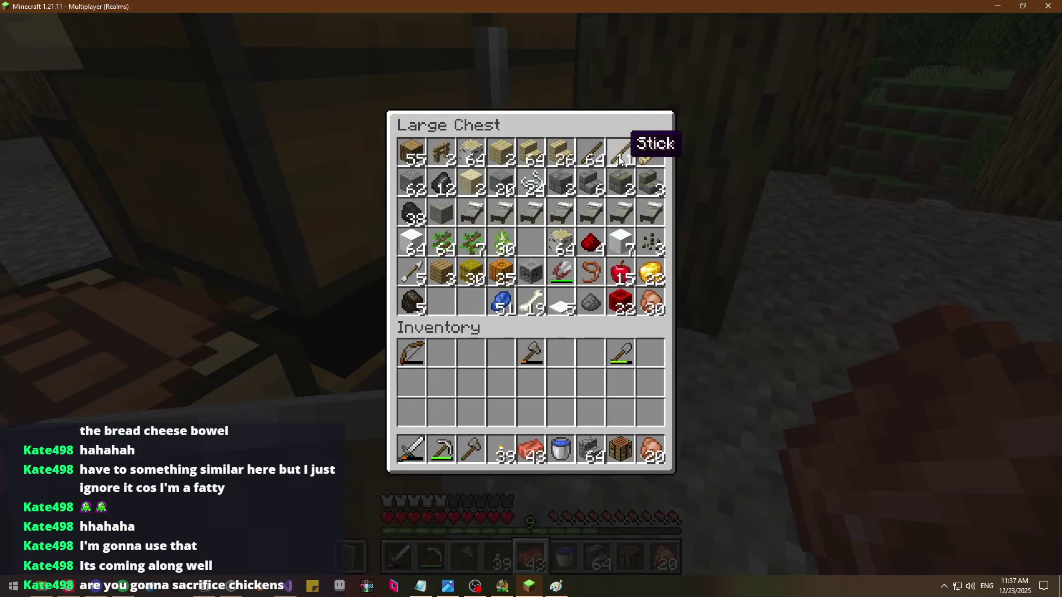
{"action": "key", "text": "e"}
{"action": "right_click", "coordinate": [531, 298]}
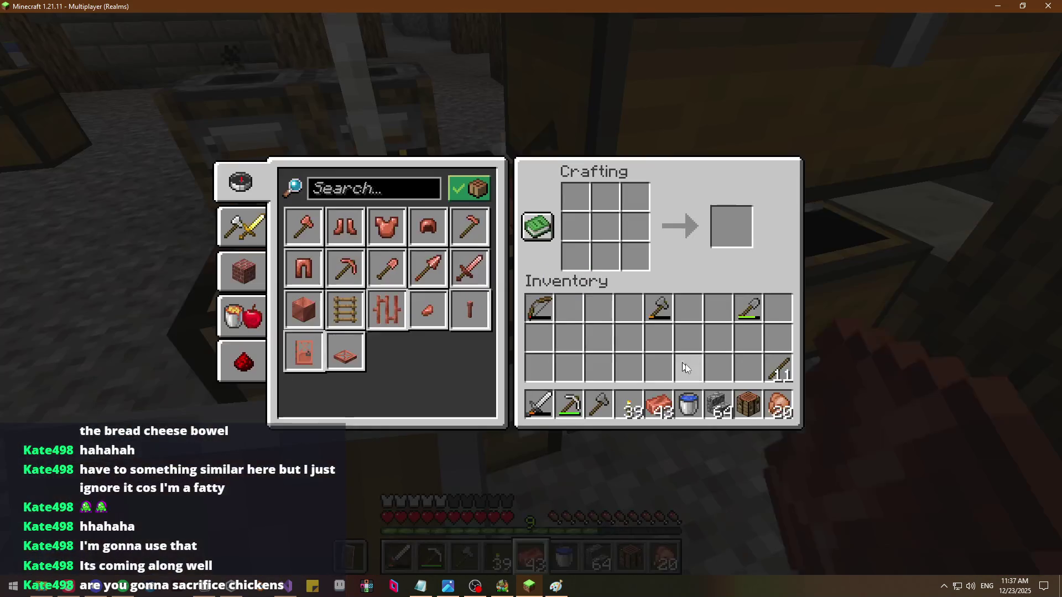
{"action": "left_click", "coordinate": [771, 360]}
{"action": "left_click", "coordinate": [670, 404]}
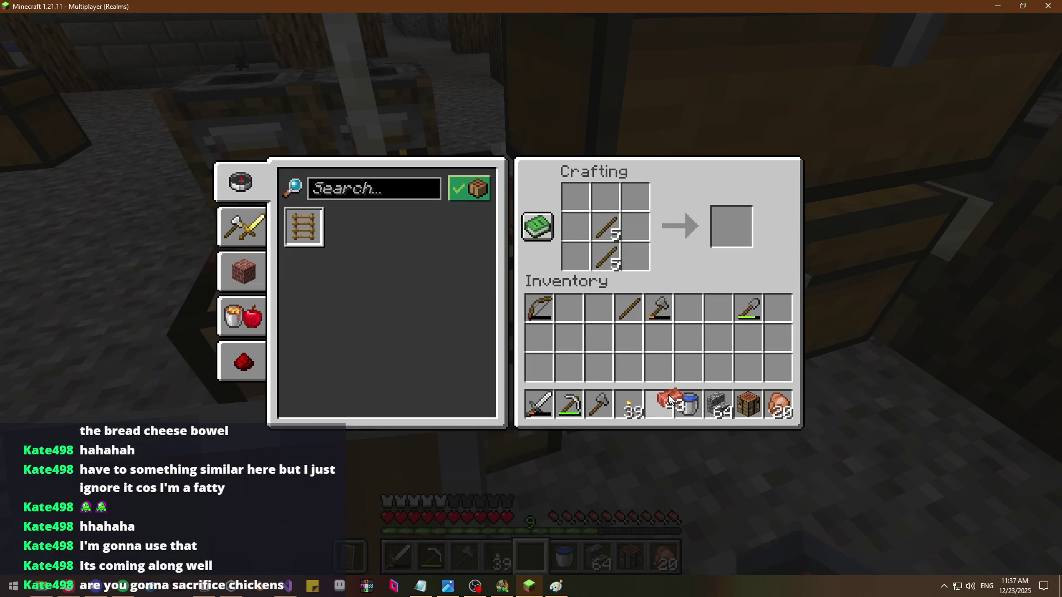
{"action": "left_click", "coordinate": [734, 231], "text": "shift"}
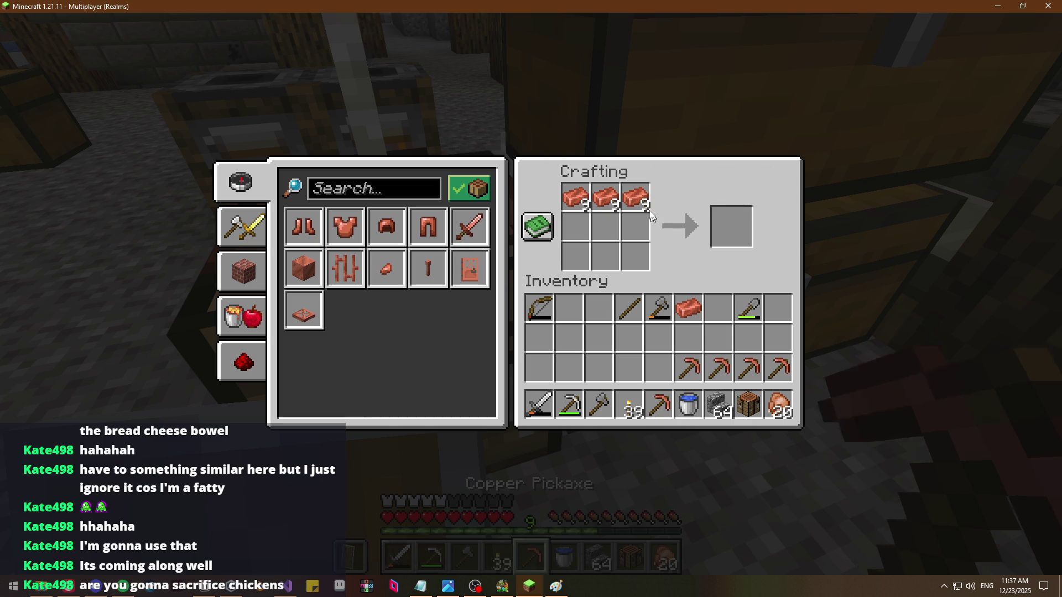
{"action": "left_click", "coordinate": [575, 197], "text": "shift"}
{"action": "key", "text": "e"}
Take 64 sticks, craft another copper pickaxe and keep the remaining 57 sticks
{"action": "right_click", "coordinate": [532, 298]}
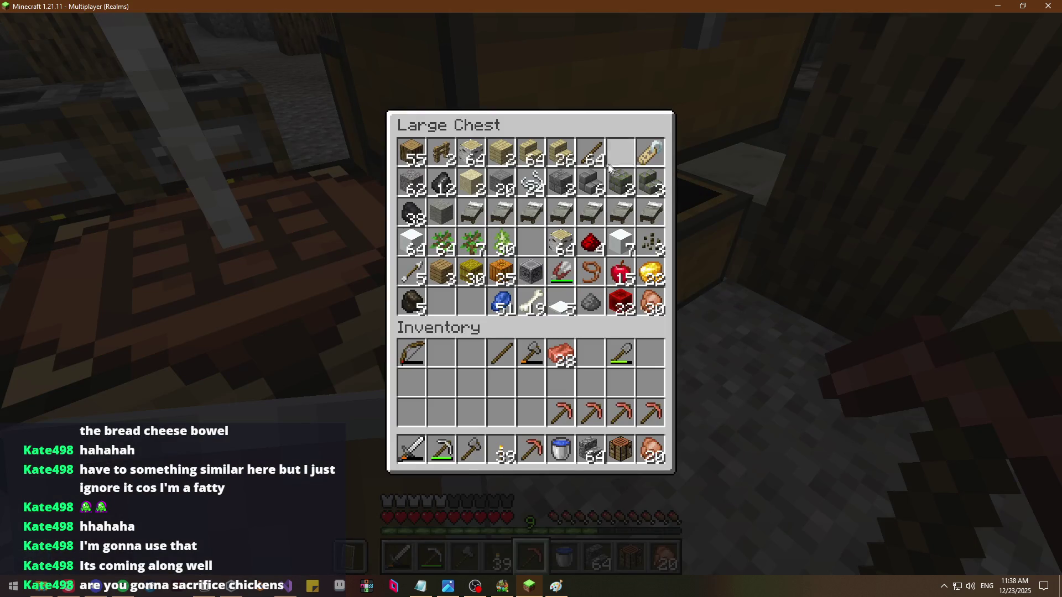
{"action": "left_click", "coordinate": [591, 156], "text": "shift"}
{"action": "key", "text": "e"}
{"action": "key", "text": "e"}
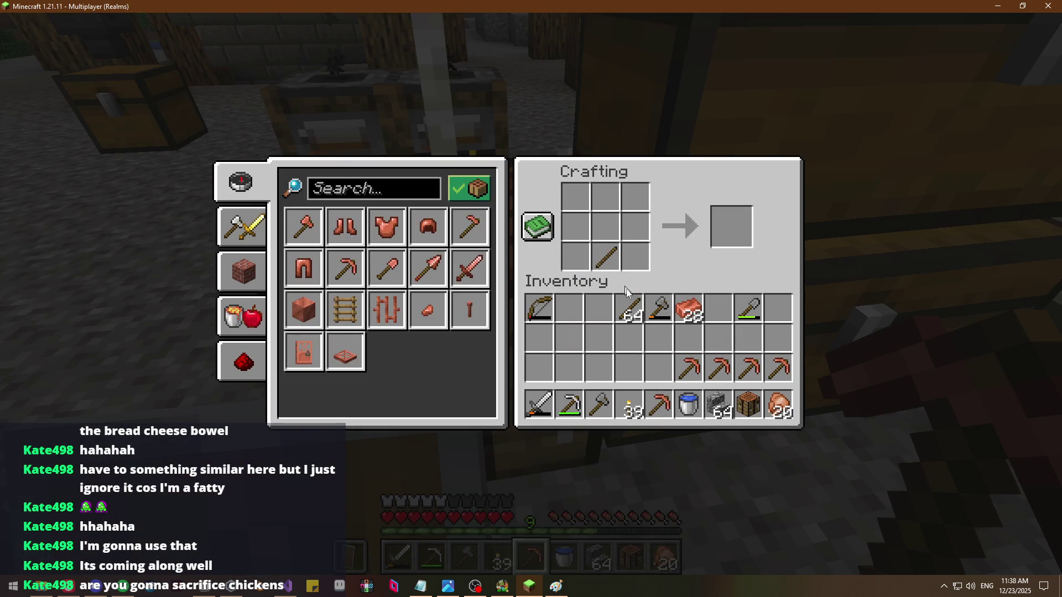
{"action": "left_click", "coordinate": [631, 308]}
{"action": "left_click", "coordinate": [600, 237]}
{"action": "right_click", "coordinate": [606, 246]}
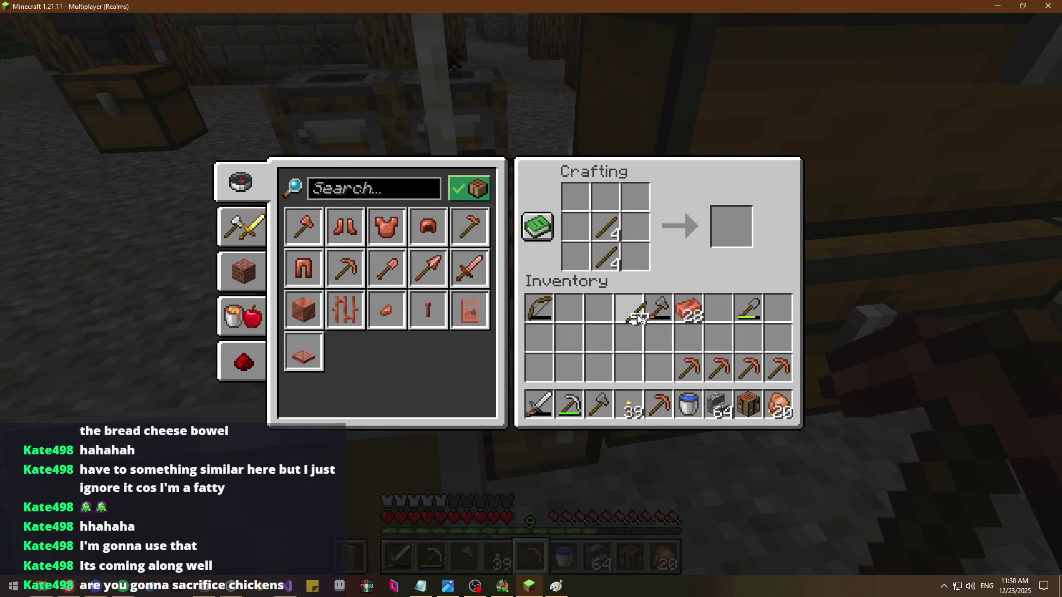
{"action": "left_click", "coordinate": [637, 313]}
{"action": "left_click", "coordinate": [737, 230]}
{"action": "left_click", "coordinate": [699, 296]}
{"action": "key", "text": "e"}
{"action": "right_click", "coordinate": [531, 294]}
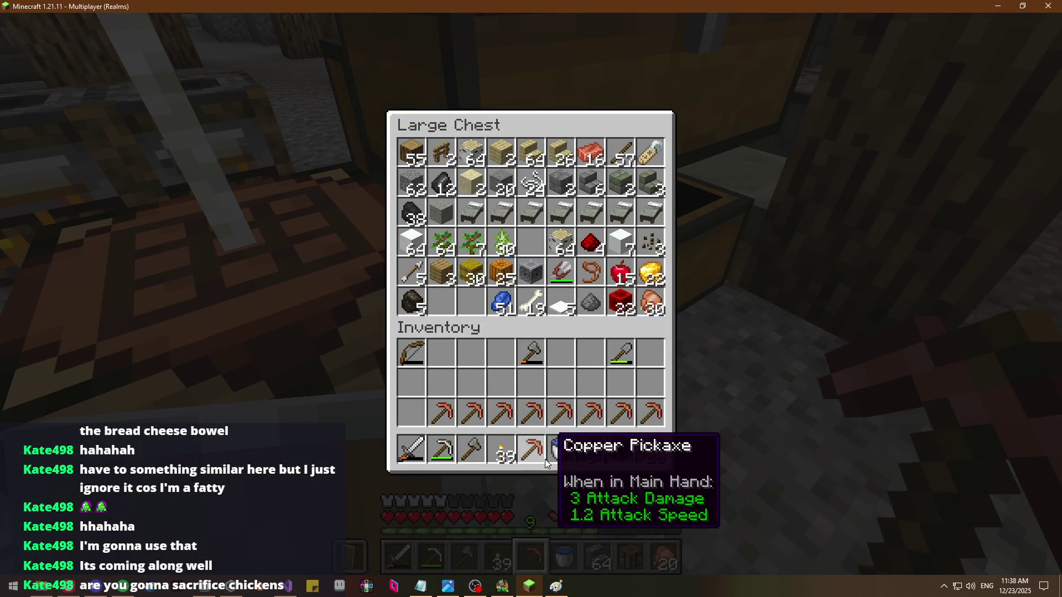
Arrange the copper pickaxes into two inventory rows, with one in hotbar slot 2
{"action": "left_click", "coordinate": [531, 449]}
{"action": "left_click", "coordinate": [410, 412]}
{"action": "left_click", "coordinate": [652, 412]}
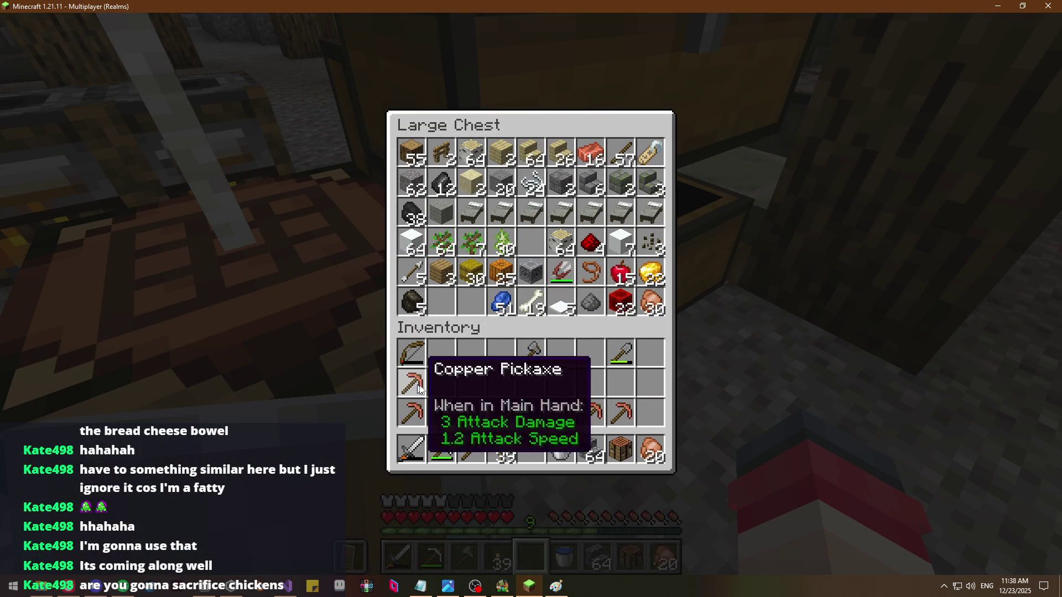
{"action": "left_click", "coordinate": [620, 413]}
{"action": "left_click", "coordinate": [443, 450]}
{"action": "left_click", "coordinate": [440, 382]}
{"action": "left_click", "coordinate": [590, 413]}
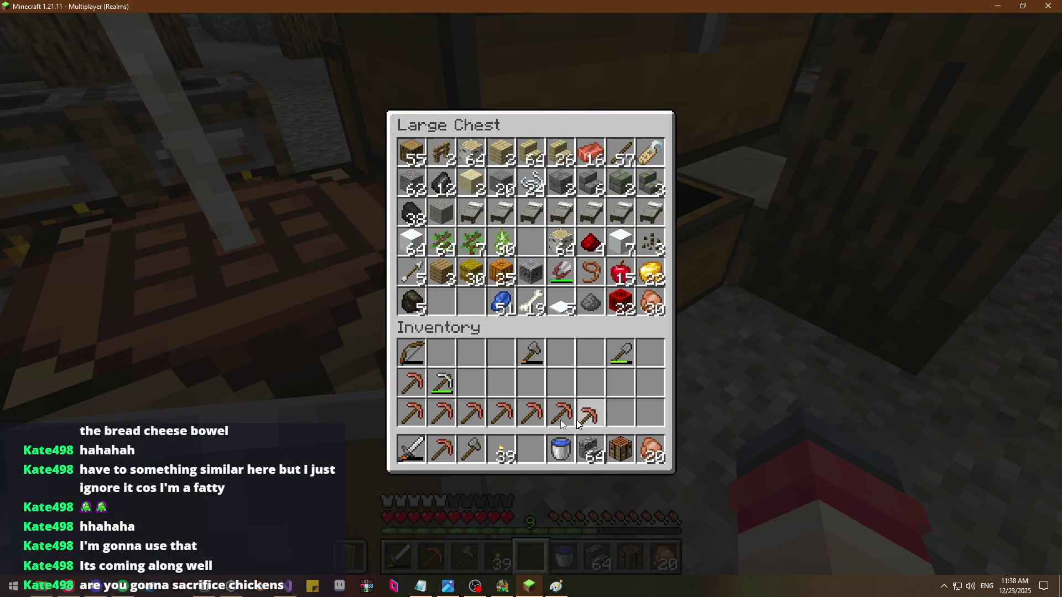
{"action": "left_click", "coordinate": [473, 390]}
{"action": "left_click", "coordinate": [562, 413]}
{"action": "left_click", "coordinate": [529, 411]}
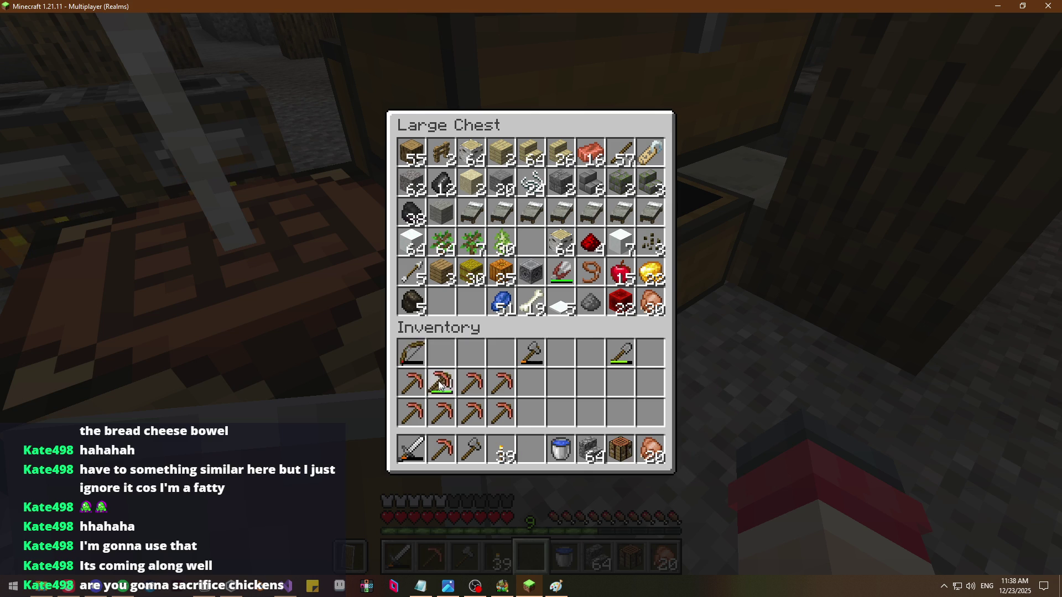
Close the chest and inventory, then check the large chest and small ingot chest
{"action": "key", "text": "e"}
{"action": "key", "text": "e"}
{"action": "key", "text": "e"}
{"action": "key", "text": "e"}
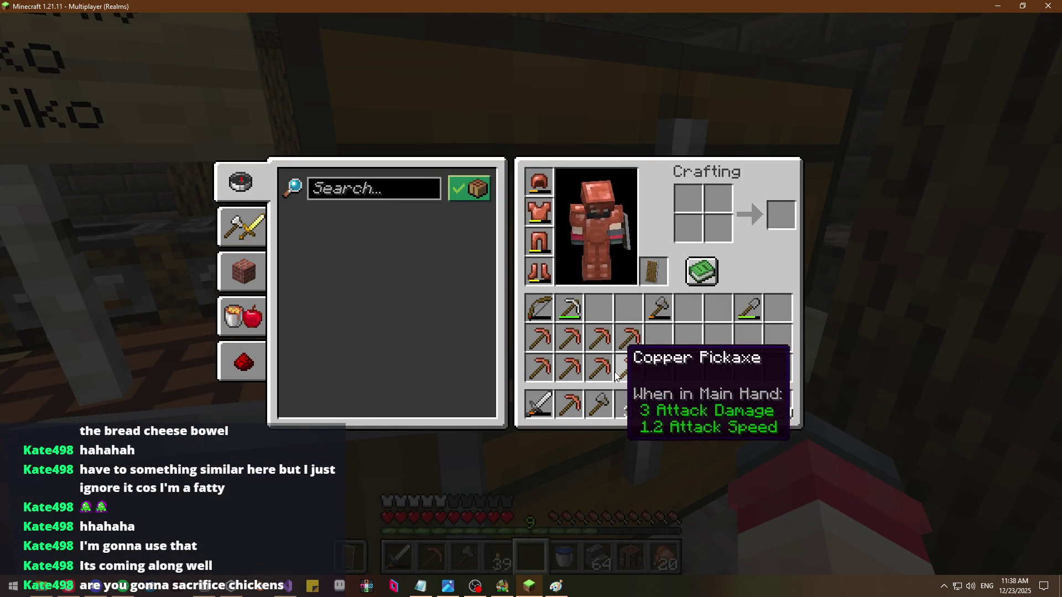
{"action": "key", "text": "e"}
{"action": "right_click", "coordinate": [531, 300]}
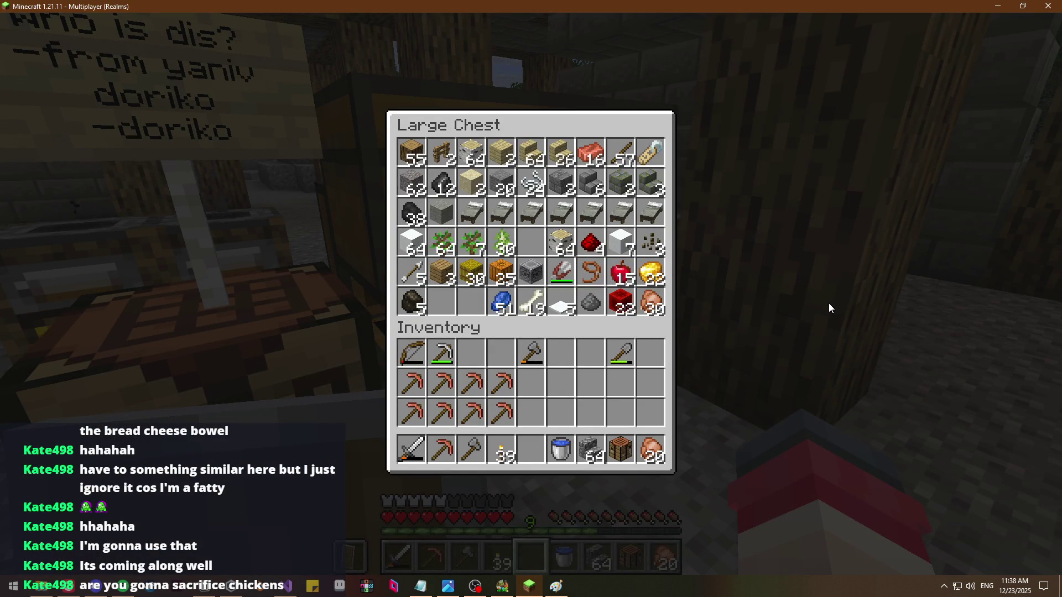
{"action": "key", "text": "e"}
{"action": "key", "text": "e"}
{"action": "key", "text": "e"}
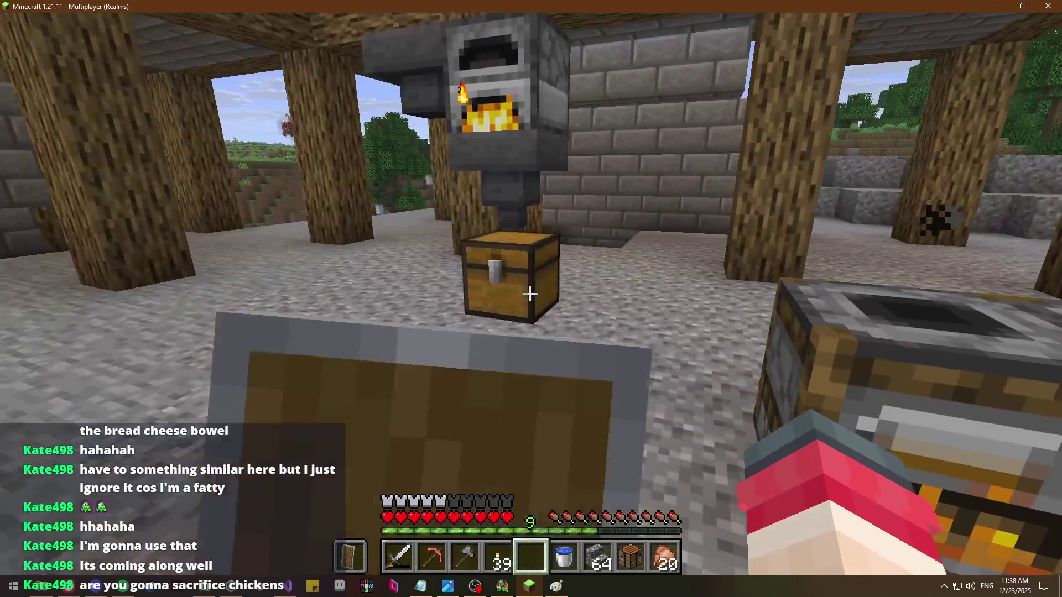
{"action": "right_click", "coordinate": [531, 299]}
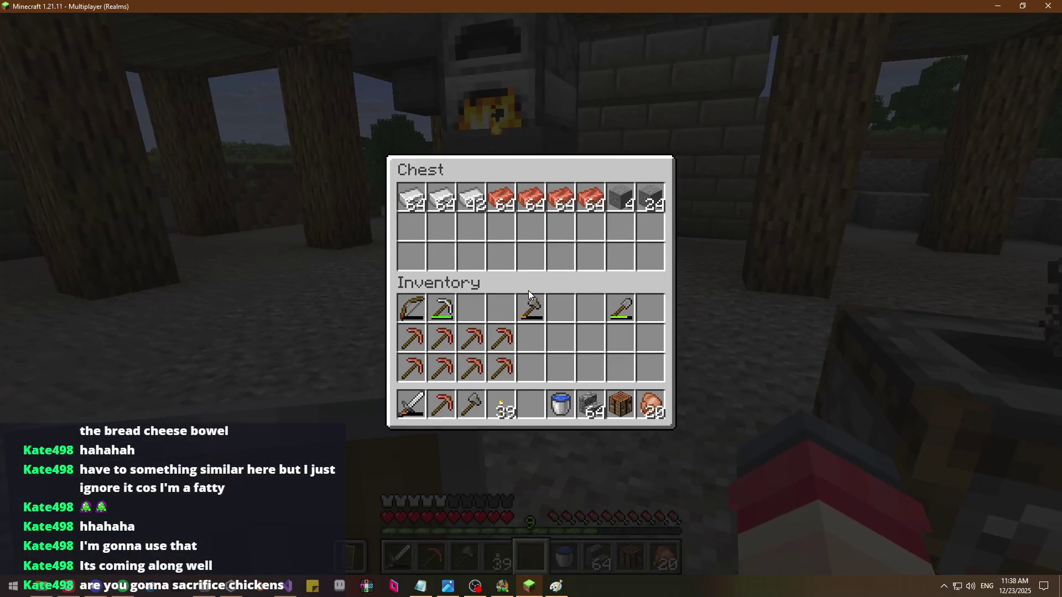
Close the small chest, equip the copper pickaxe and check the inventory
{"action": "key", "text": "e"}
{"action": "key", "text": "e"}
{"action": "key", "text": "e"}
{"action": "key", "text": "2"}
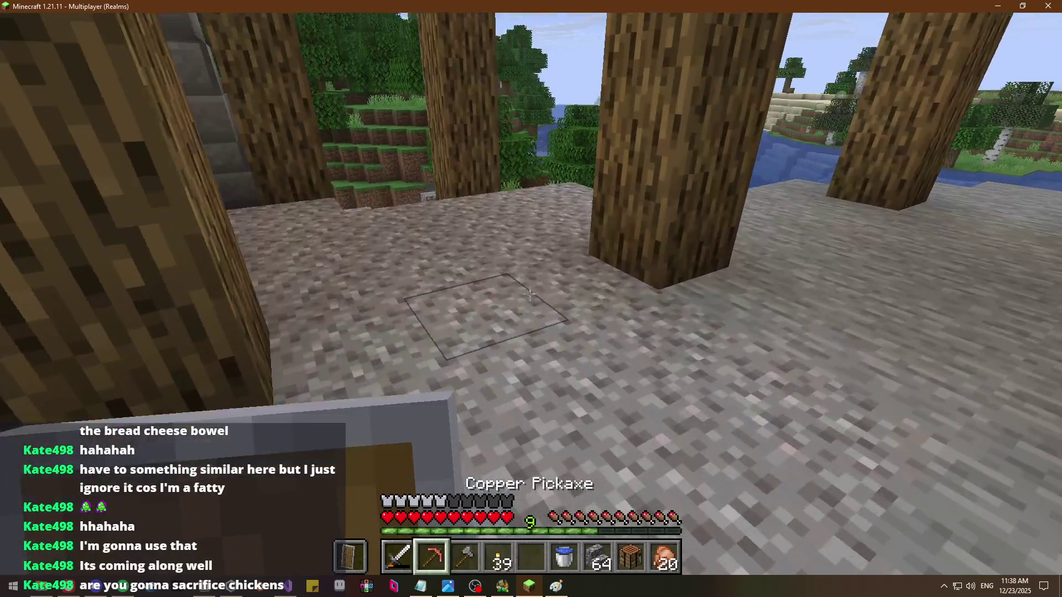
{"action": "key", "text": "e"}
{"action": "key", "text": "e"}
Walk along the river and grass path, past the cobblestone pillar, down the gravel corridor to the pit
{"action": "key", "text": "w"}
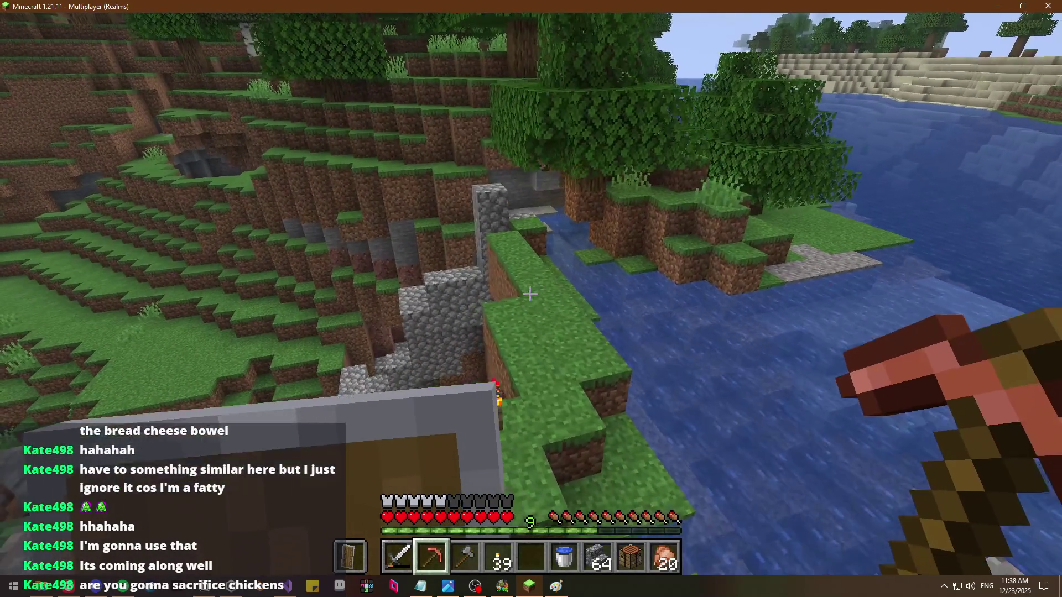
{"action": "key", "text": "w"}
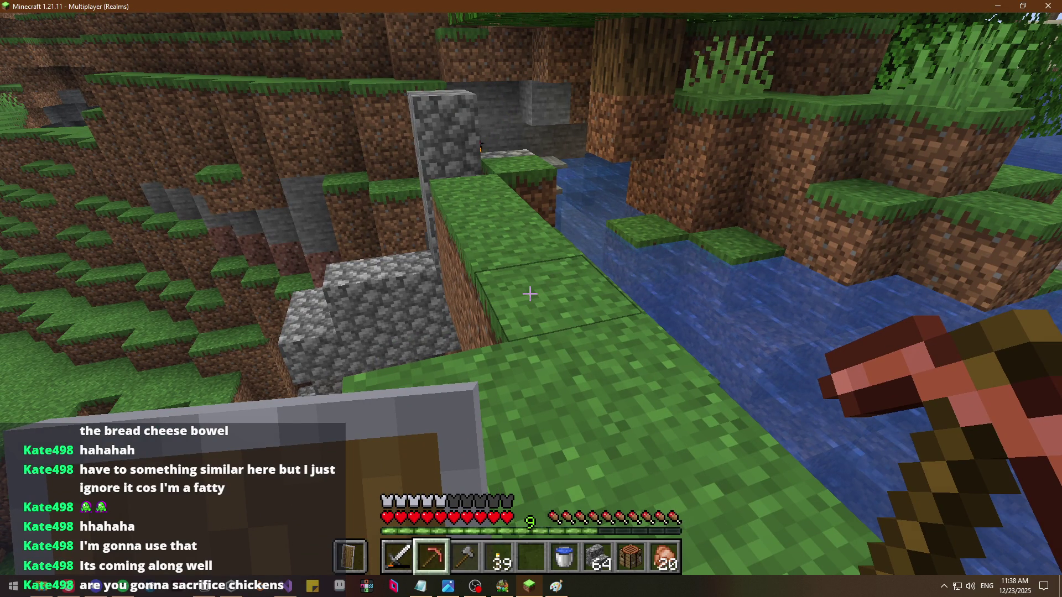
{"action": "key", "text": "w"}
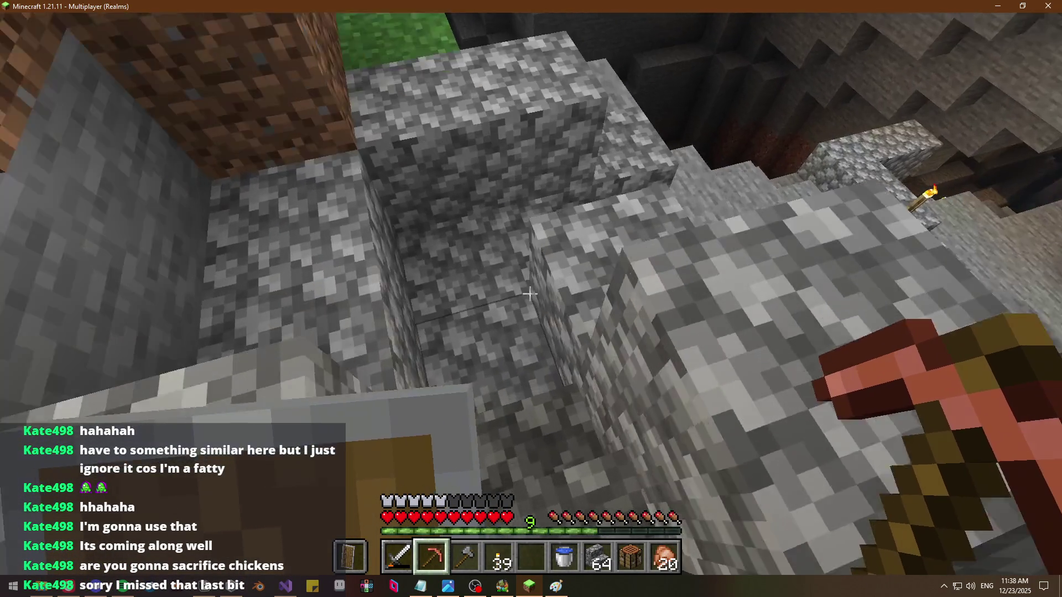
{"action": "key", "text": "w"}
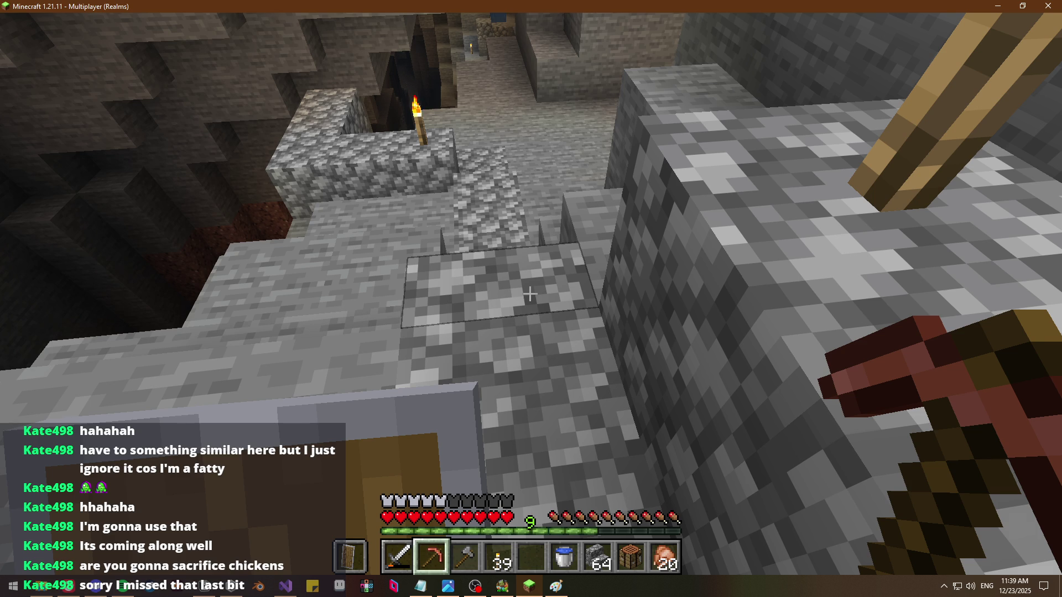
{"action": "key", "text": "w"}
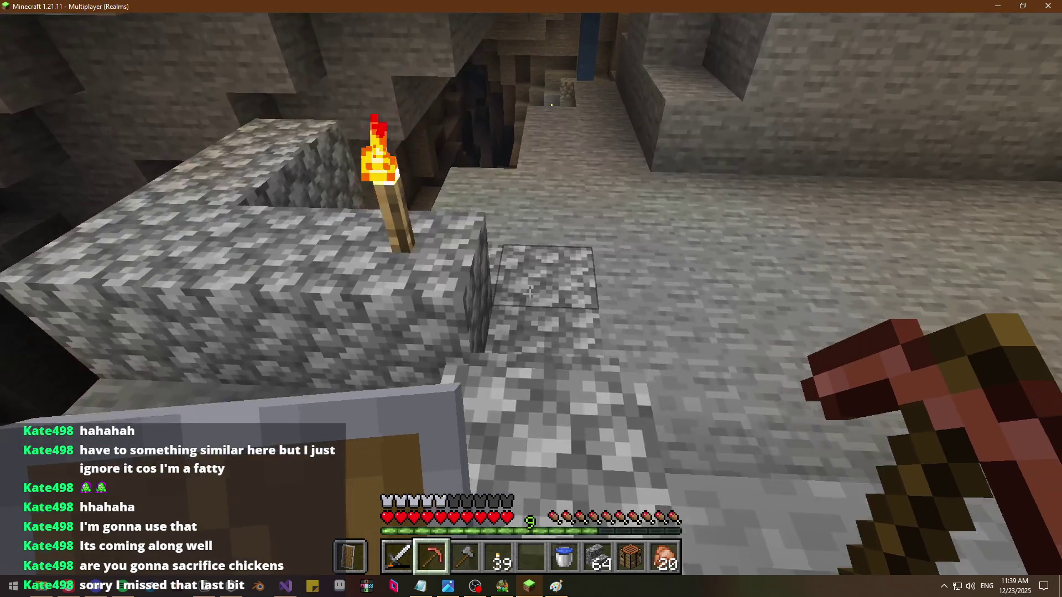
{"action": "key", "text": "w"}
{"action": "key", "text": "e"}
{"action": "key", "text": "e"}
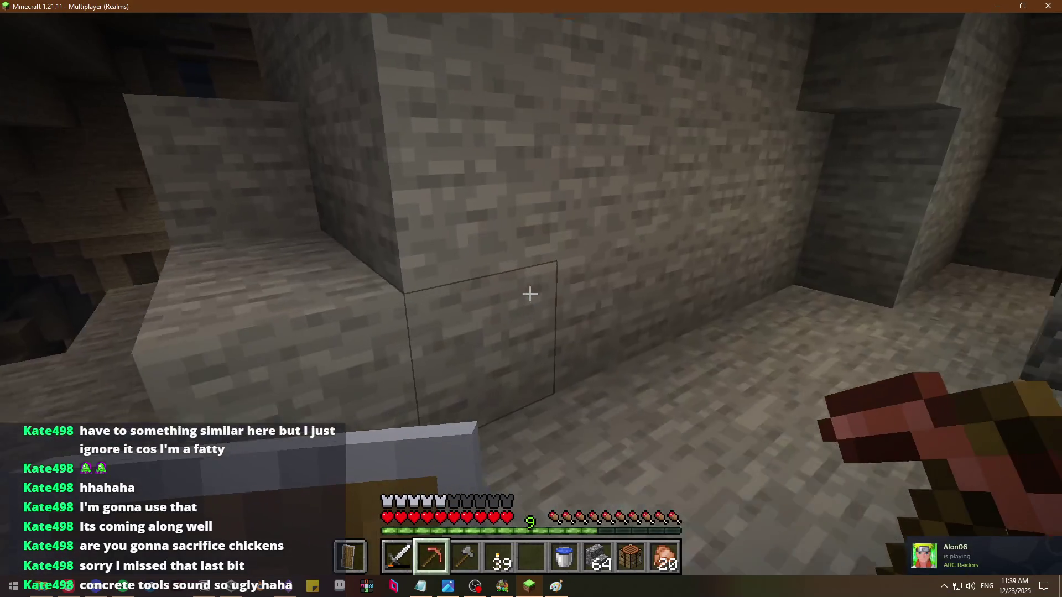
{"action": "mouse_move", "coordinate": [531, 294]}
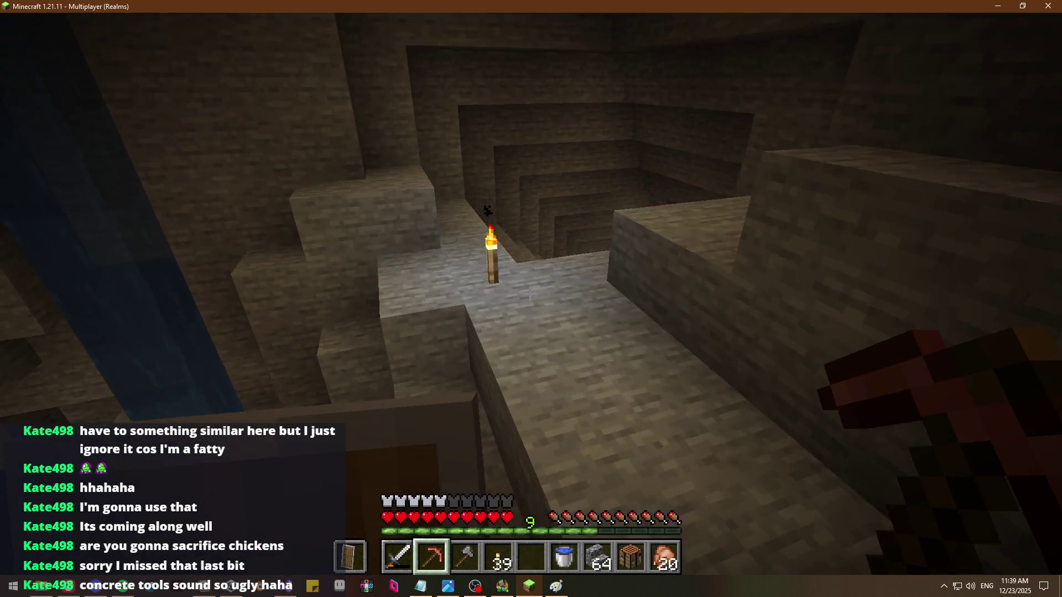
Step to the pit edge and mine its floor stone until cobblestone reaches 64
{"action": "key", "text": "w"}
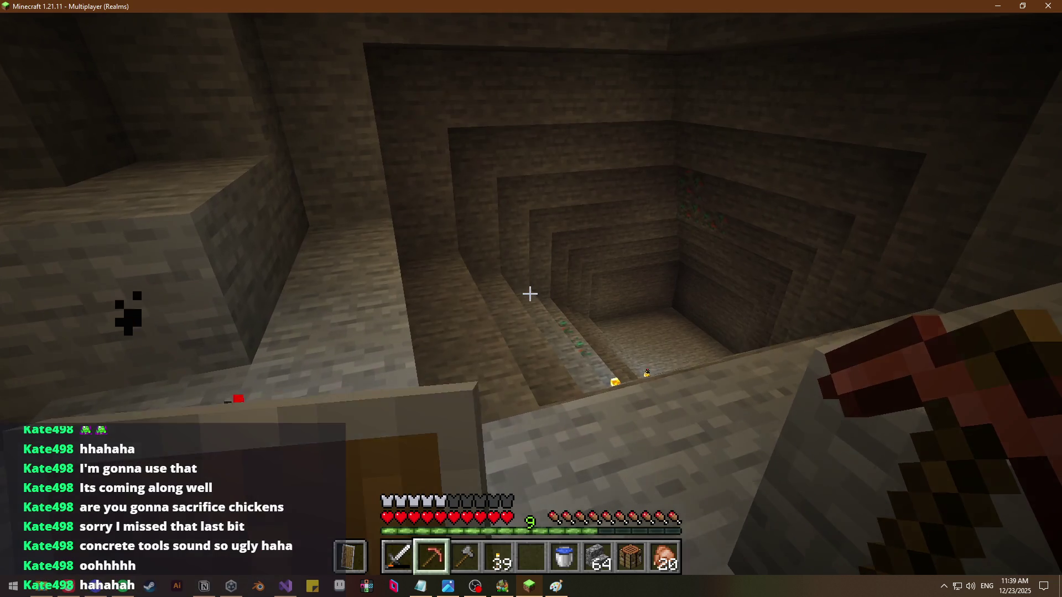
{"action": "key", "text": "w"}
{"action": "key", "text": "w"}
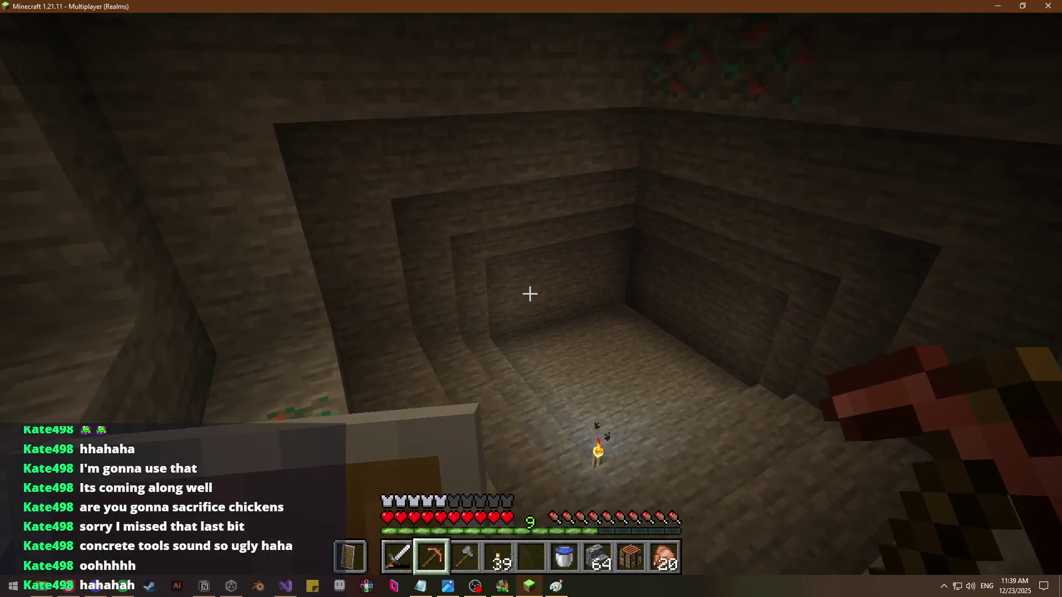
{"action": "scroll", "coordinate": [531, 294], "scroll_direction": "up", "scroll_amount": 1}
{"action": "scroll", "coordinate": [531, 294], "scroll_direction": "down", "scroll_amount": 1}
{"action": "left_click_drag", "start_coordinate": [530, 293], "coordinate": [530, 294]}
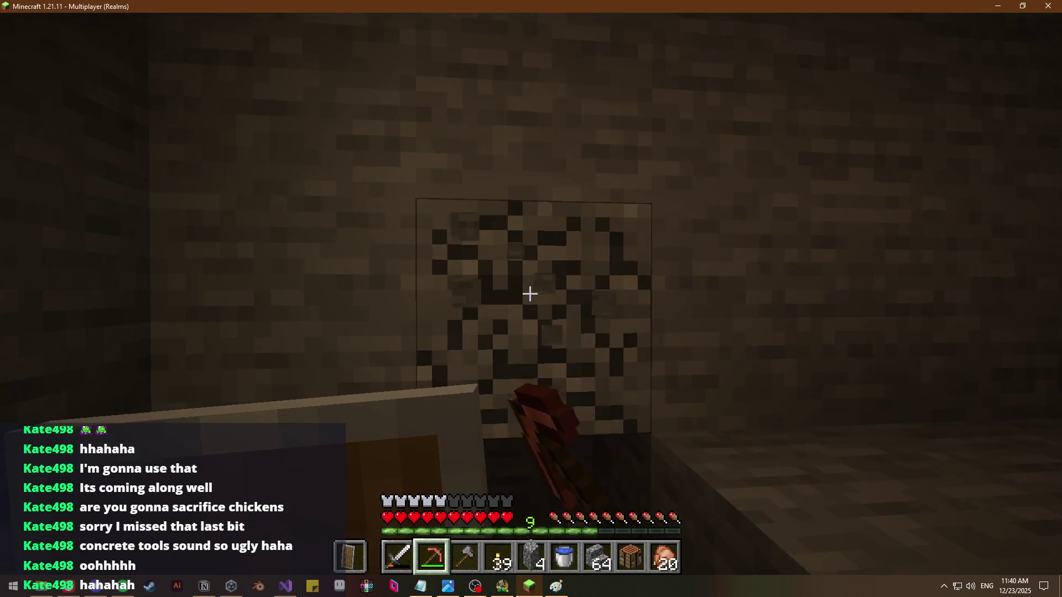
{"action": "left_click_drag", "start_coordinate": [530, 294], "coordinate": [530, 294]}
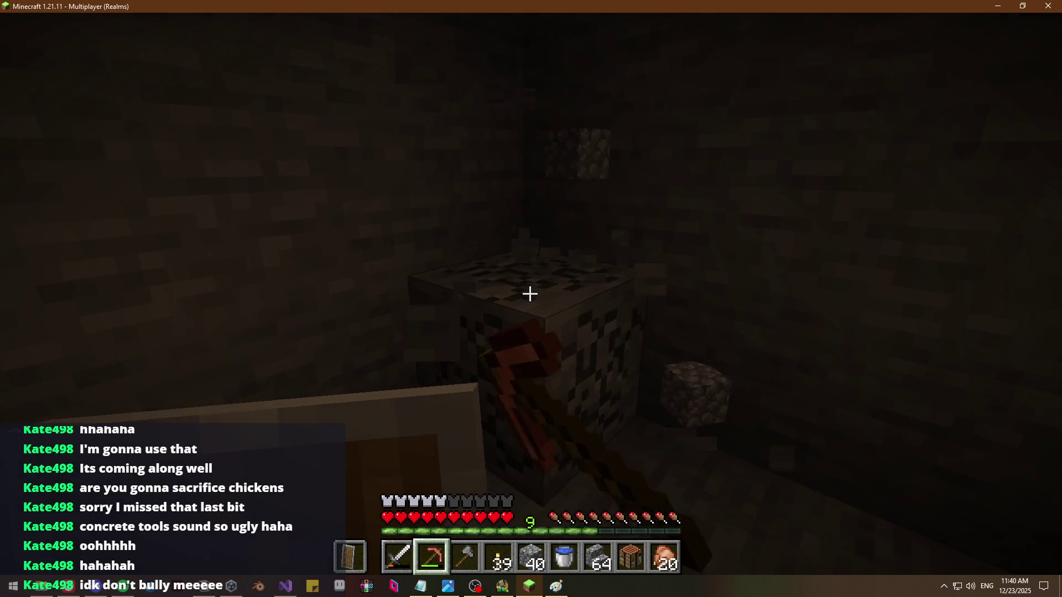
{"action": "left_click_drag", "start_coordinate": [530, 293], "coordinate": [531, 294]}
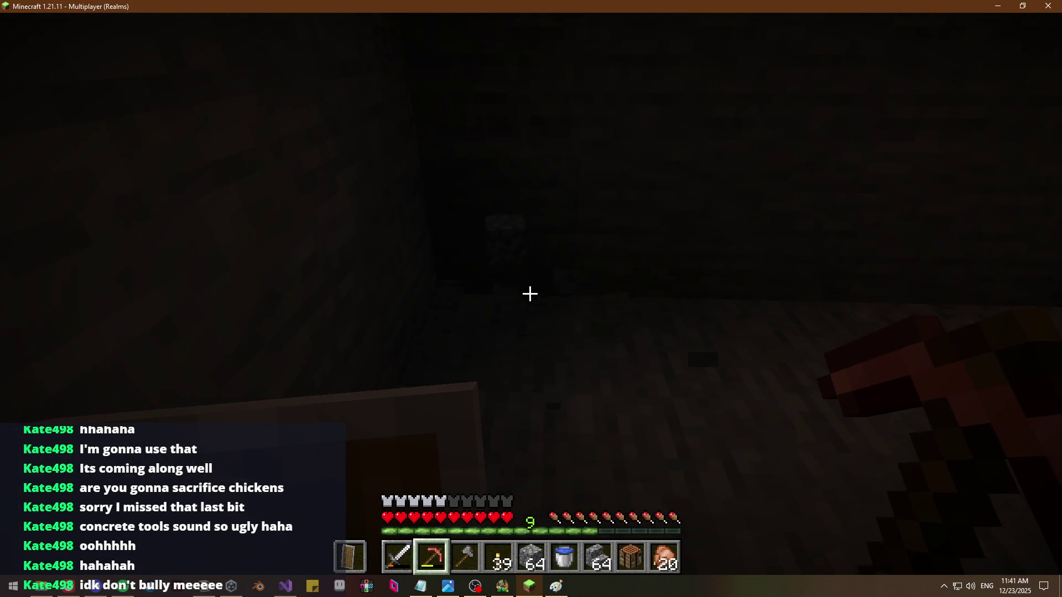
Return to the copper pickaxe and mine the stone floor, wall and ledge blocks
{"action": "key", "text": "4"}
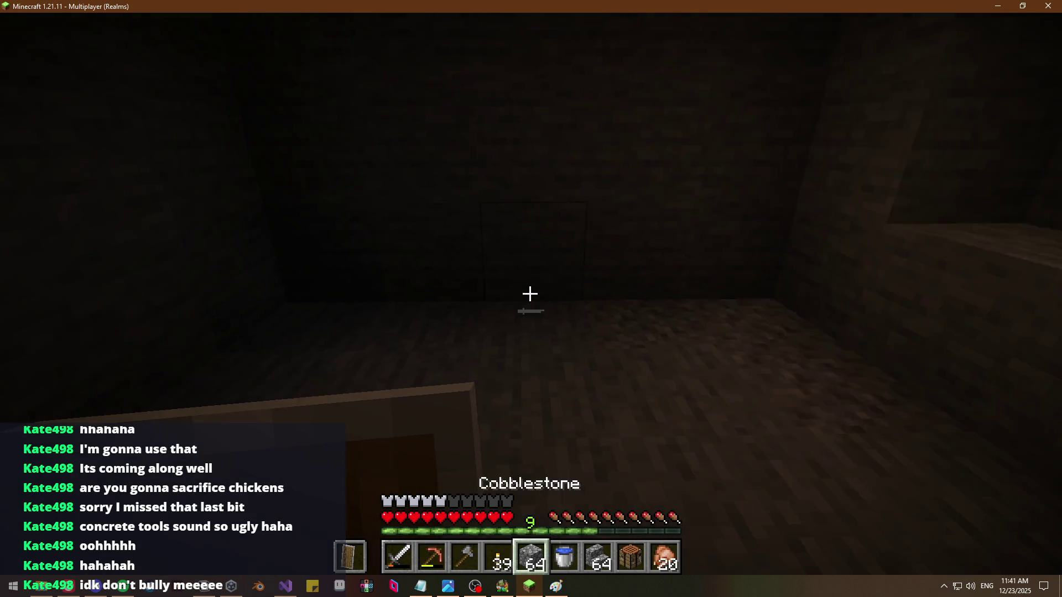
{"action": "key", "text": "5"}
{"action": "key", "text": "2"}
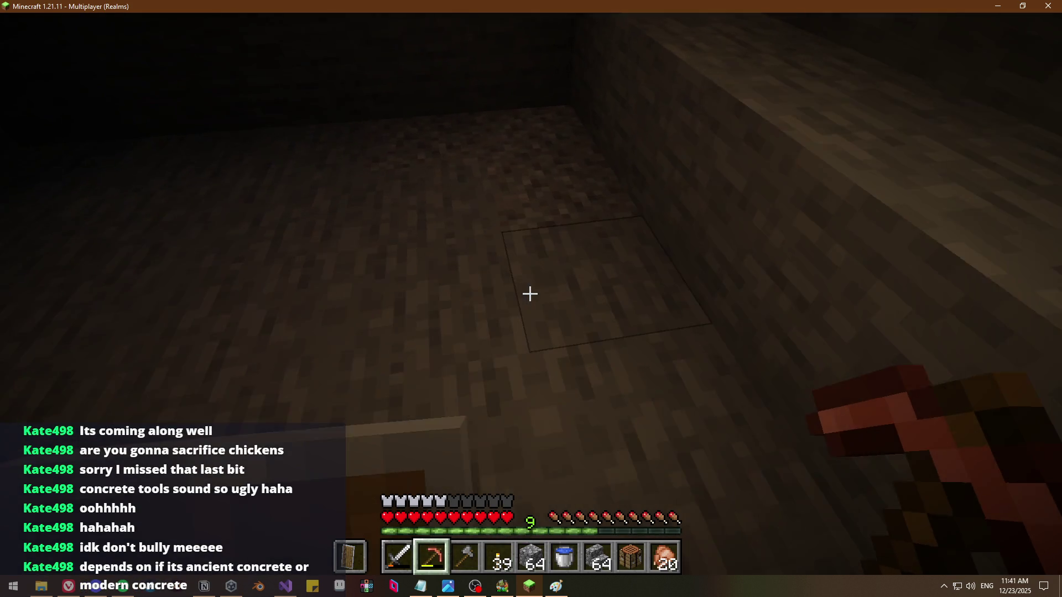
{"action": "left_click", "coordinate": [530, 294]}
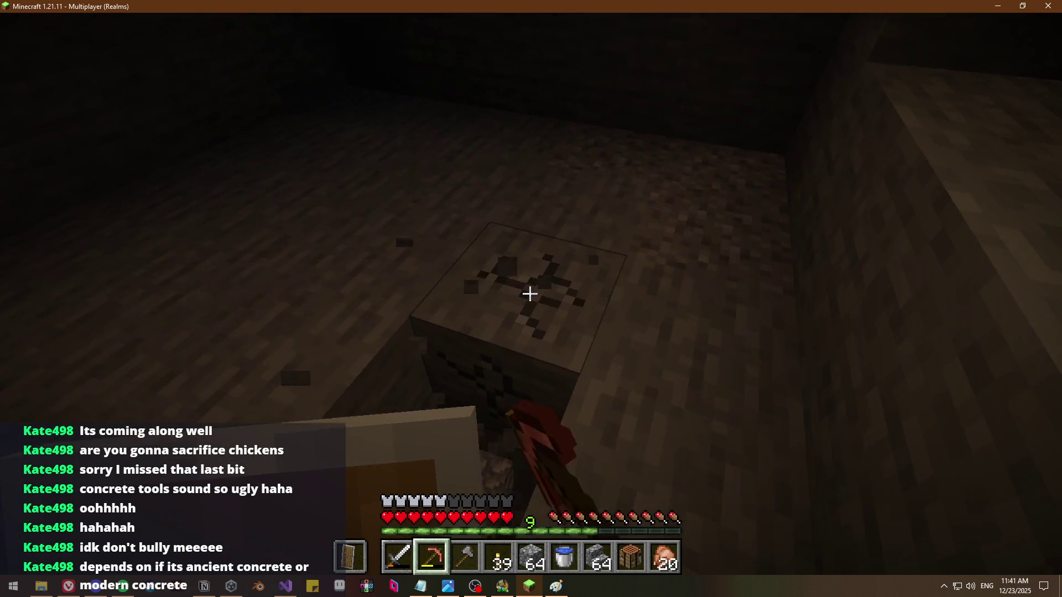
{"action": "left_click", "coordinate": [531, 294]}
{"action": "left_click", "coordinate": [530, 294]}
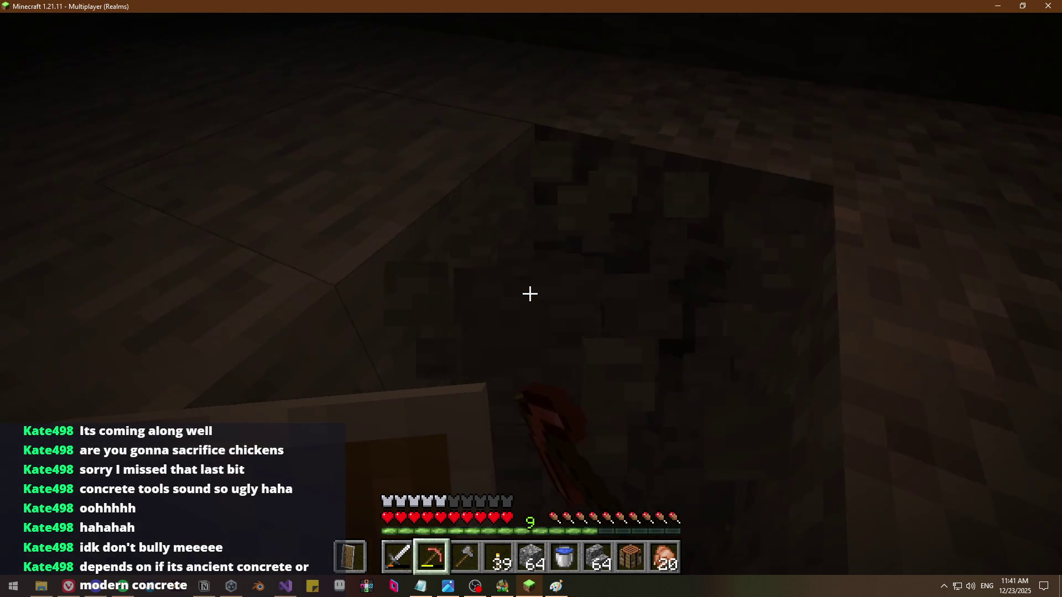
{"action": "left_click", "coordinate": [530, 293]}
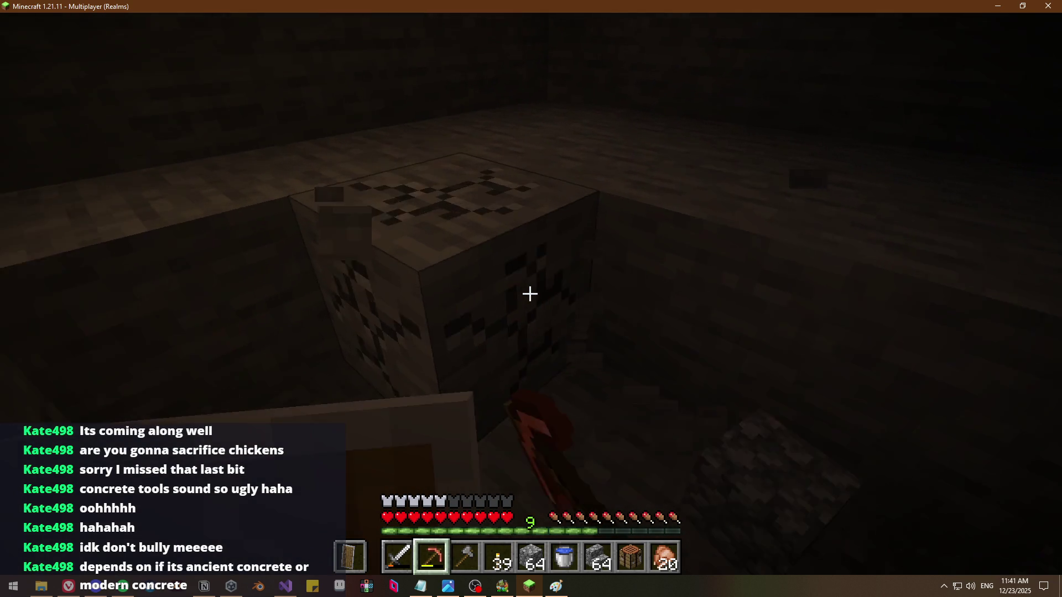
{"action": "left_click", "coordinate": [531, 294]}
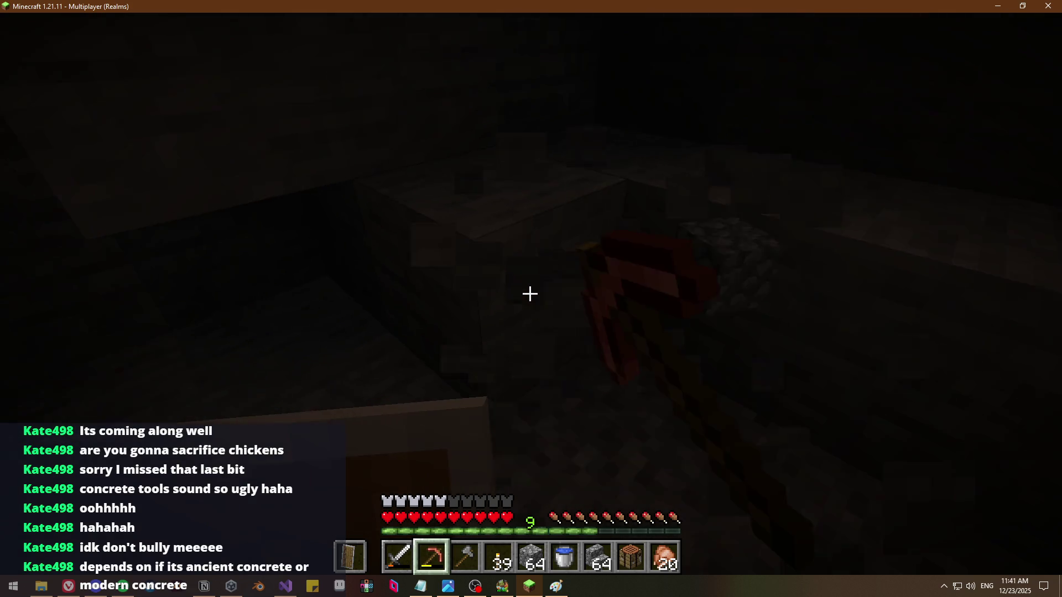
{"action": "left_click", "coordinate": [531, 294]}
{"action": "left_click", "coordinate": [530, 295]}
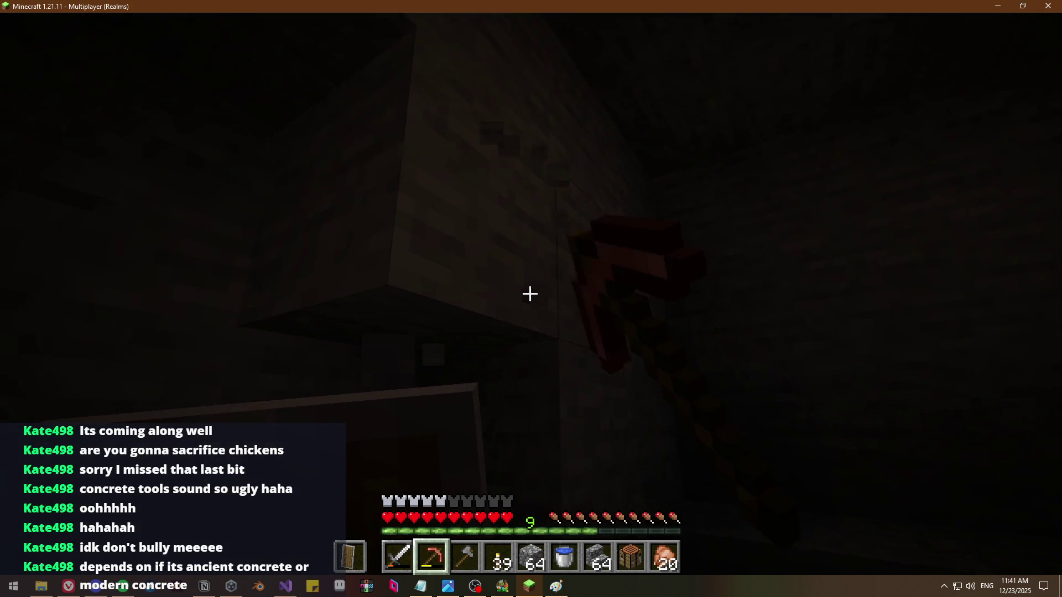
{"action": "left_click", "coordinate": [531, 294]}
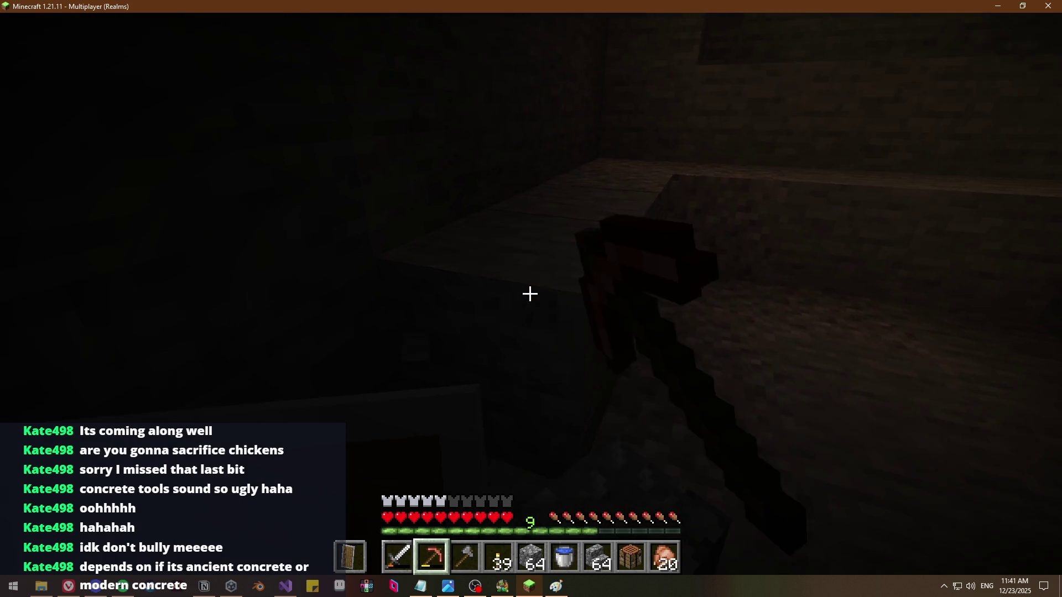
{"action": "left_click", "coordinate": [530, 294]}
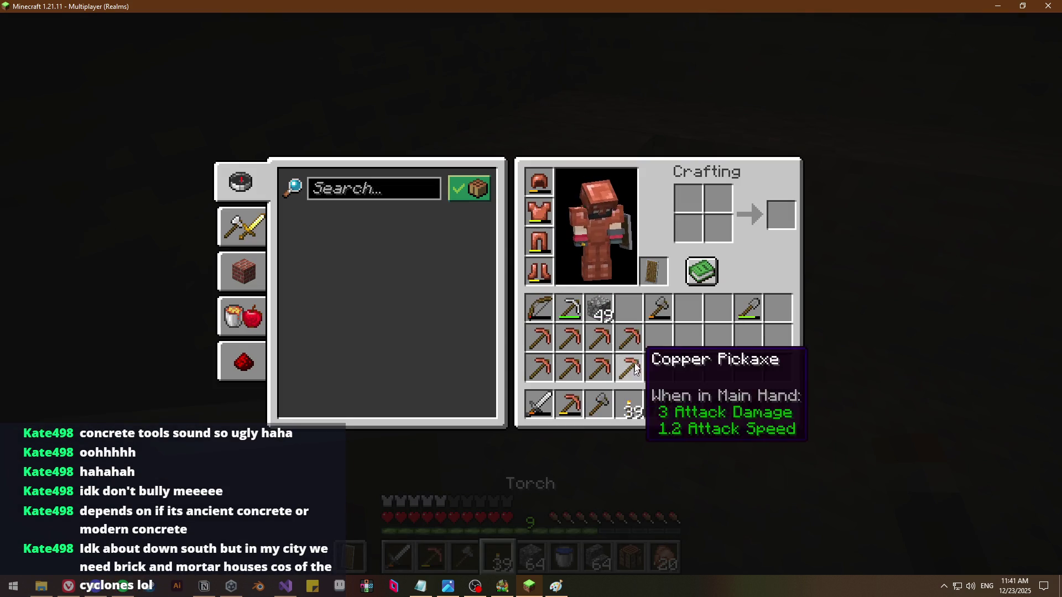
Put the stone shovel and torches into the hotbar, then hold the copper pickaxe again
{"action": "key", "text": "4"}
{"action": "key", "text": "e"}
{"action": "key", "text": "e"}
{"action": "key", "text": "5"}
{"action": "key", "text": "e"}
{"action": "key", "text": "5"}
{"action": "key", "text": "3"}
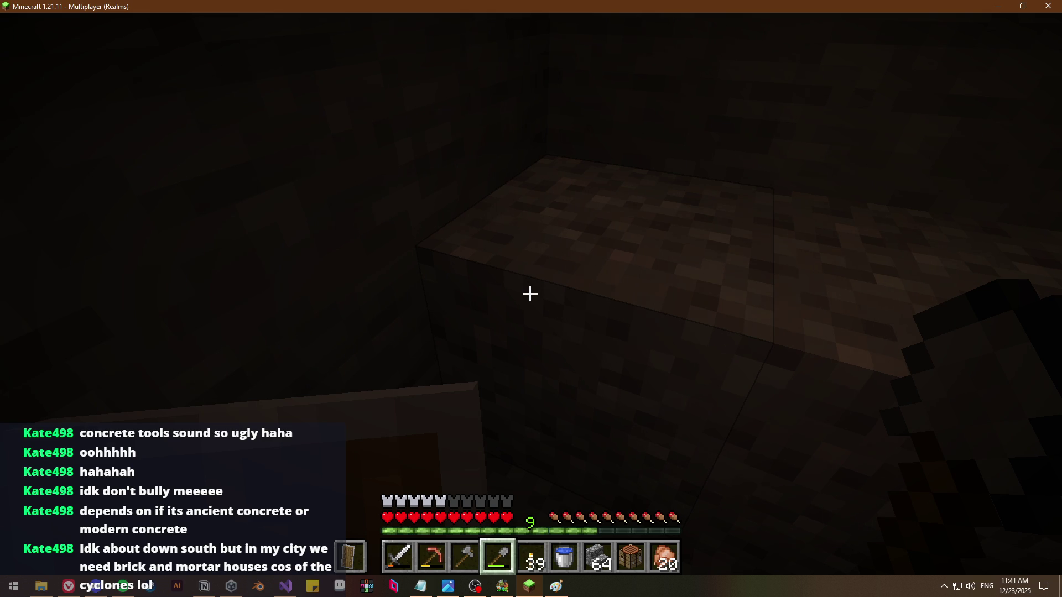
{"action": "key", "text": "2"}
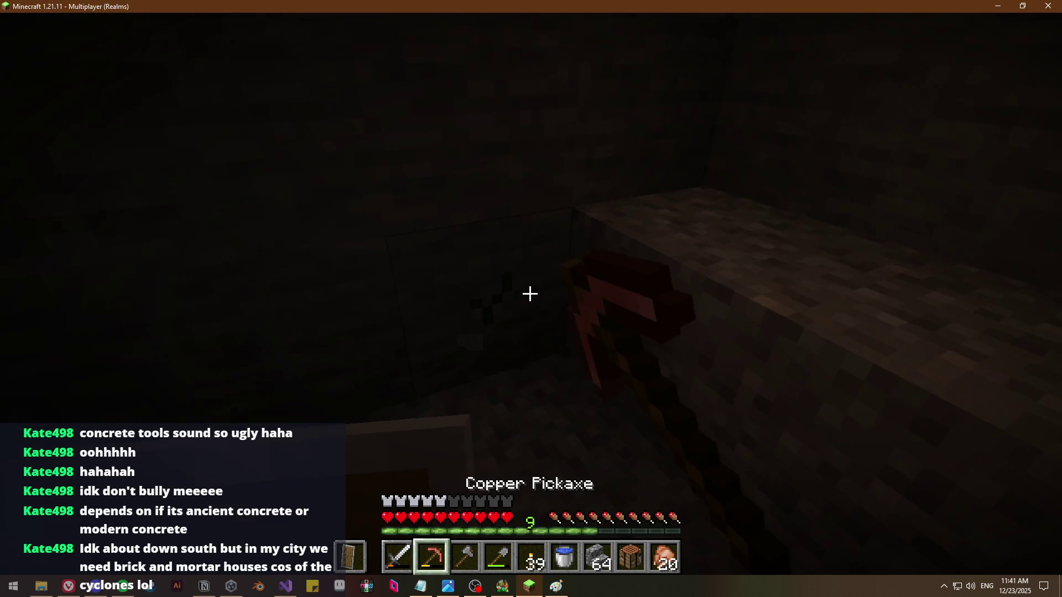
Break more stone blocks out of the cave wall to open a gap
{"action": "left_click", "coordinate": [530, 295]}
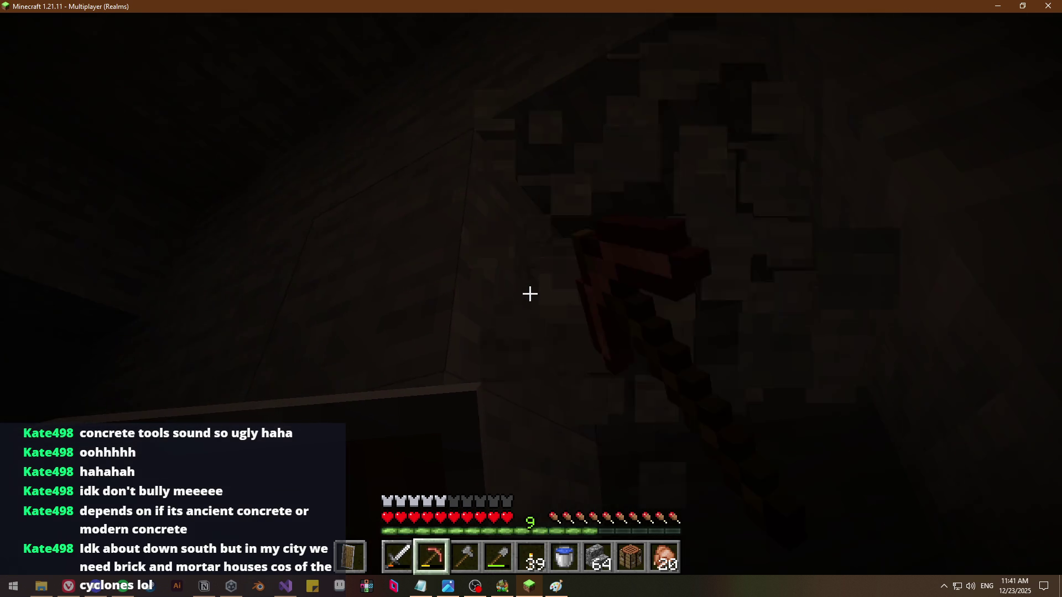
{"action": "left_click", "coordinate": [530, 294]}
{"action": "left_click", "coordinate": [531, 293]}
{"action": "left_click", "coordinate": [530, 294]}
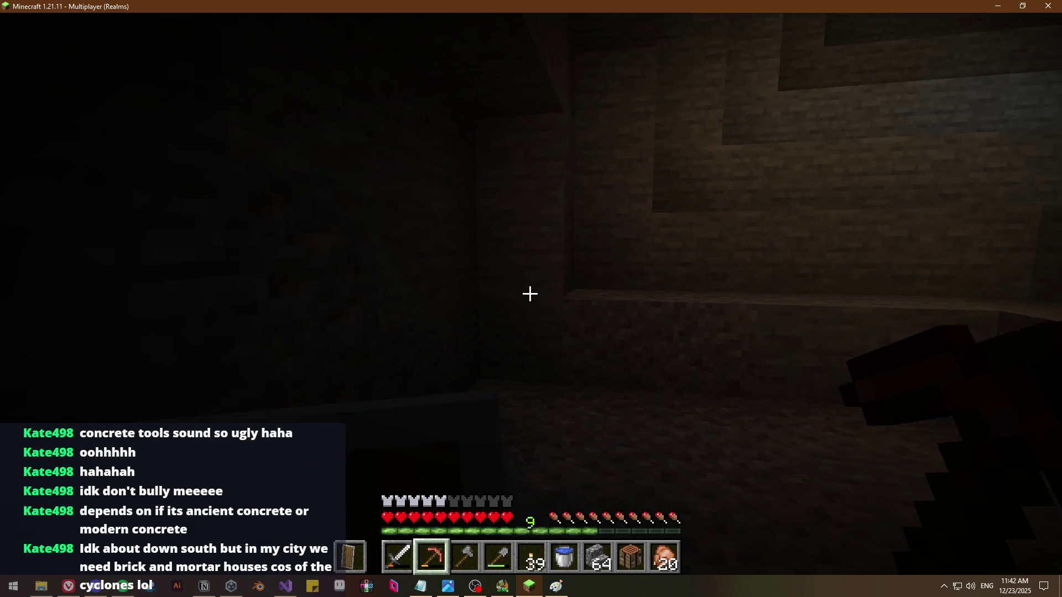
{"action": "left_click", "coordinate": [531, 293]}
{"action": "left_click", "coordinate": [530, 294]}
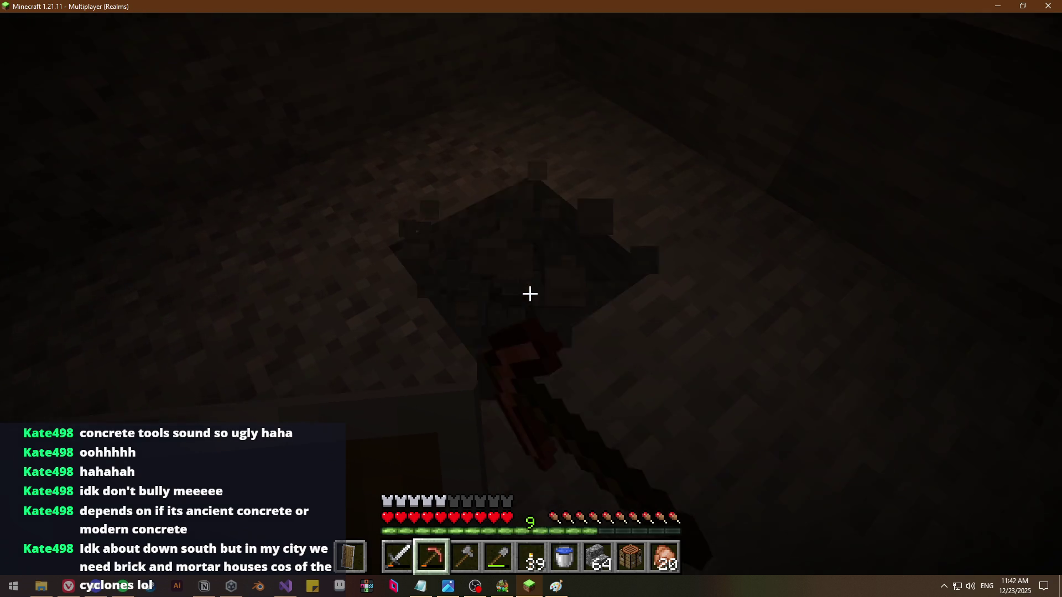
Place a torch in the floor hole and shovel the gravel out of the trench
{"action": "key", "text": "5"}
{"action": "right_click", "coordinate": [531, 293]}
{"action": "key", "text": "3"}
{"action": "key", "text": "4"}
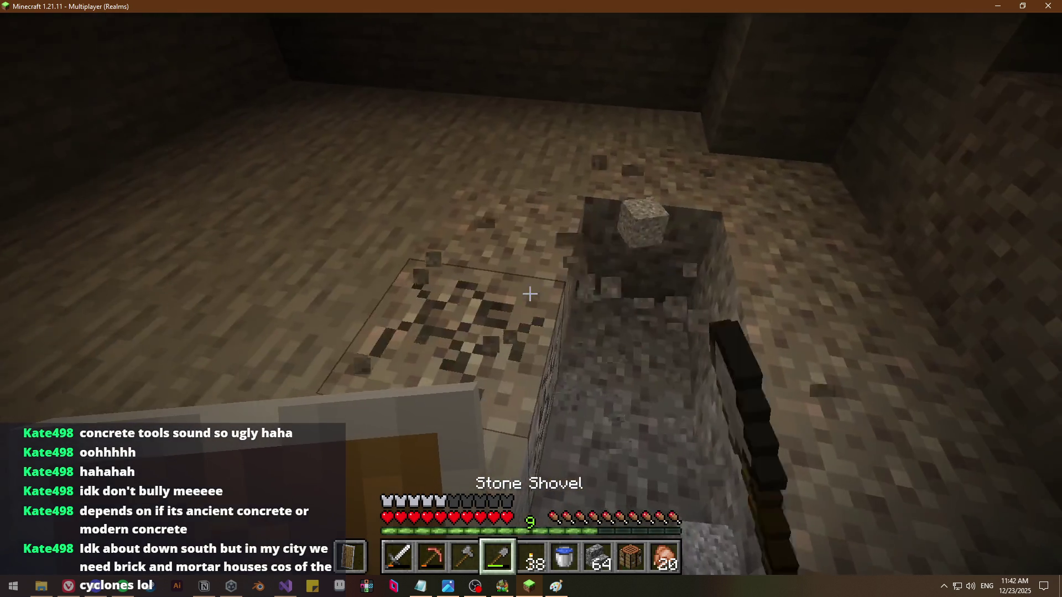
{"action": "left_click", "coordinate": [531, 294]}
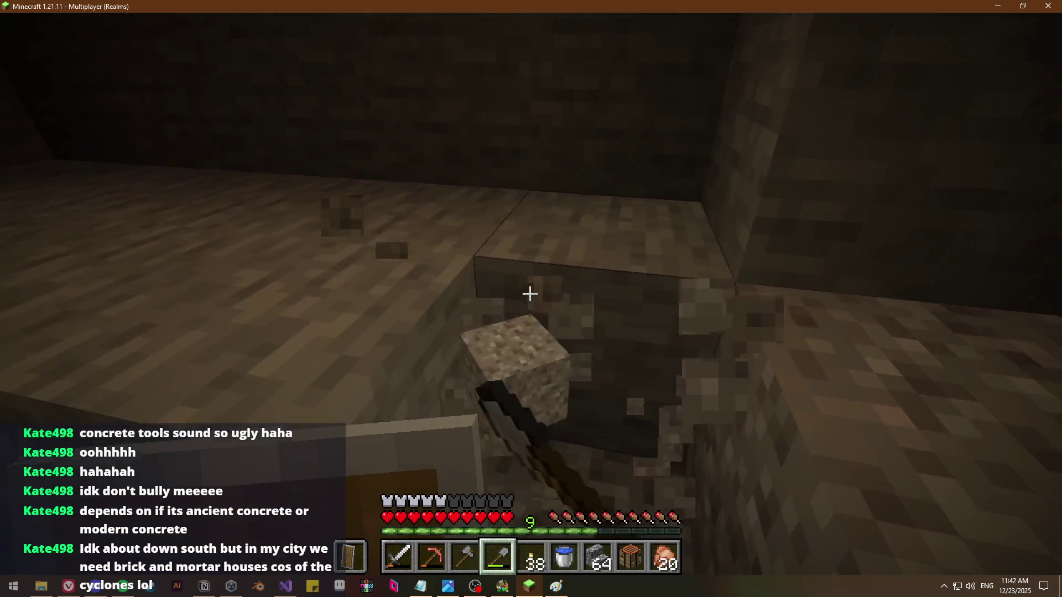
{"action": "left_click", "coordinate": [531, 294]}
With the copper pickaxe, mine the stone blocks beside the trench and along the cave wall
{"action": "key", "text": "2"}
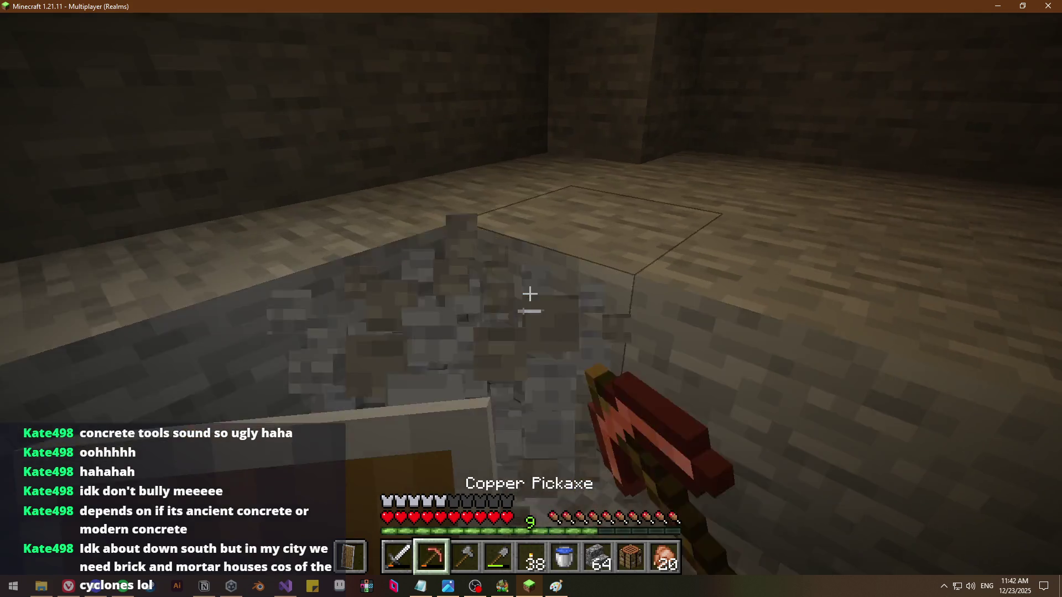
{"action": "left_click", "coordinate": [531, 294]}
{"action": "left_click", "coordinate": [530, 294]}
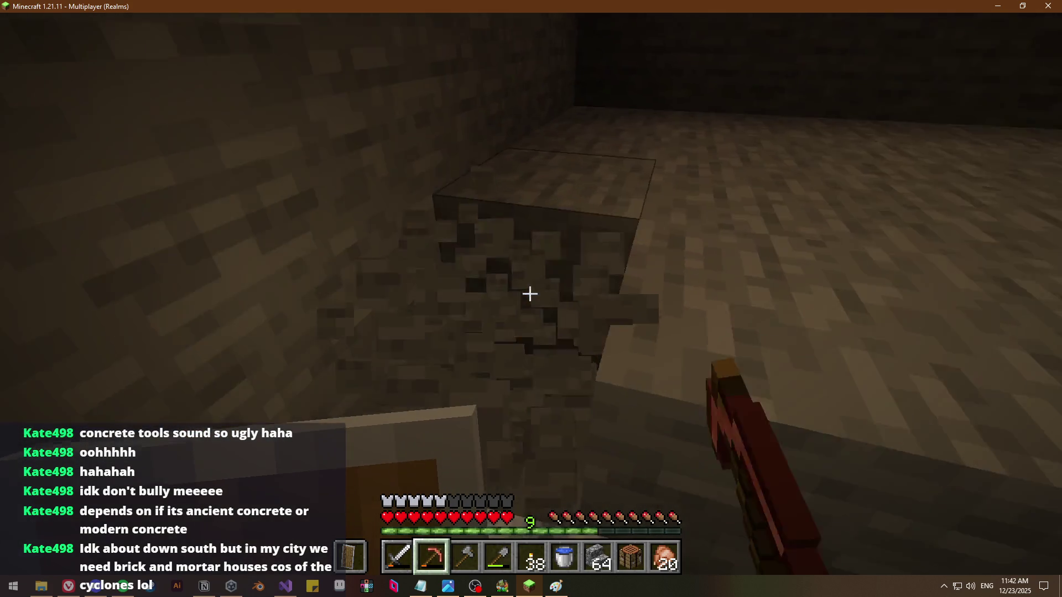
{"action": "left_click", "coordinate": [531, 295]}
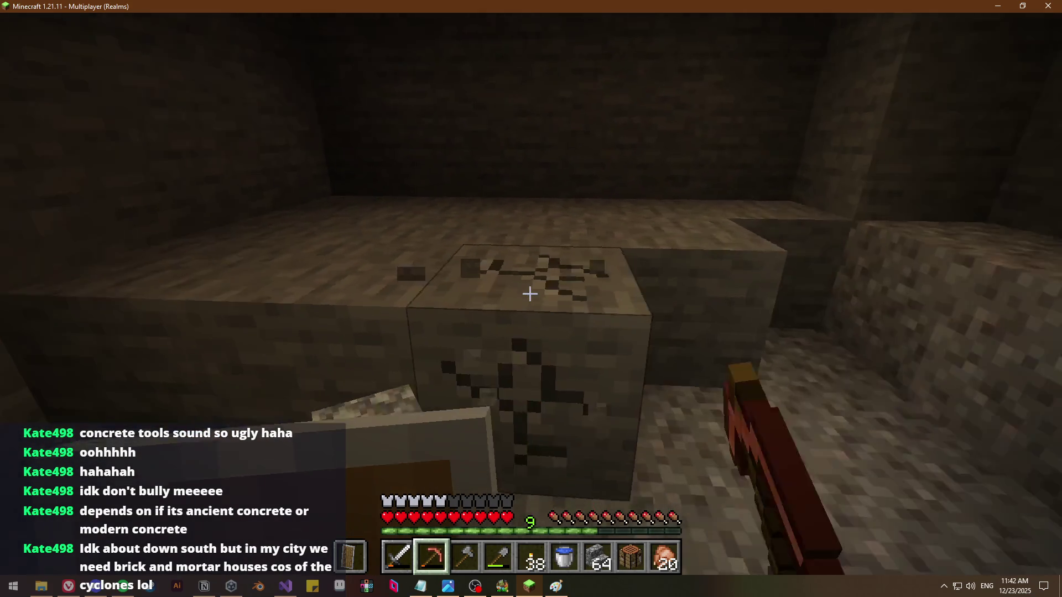
{"action": "left_click", "coordinate": [530, 294]}
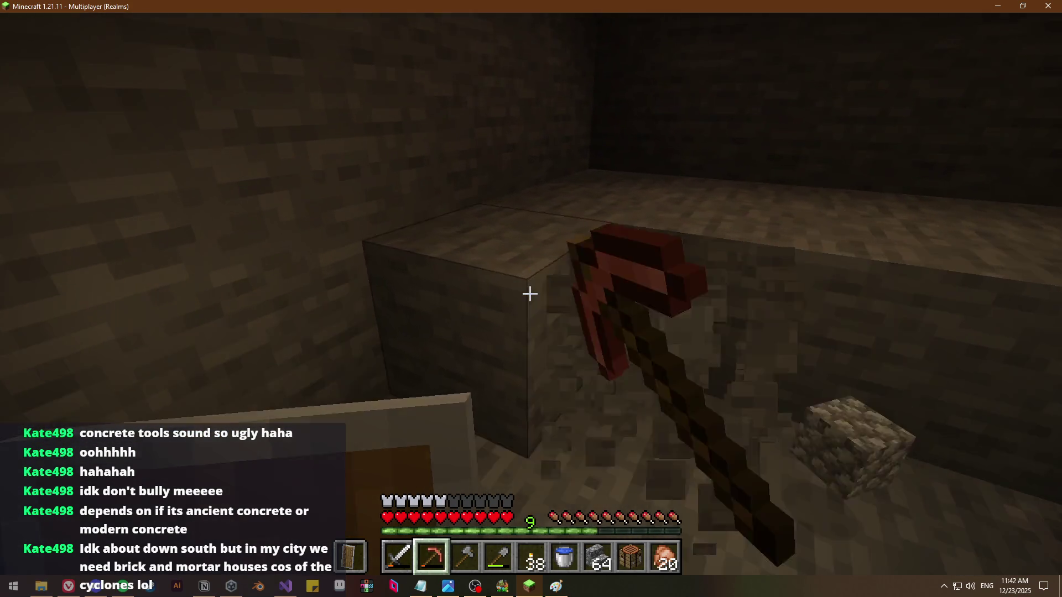
{"action": "left_click", "coordinate": [530, 294]}
{"action": "left_click", "coordinate": [529, 294]}
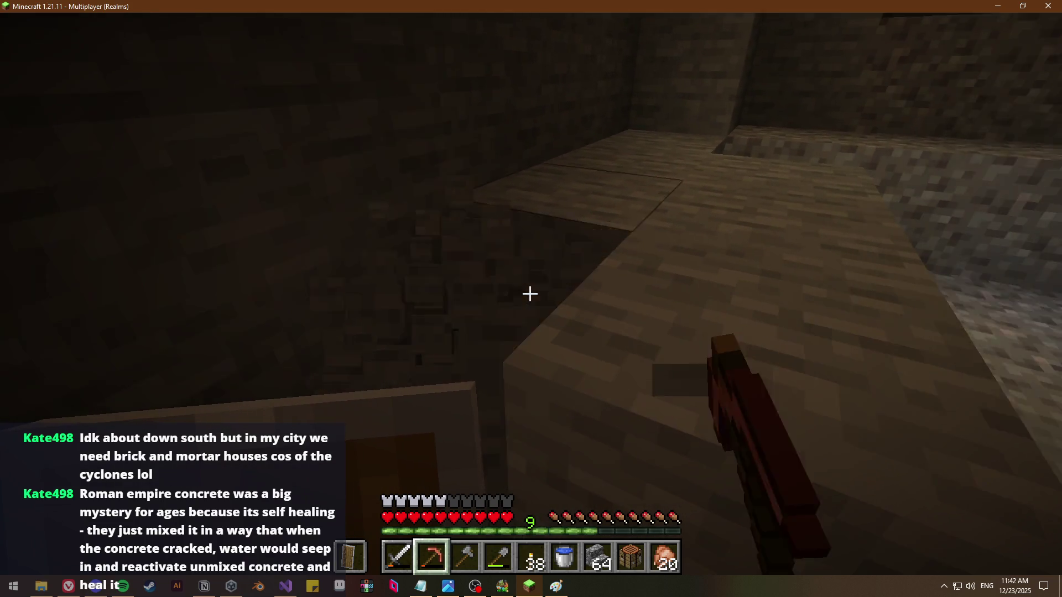
{"action": "left_click", "coordinate": [531, 293]}
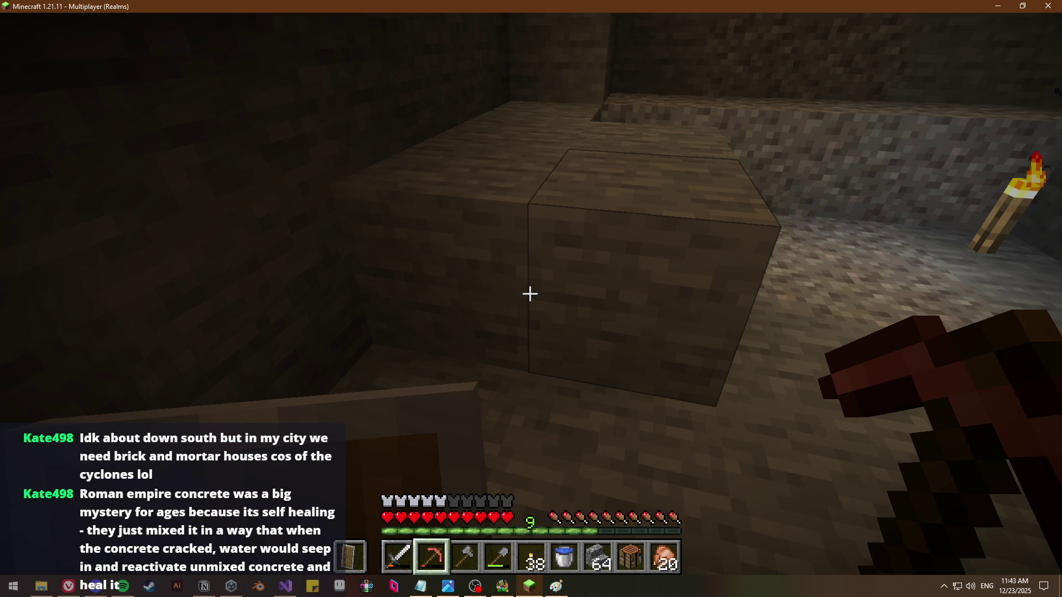
Break the dirt blocks ahead and mine the stone wall block, swapping between shovel and pickaxe
{"action": "left_click_drag", "start_coordinate": [530, 294], "coordinate": [530, 294]}
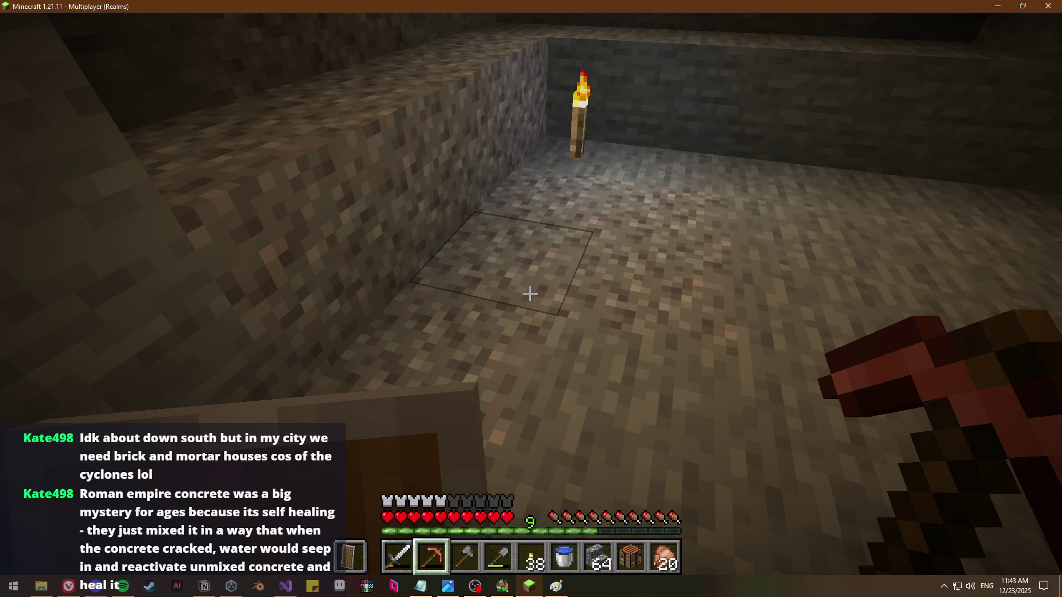
{"action": "key", "text": "4"}
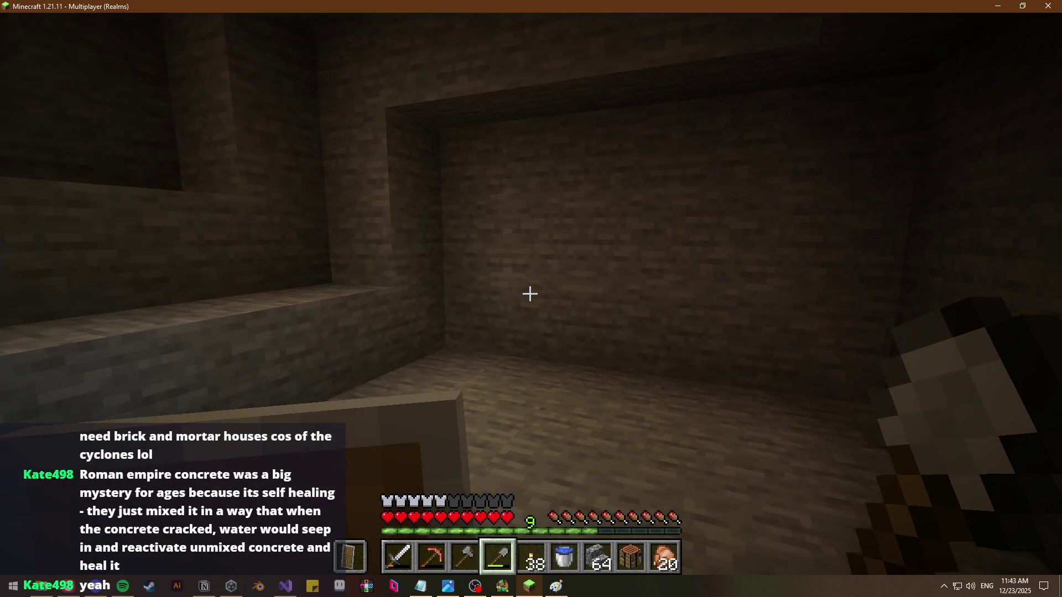
{"action": "key", "text": "2"}
{"action": "left_click_drag", "start_coordinate": [531, 294], "coordinate": [530, 293]}
{"action": "key", "text": "4"}
{"action": "key", "text": "2"}
Re-equip the copper pickaxe via the inventory and walk into the passage to start mining the room
{"action": "key", "text": "e"}
{"action": "key", "text": "2"}
{"action": "key", "text": "e"}
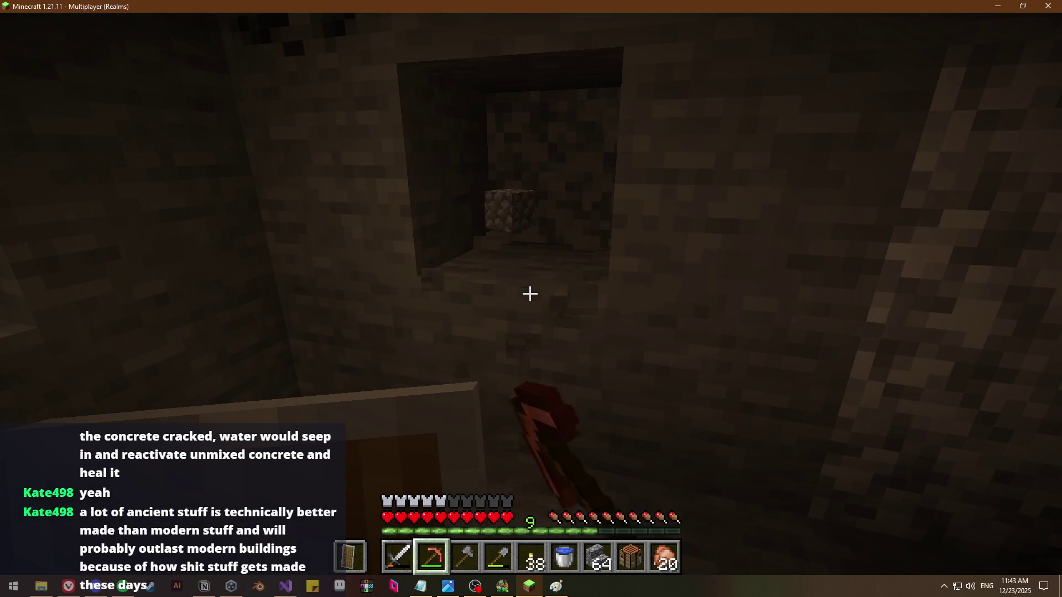
{"action": "key", "text": "w"}
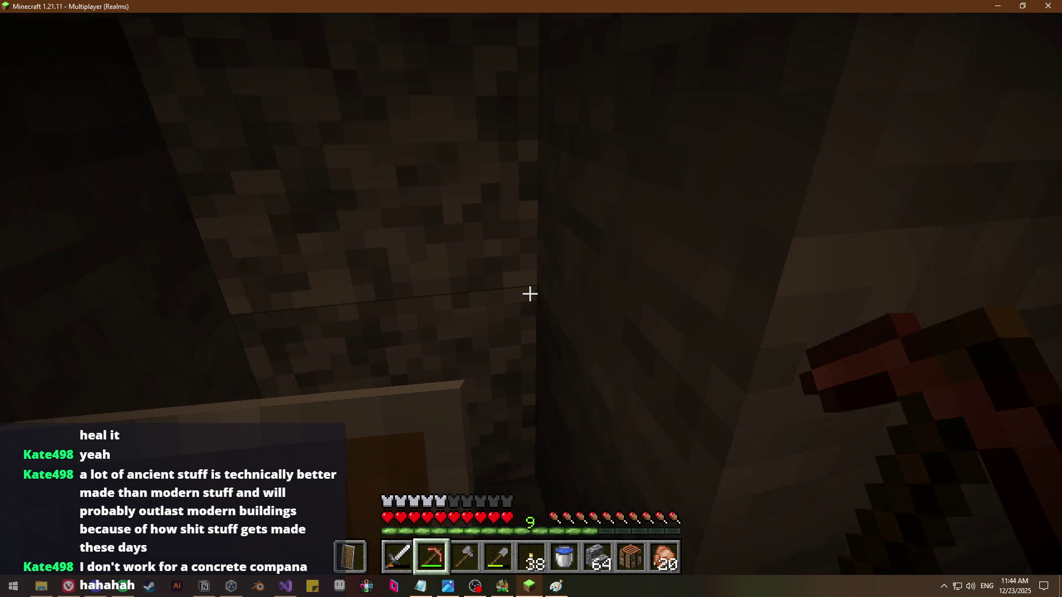
{"action": "left_click", "coordinate": [530, 294]}
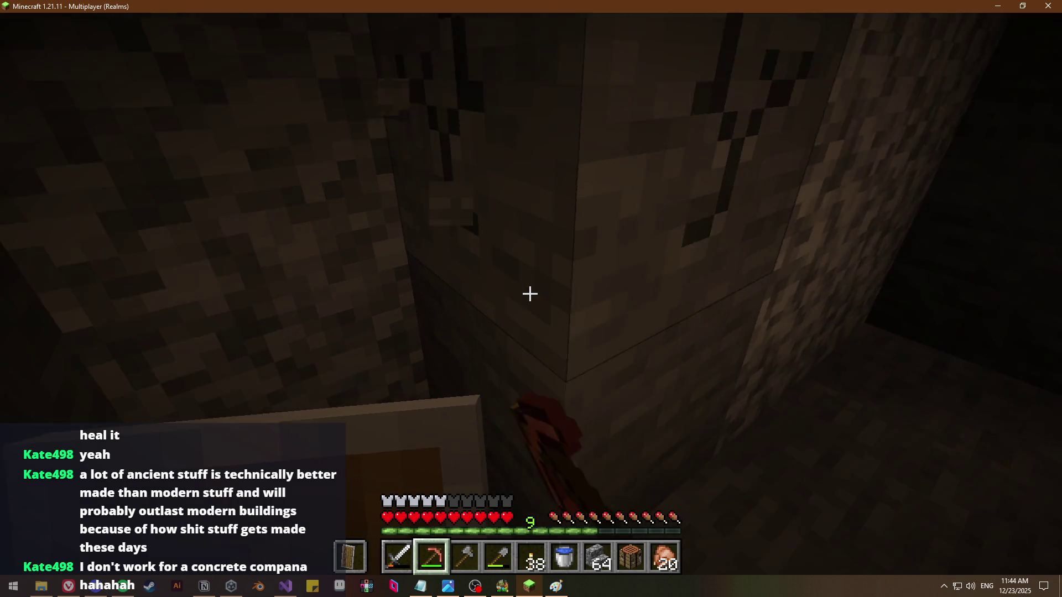
Mine blocks from the dark cave walls near the lit passage and from the floor
{"action": "left_click", "coordinate": [531, 293]}
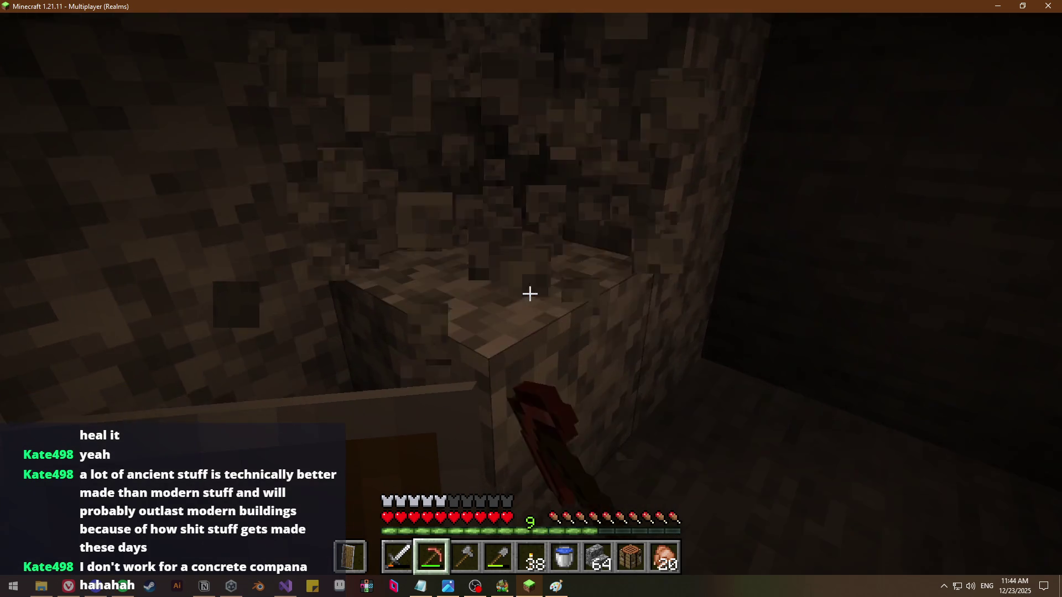
{"action": "left_click", "coordinate": [530, 294]}
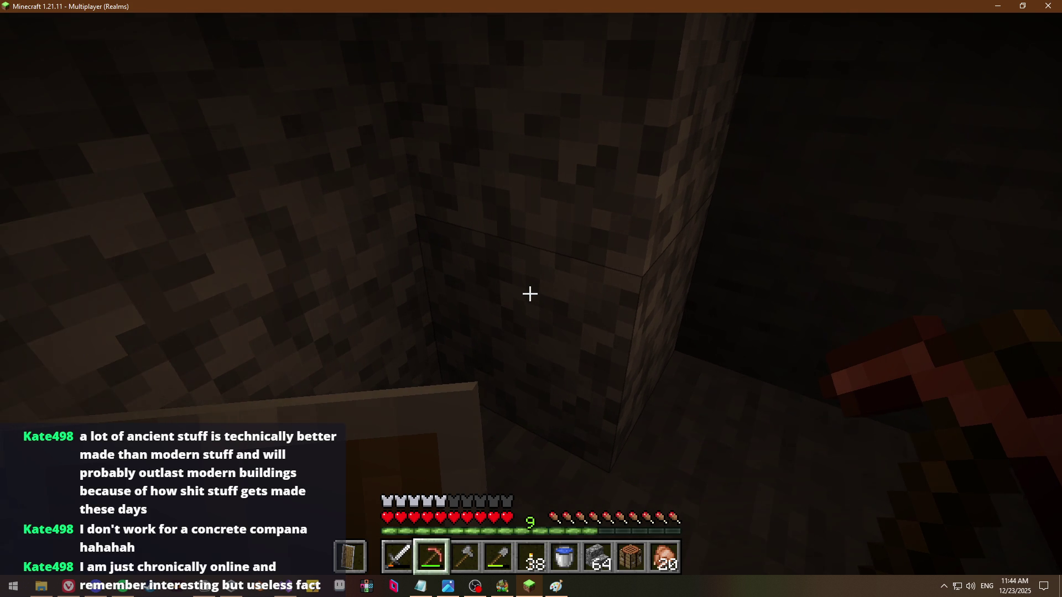
{"action": "left_click", "coordinate": [530, 294]}
{"action": "left_click", "coordinate": [530, 294]}
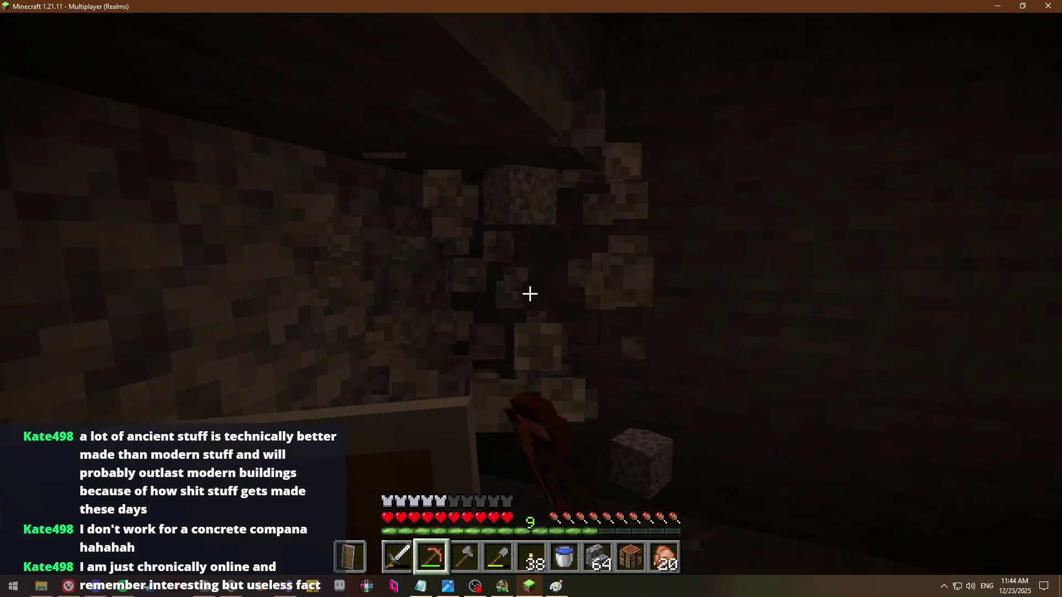
{"action": "left_click", "coordinate": [530, 294]}
{"action": "left_click", "coordinate": [530, 294]}
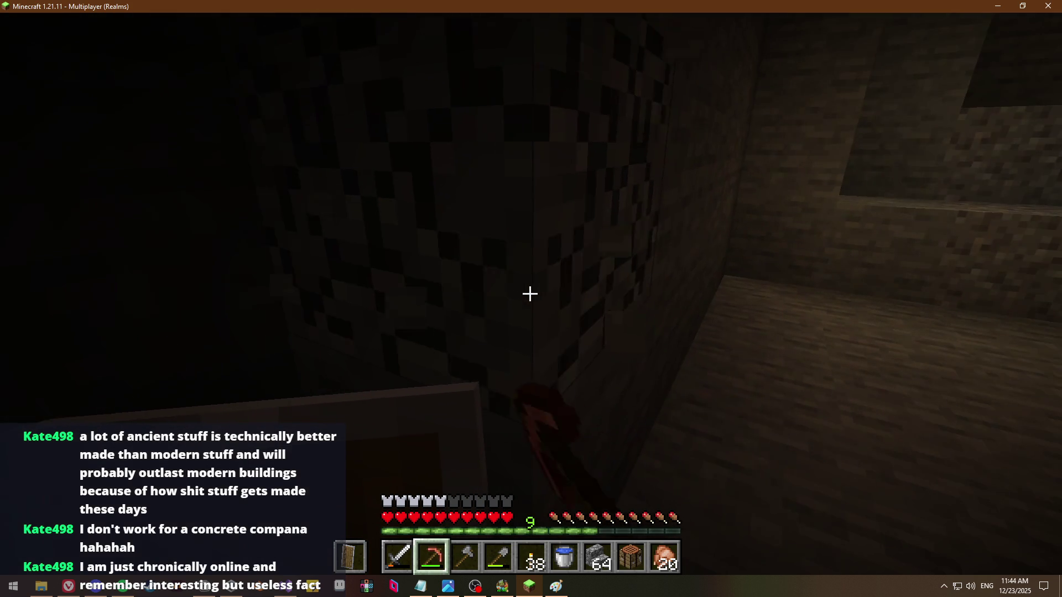
{"action": "left_click", "coordinate": [531, 294]}
{"action": "left_click", "coordinate": [529, 294]}
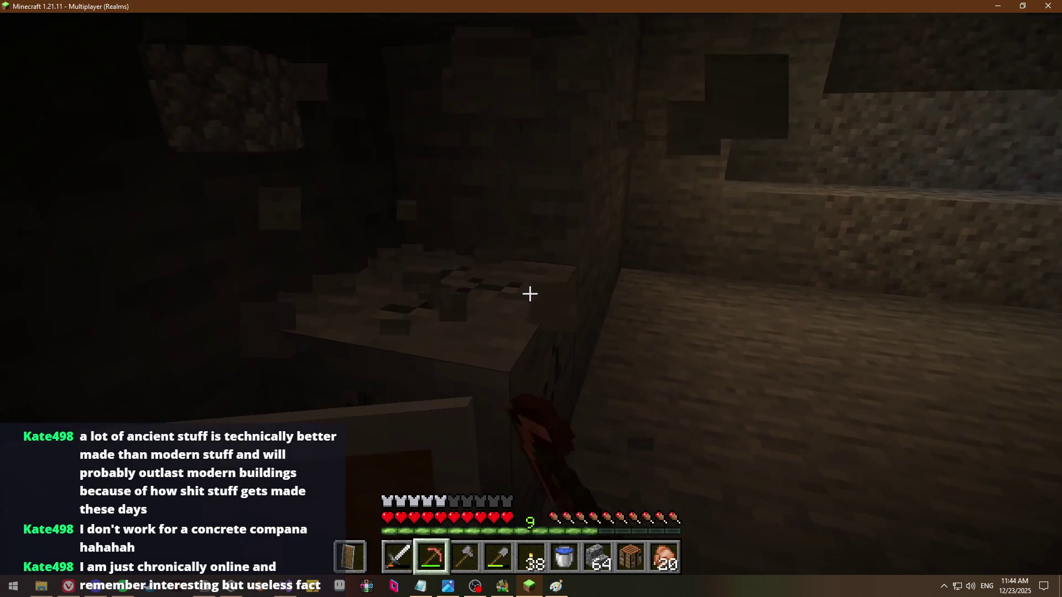
{"action": "left_click", "coordinate": [530, 294]}
{"action": "left_click", "coordinate": [530, 293]}
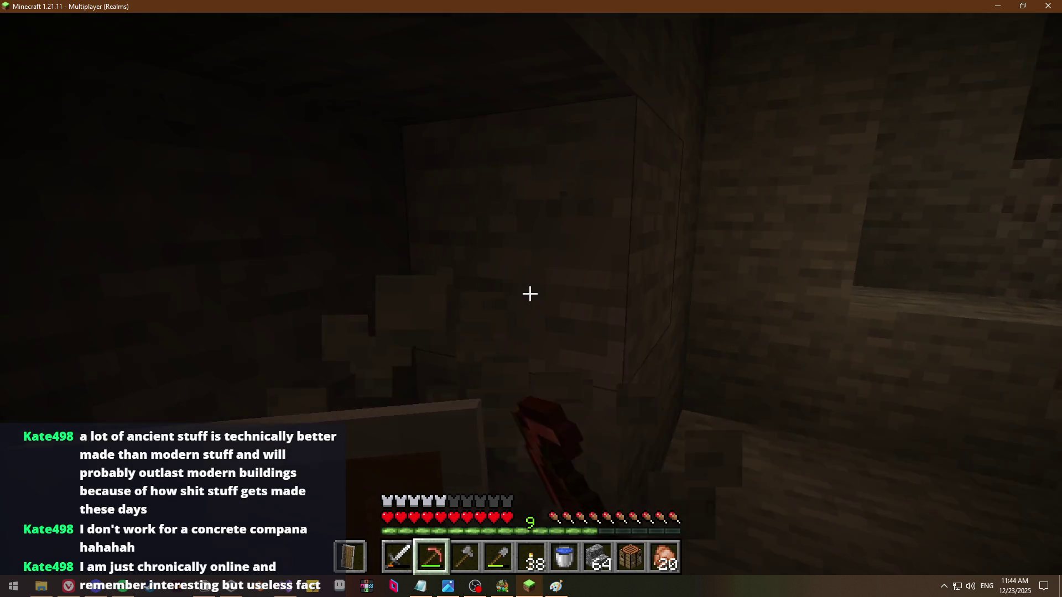
{"action": "left_click", "coordinate": [531, 293]}
{"action": "left_click", "coordinate": [531, 294]}
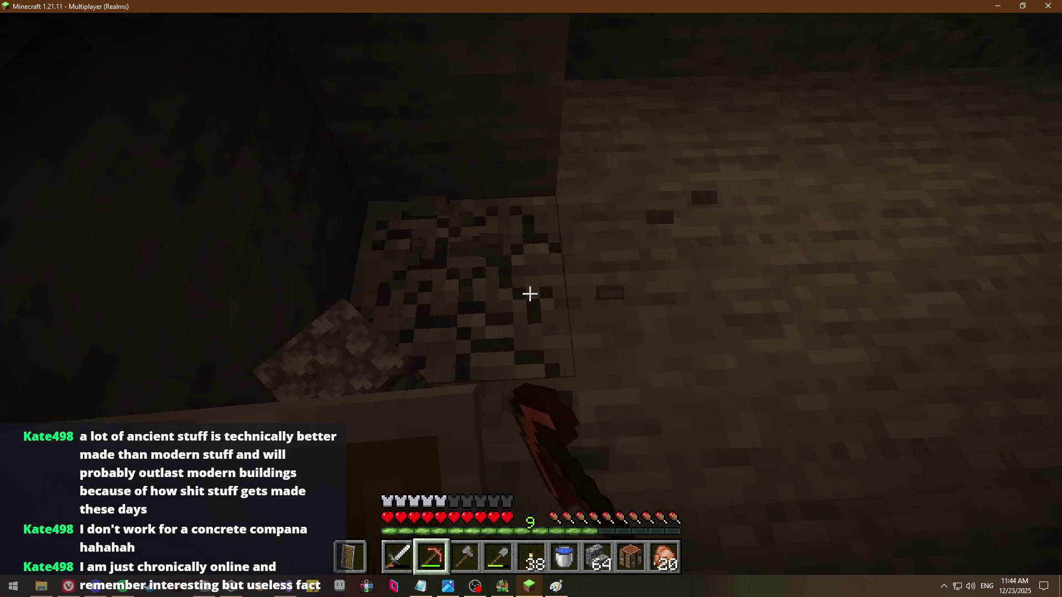
{"action": "left_click", "coordinate": [530, 294]}
{"action": "left_click", "coordinate": [531, 294]}
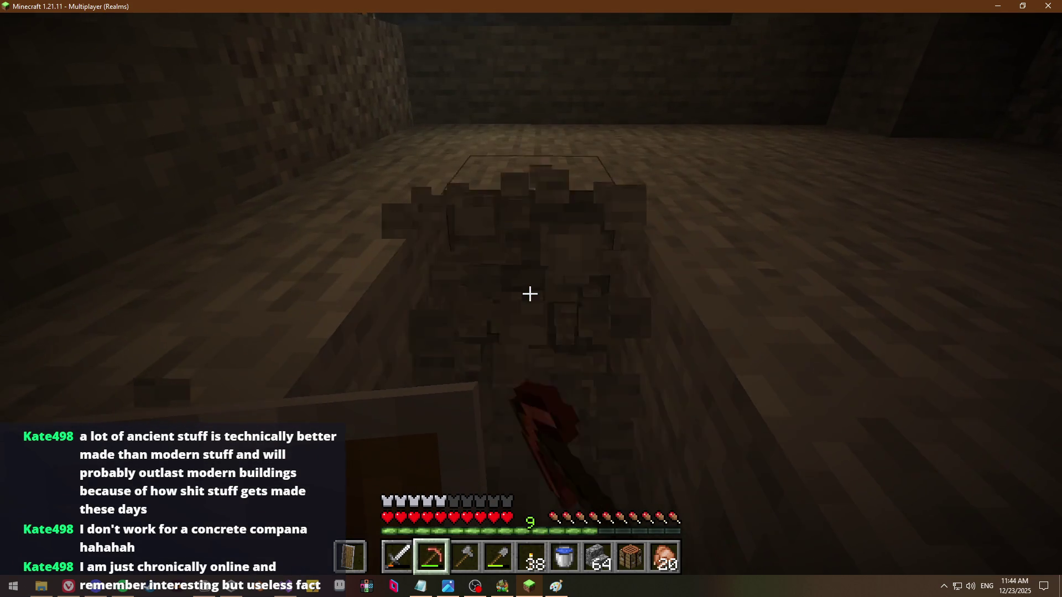
{"action": "left_click", "coordinate": [530, 294]}
Clear the raised stone block, a gravel block and the successive stone blocks ahead
{"action": "left_click", "coordinate": [530, 294]}
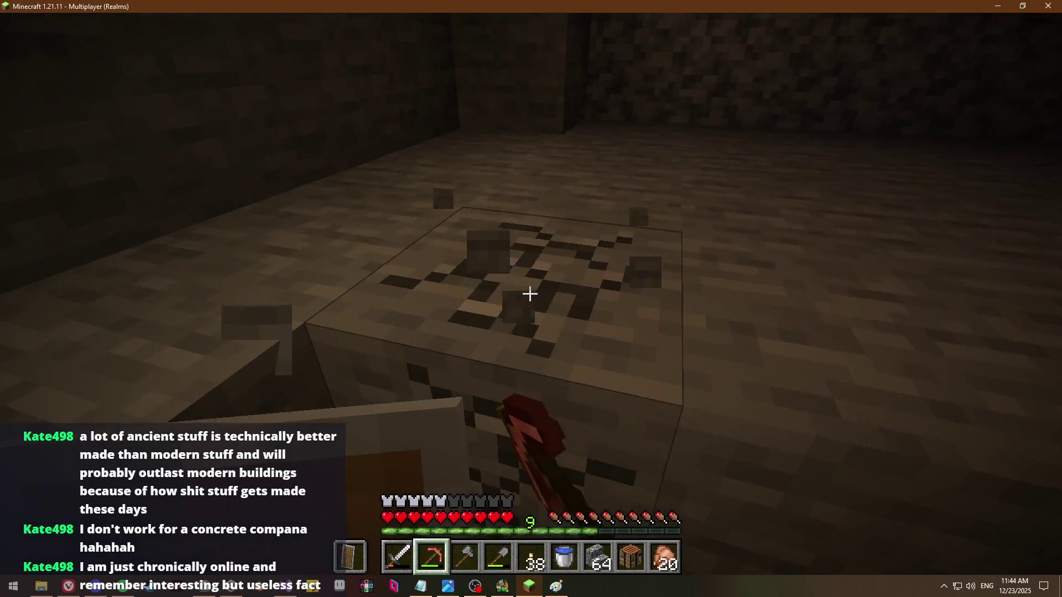
{"action": "left_click", "coordinate": [530, 293]}
{"action": "left_click", "coordinate": [530, 293]}
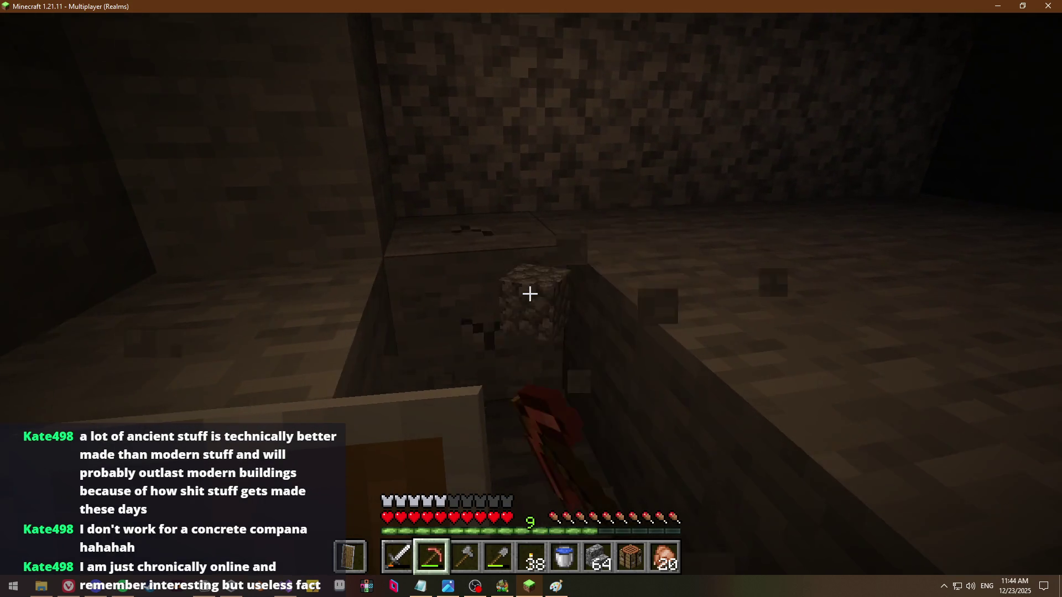
{"action": "left_click", "coordinate": [530, 293]}
{"action": "left_click", "coordinate": [530, 294]}
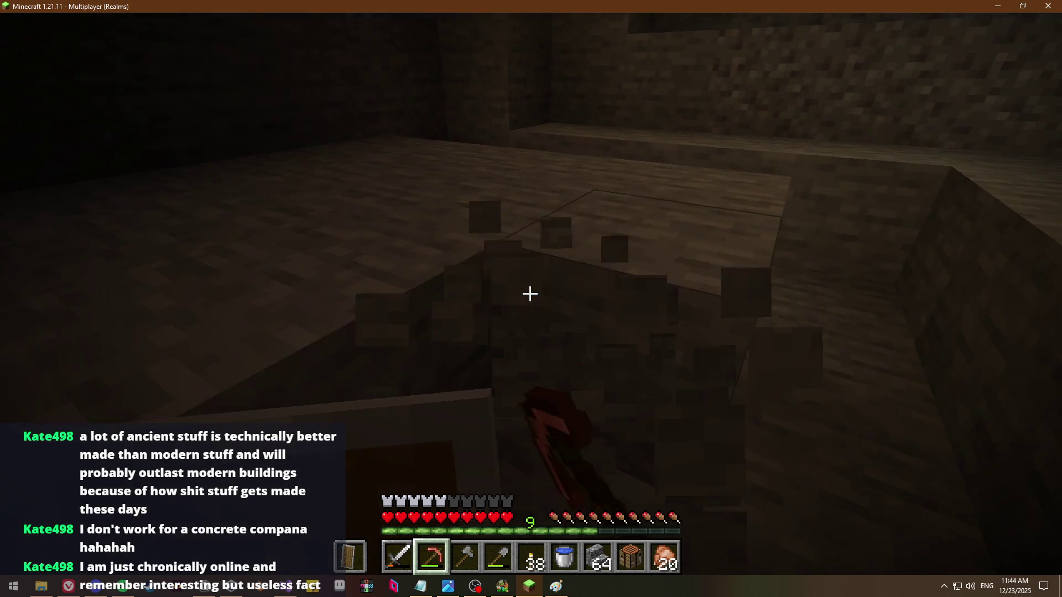
{"action": "left_click", "coordinate": [530, 294]}
{"action": "left_click", "coordinate": [531, 294]}
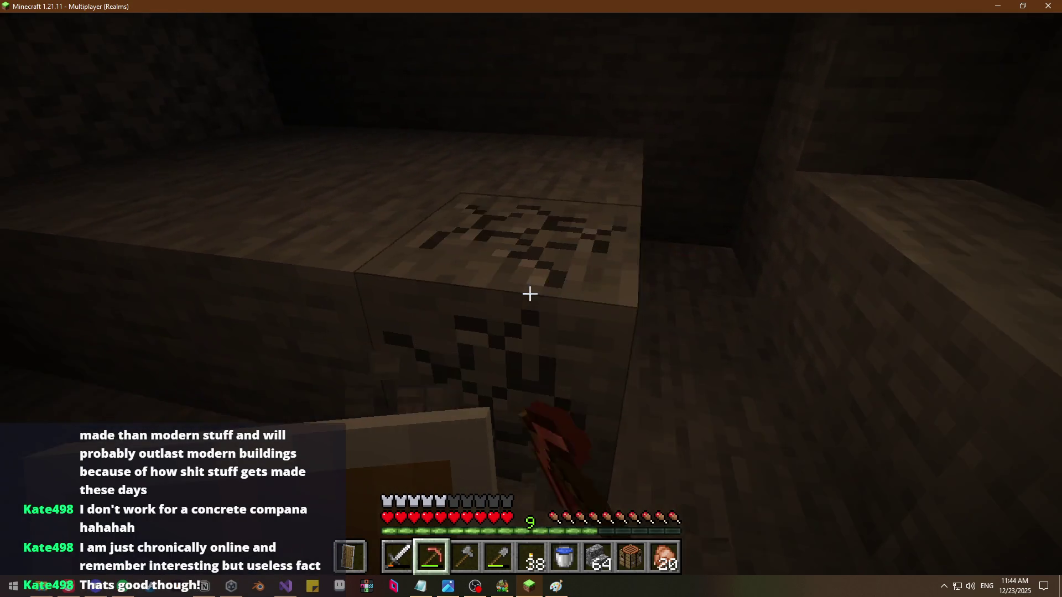
{"action": "left_click", "coordinate": [531, 294]}
{"action": "left_click", "coordinate": [531, 294]}
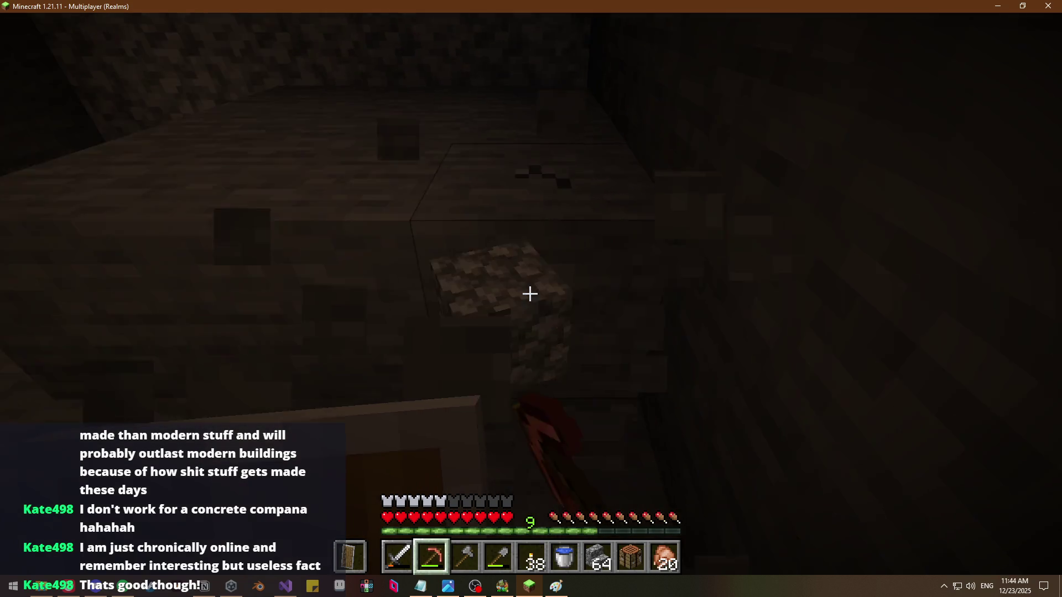
{"action": "left_click", "coordinate": [531, 294]}
{"action": "left_click", "coordinate": [530, 294]}
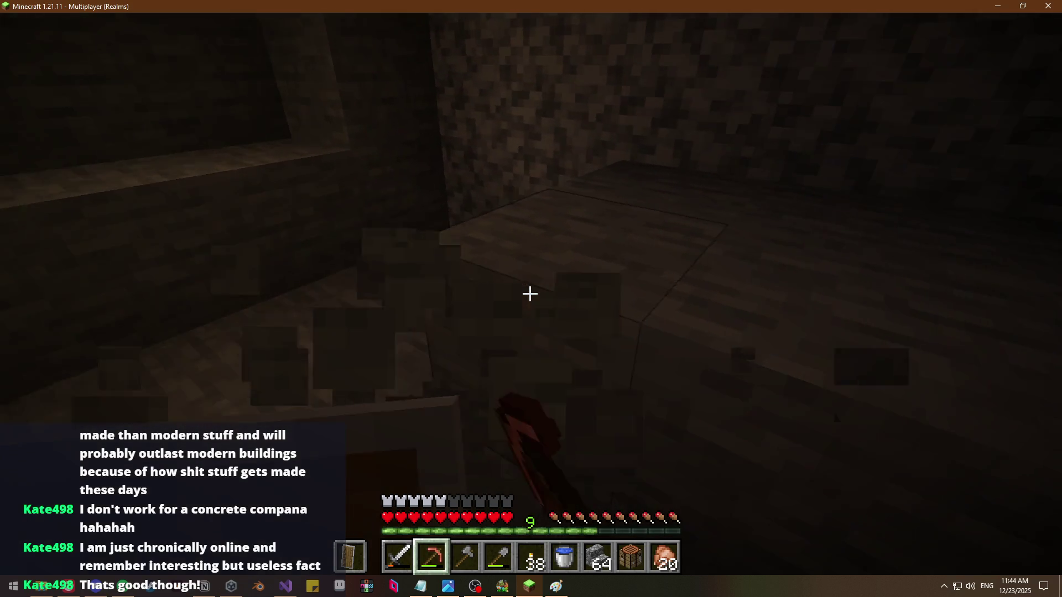
{"action": "left_click", "coordinate": [530, 294]}
{"action": "left_click", "coordinate": [530, 293]}
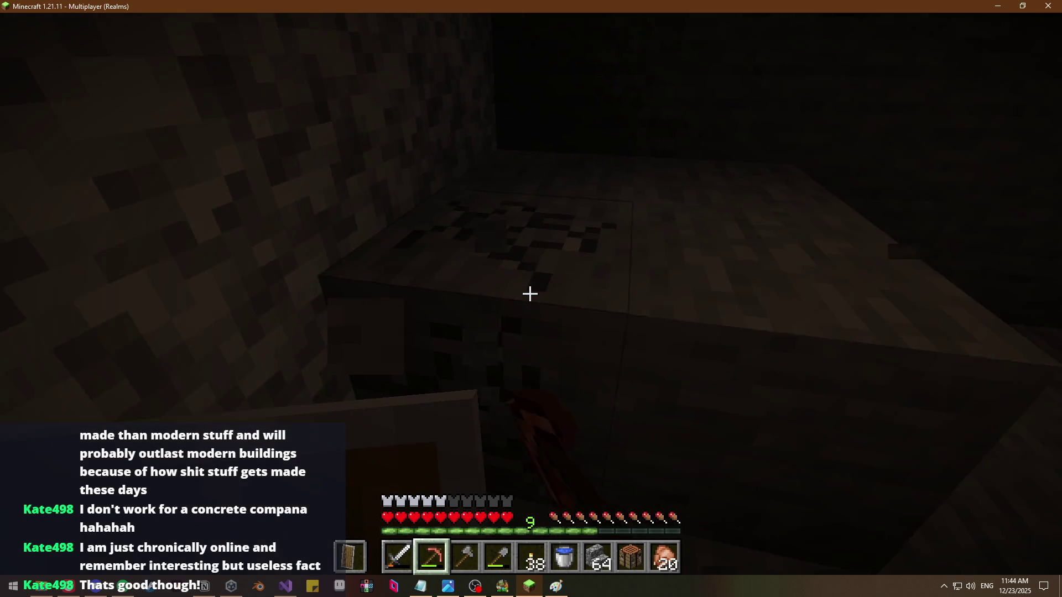
{"action": "left_click", "coordinate": [531, 294]}
{"action": "left_click", "coordinate": [530, 294]}
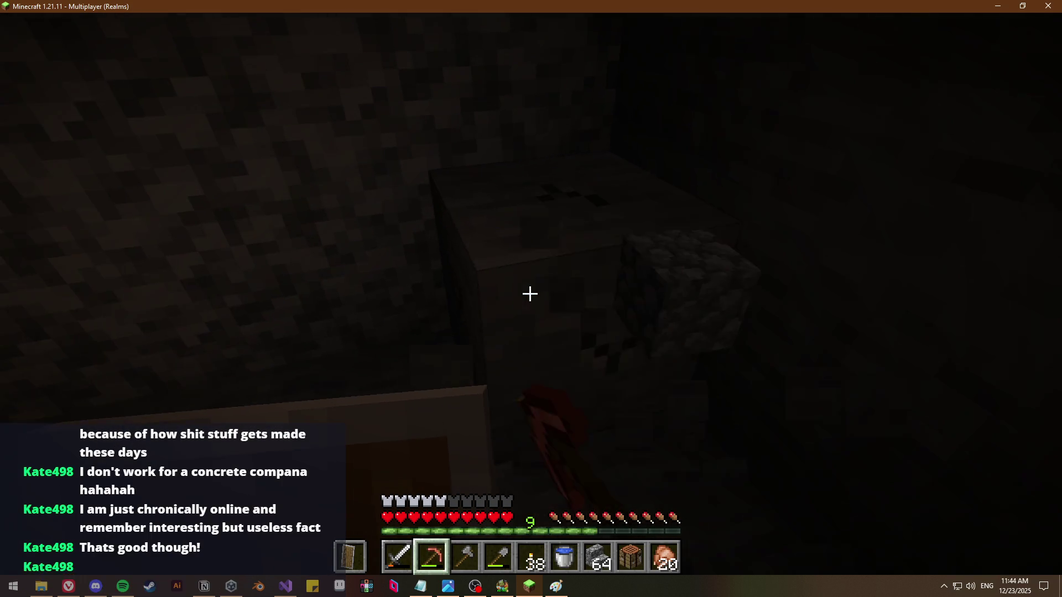
{"action": "left_click", "coordinate": [530, 294]}
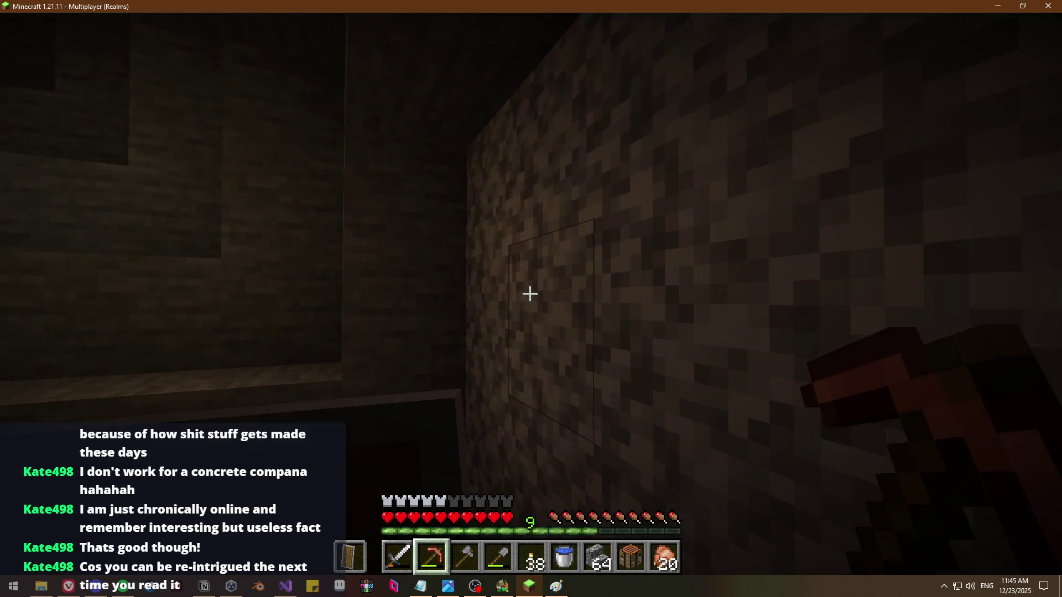
Cut a hole through the stone wall, clearing falling gravel, to break into the cave beyond
{"action": "left_click", "coordinate": [531, 294]}
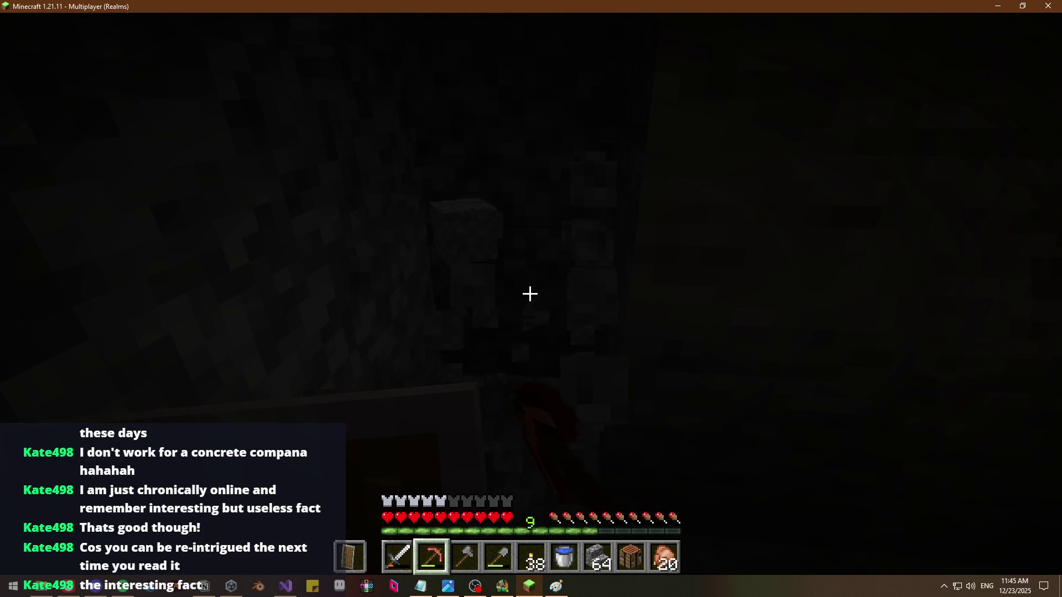
{"action": "left_click", "coordinate": [530, 294]}
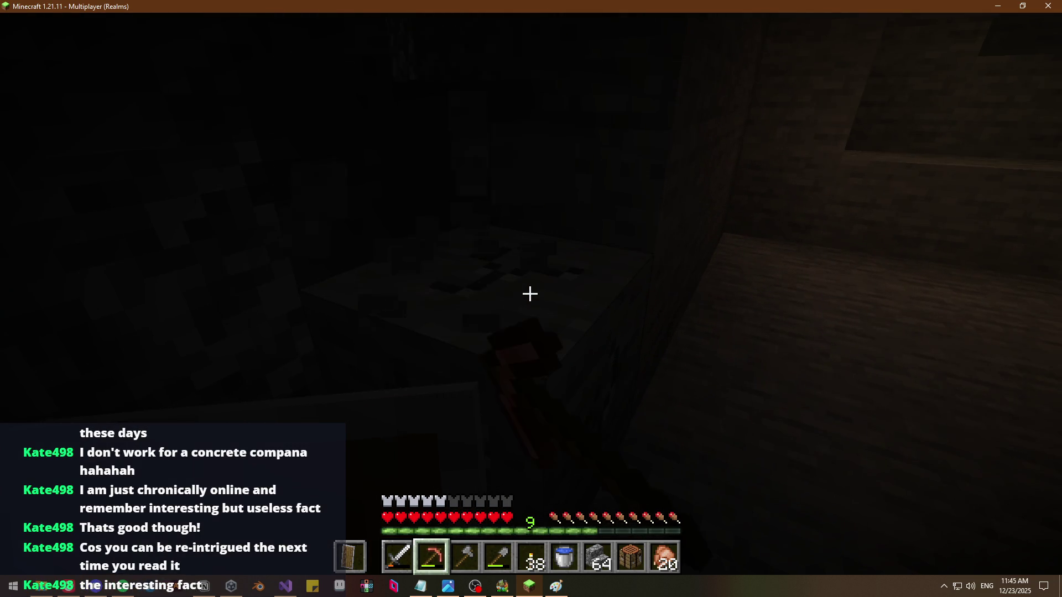
{"action": "left_click", "coordinate": [530, 294]}
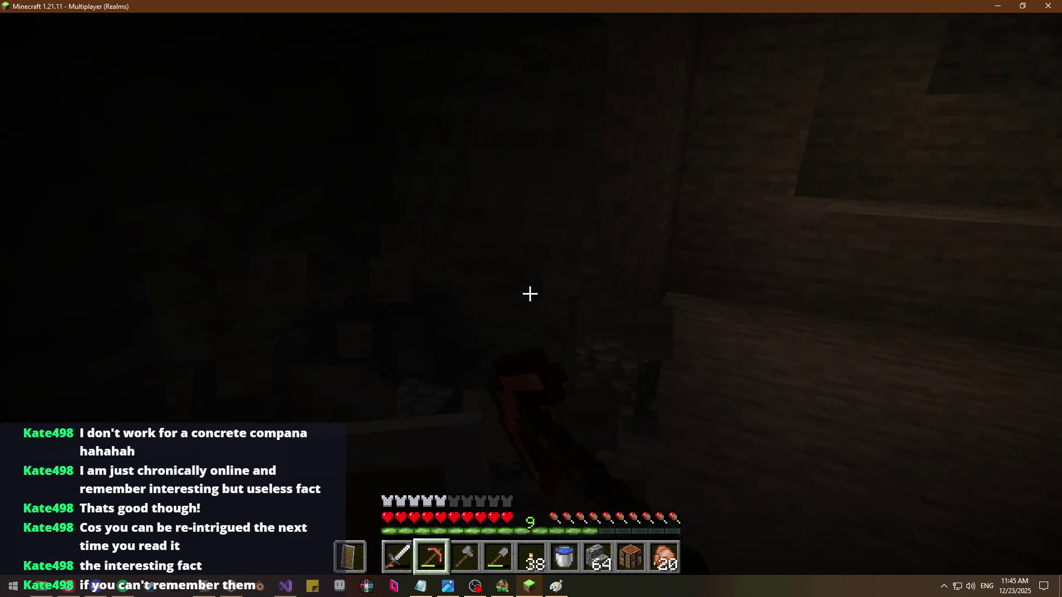
{"action": "left_click", "coordinate": [530, 295]}
{"action": "left_click", "coordinate": [530, 294]}
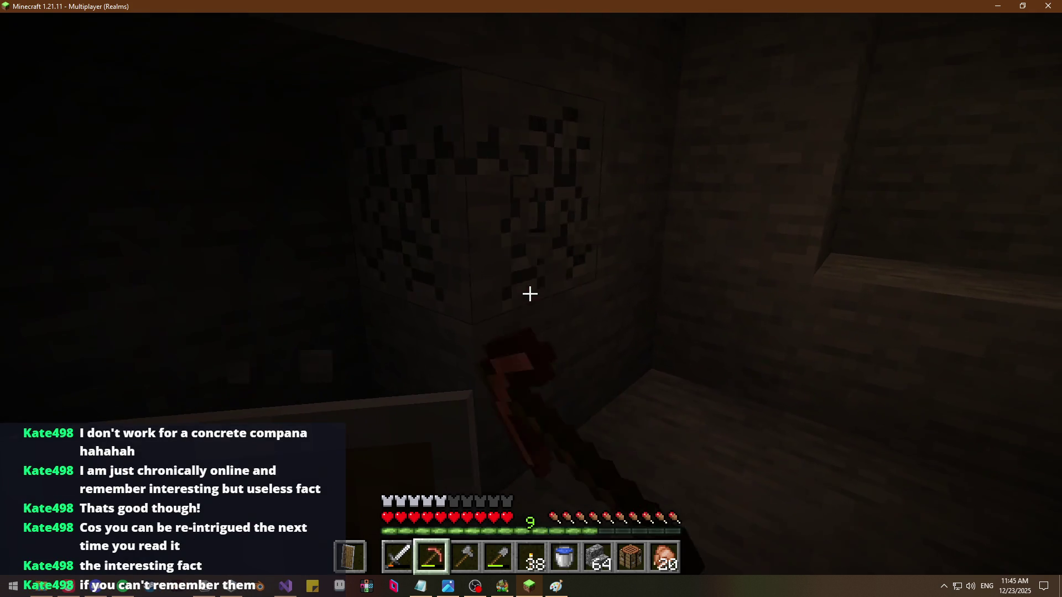
{"action": "left_click", "coordinate": [531, 293]}
{"action": "left_click", "coordinate": [530, 293]}
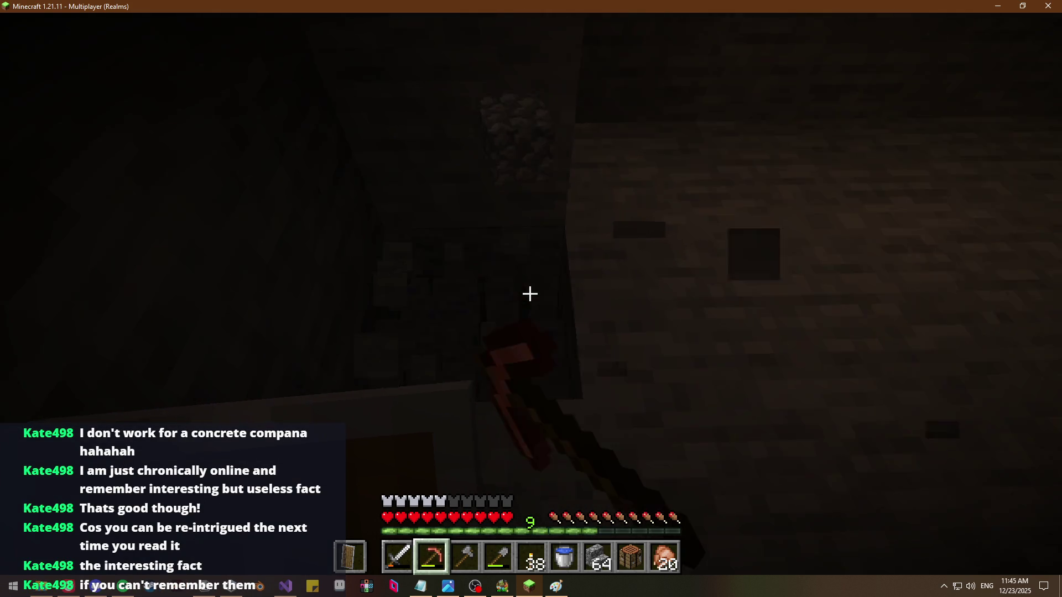
{"action": "left_click", "coordinate": [530, 294]}
{"action": "left_click", "coordinate": [530, 294]}
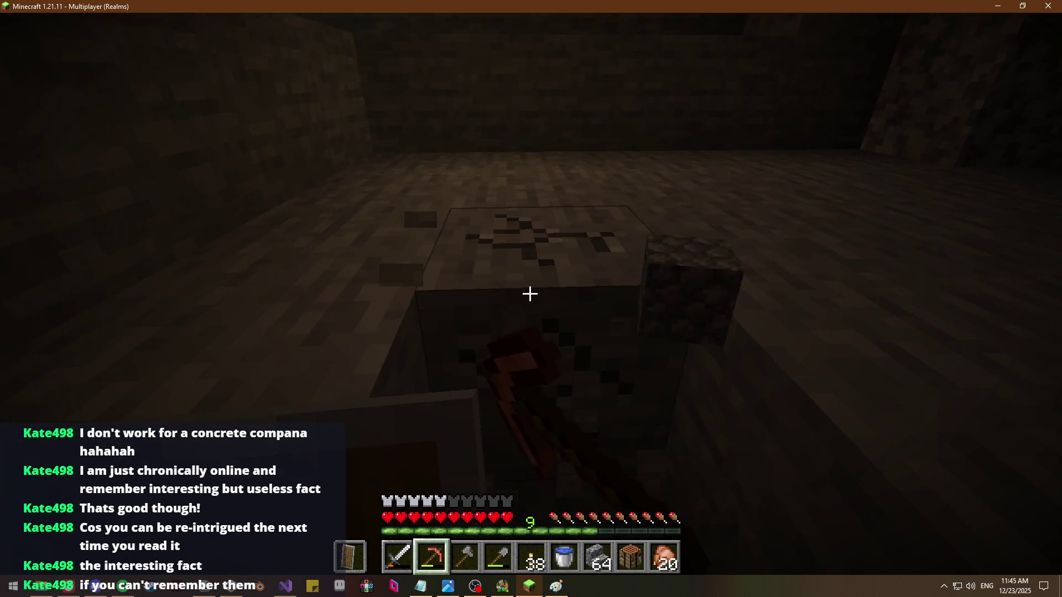
{"action": "left_click", "coordinate": [531, 295]}
{"action": "left_click", "coordinate": [530, 294]}
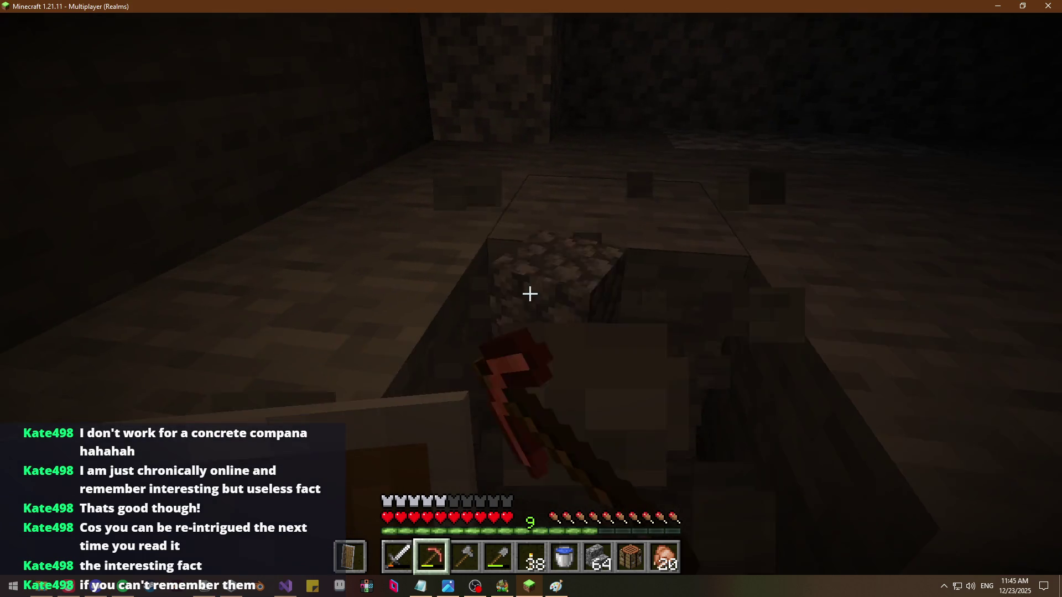
{"action": "left_click", "coordinate": [531, 295]}
Mine the stone blocks below and ahead, then dig down through the floor
{"action": "left_click", "coordinate": [531, 294]}
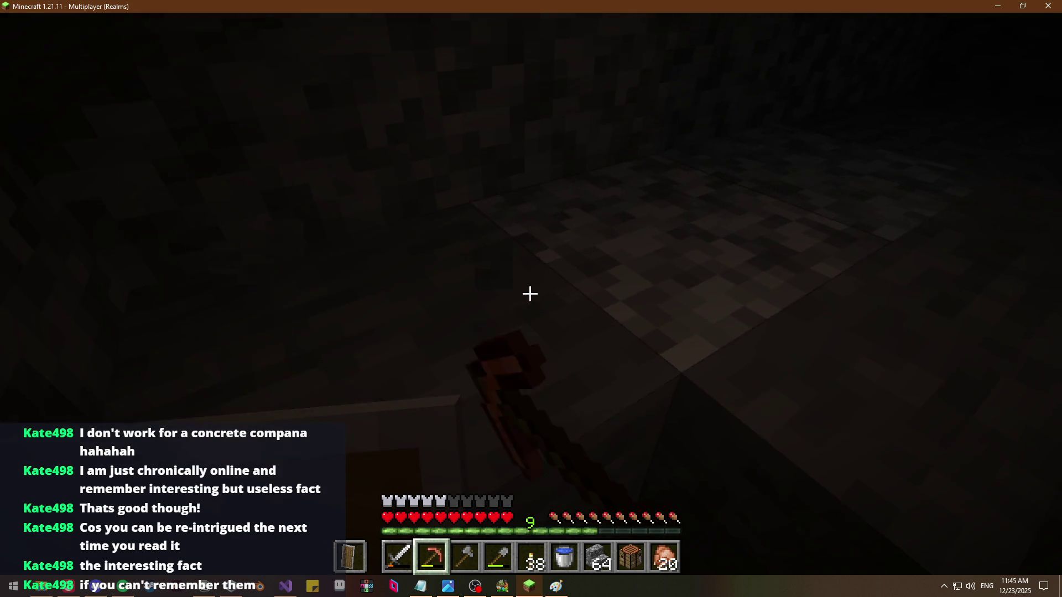
{"action": "left_click", "coordinate": [531, 294]}
{"action": "left_click", "coordinate": [530, 294]}
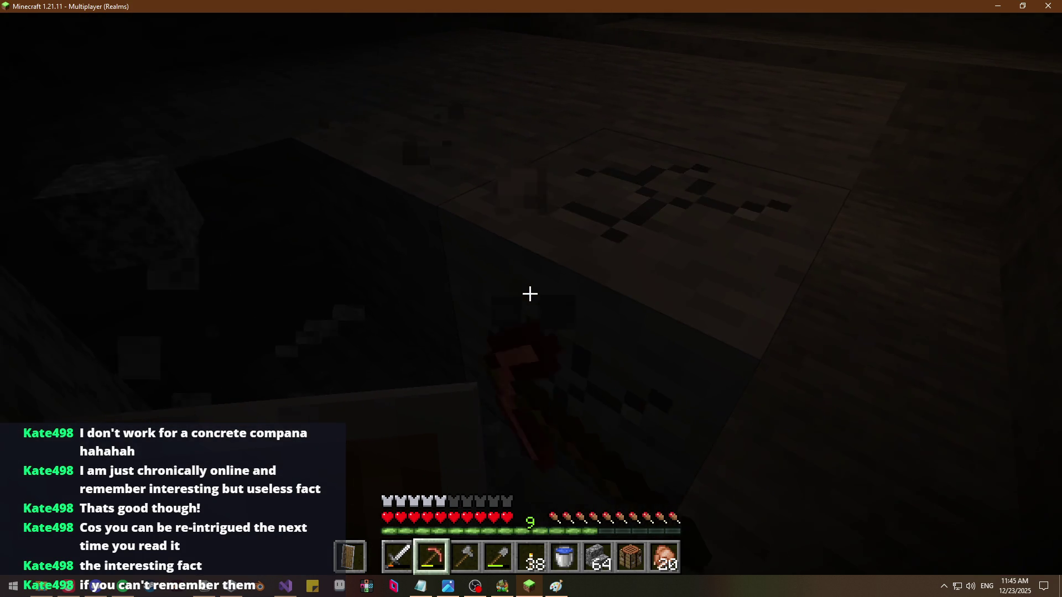
{"action": "left_click", "coordinate": [530, 294]}
{"action": "left_click", "coordinate": [530, 294]}
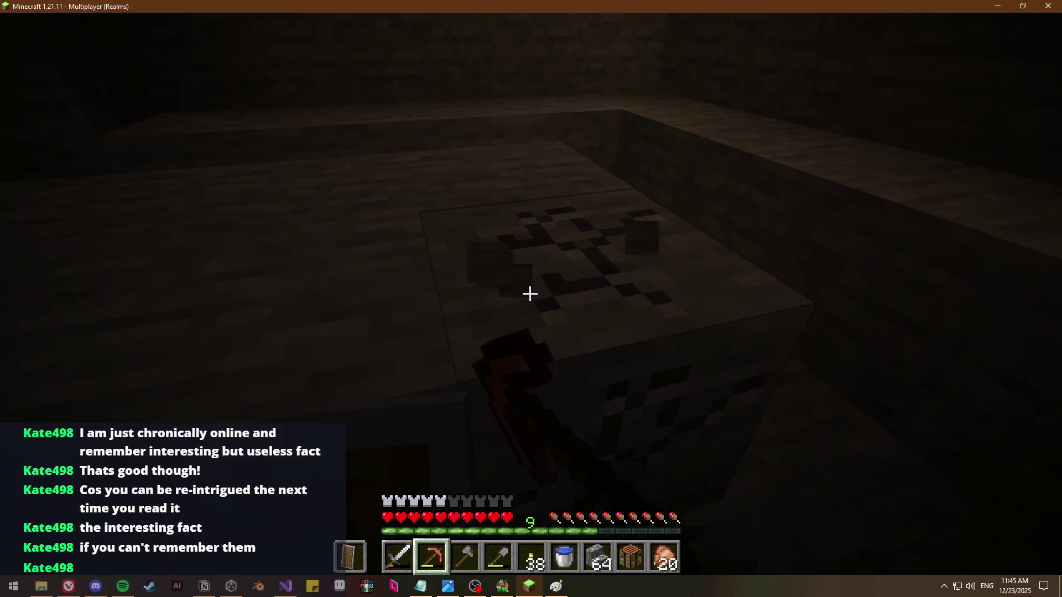
{"action": "left_click", "coordinate": [530, 294]}
{"action": "left_click", "coordinate": [531, 294]}
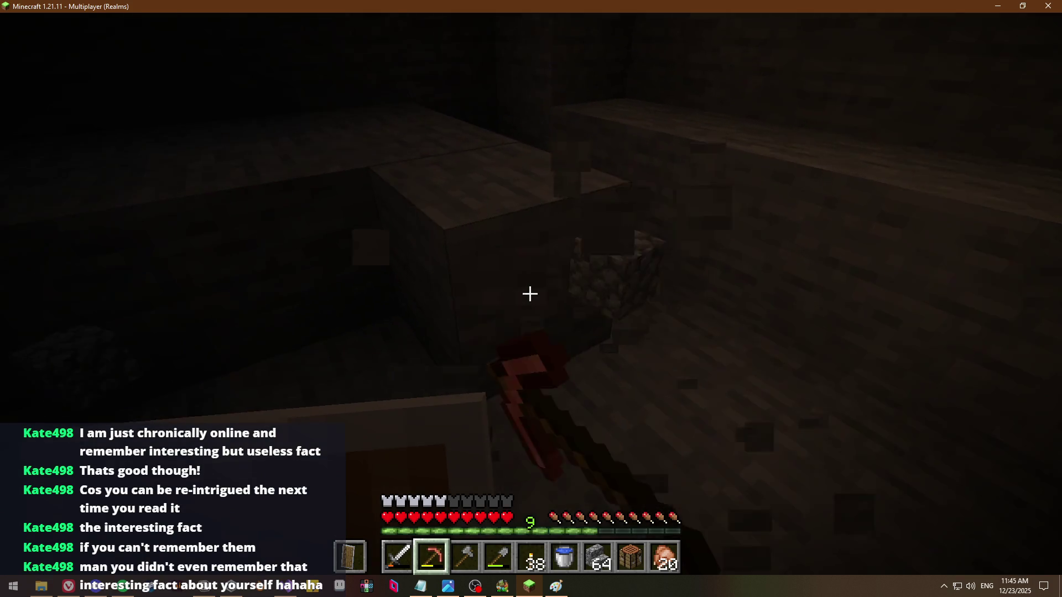
{"action": "left_click", "coordinate": [530, 294]}
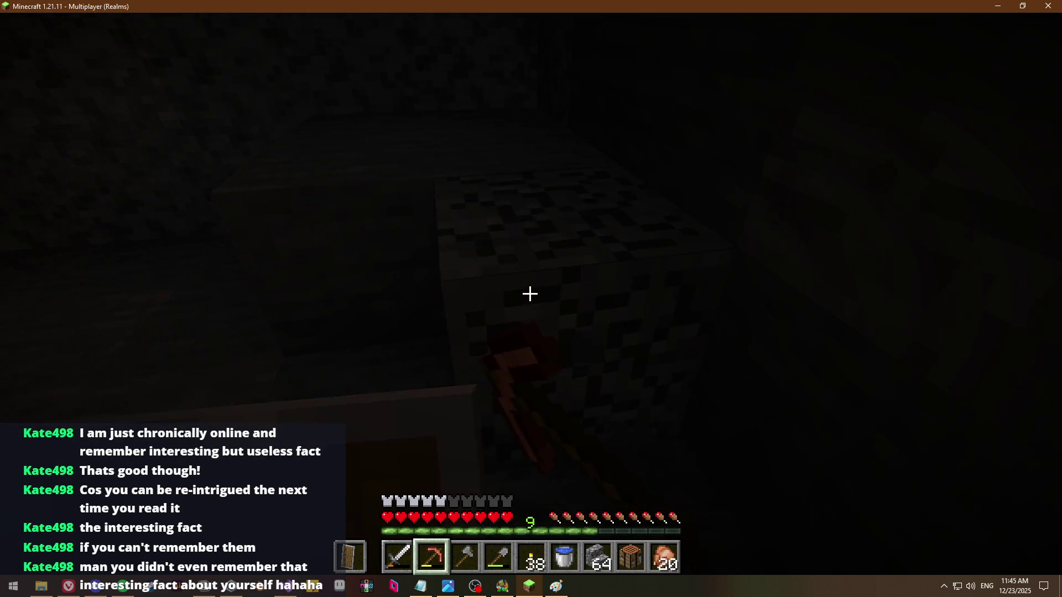
{"action": "left_click", "coordinate": [531, 293]}
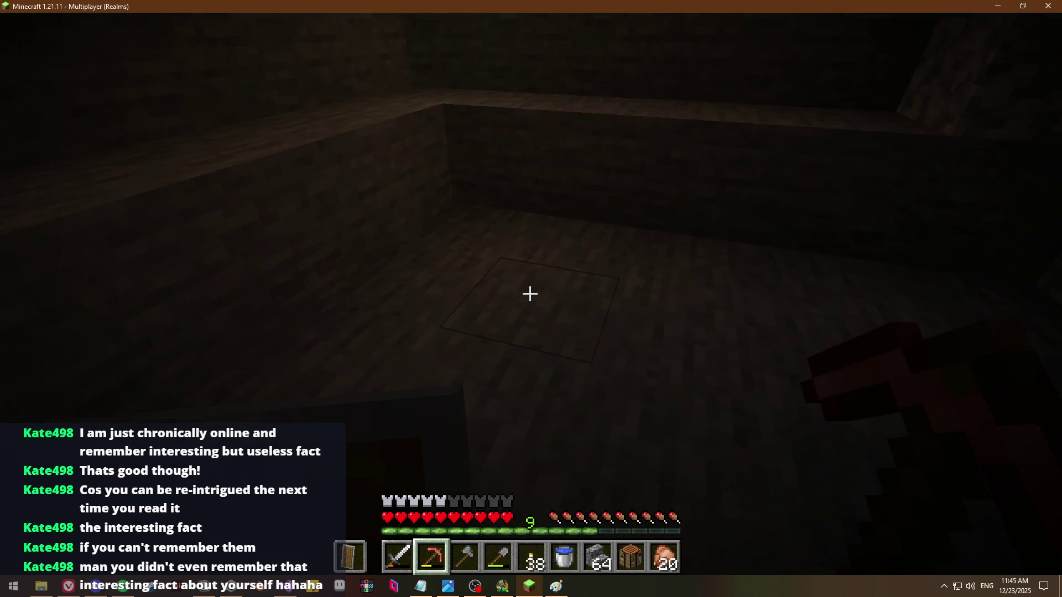
{"action": "left_click", "coordinate": [531, 294]}
Place a torch in the floor hole and dig the pit deeper with the pickaxe
{"action": "key", "text": "5"}
{"action": "right_click", "coordinate": [531, 294]}
{"action": "key", "text": "2"}
{"action": "left_click", "coordinate": [530, 295]}
{"action": "left_click", "coordinate": [530, 294]}
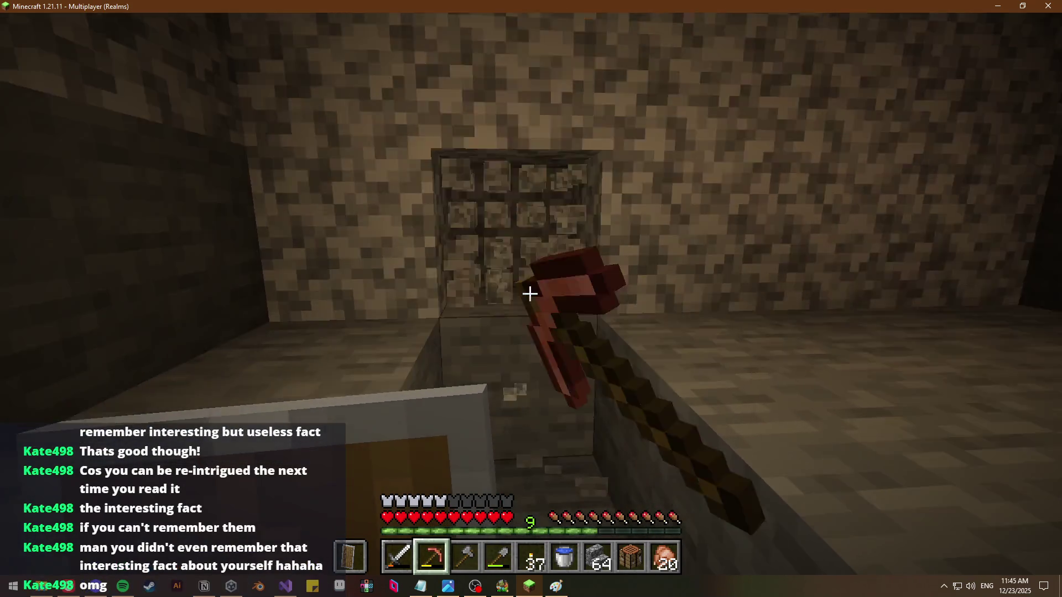
{"action": "left_click", "coordinate": [530, 294]}
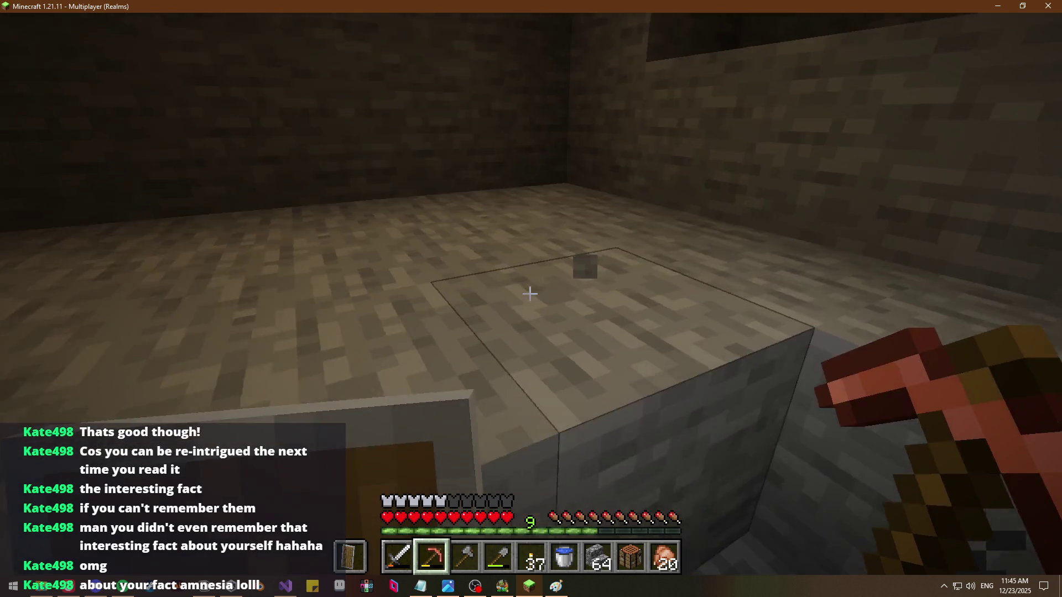
Widen the pit by mining its floor, wall blocks and the stone surface below
{"action": "left_click", "coordinate": [530, 294]}
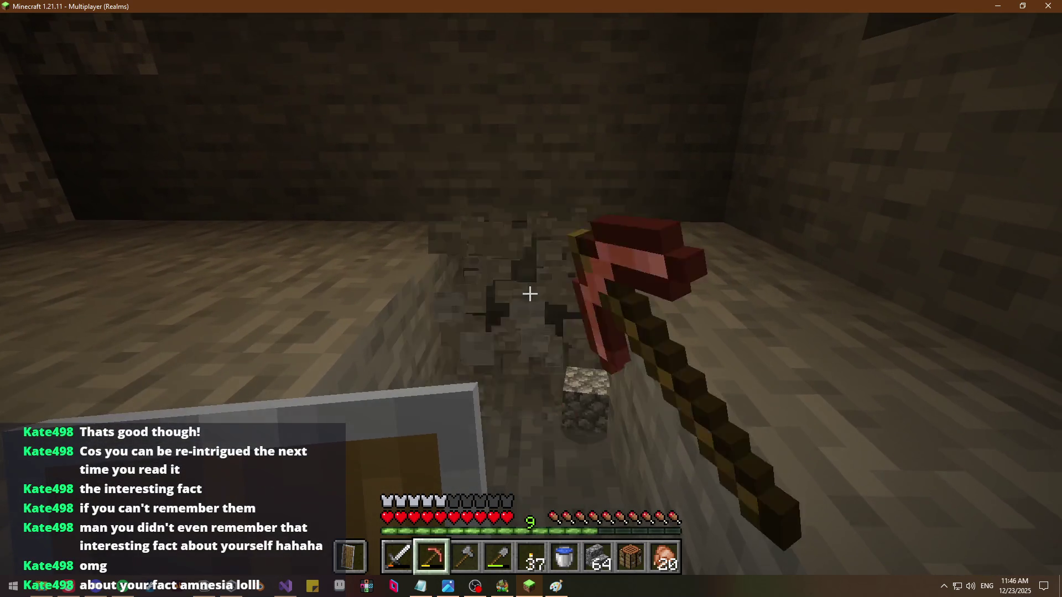
{"action": "left_click", "coordinate": [530, 295]}
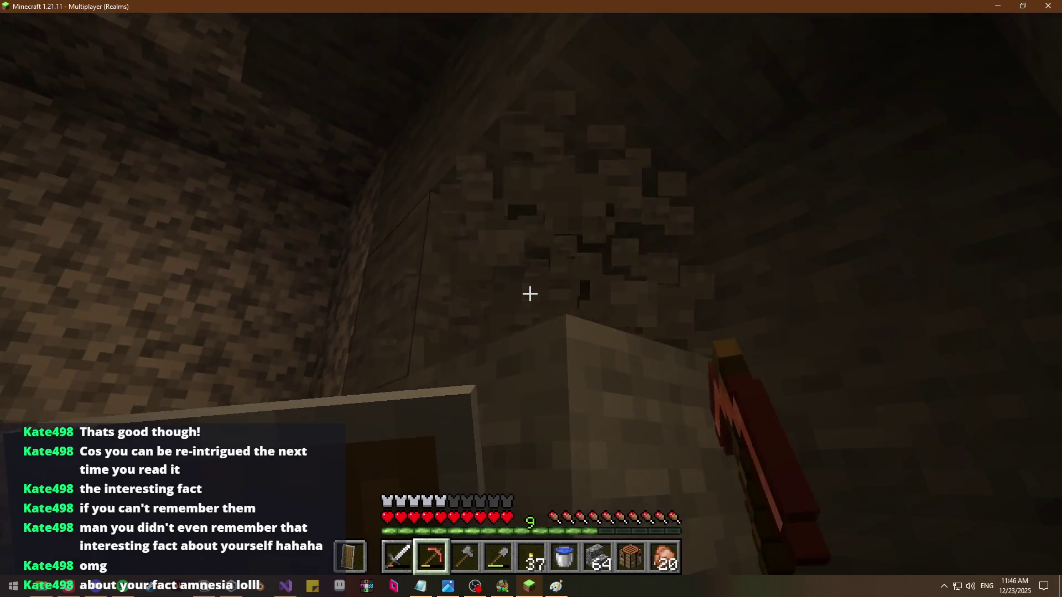
{"action": "left_click", "coordinate": [530, 294]}
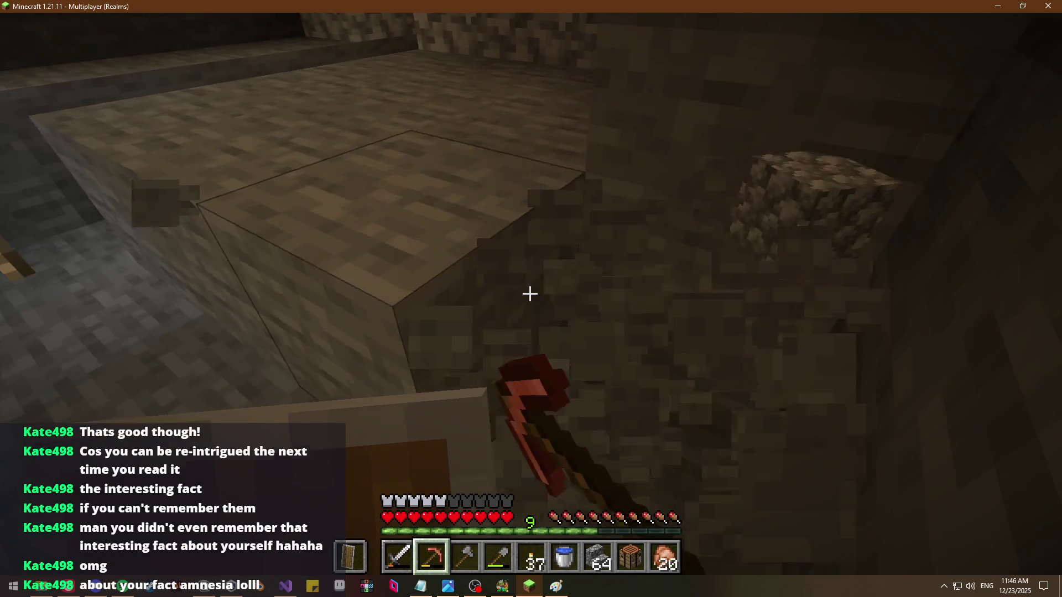
{"action": "left_click", "coordinate": [531, 293]}
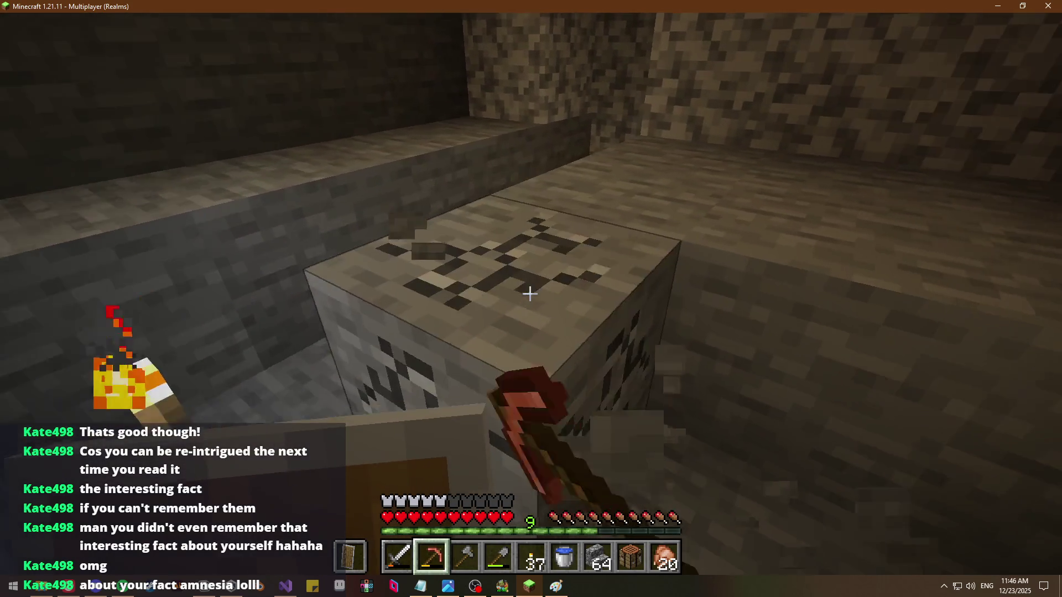
{"action": "left_click", "coordinate": [530, 294]}
{"action": "left_click", "coordinate": [531, 294]}
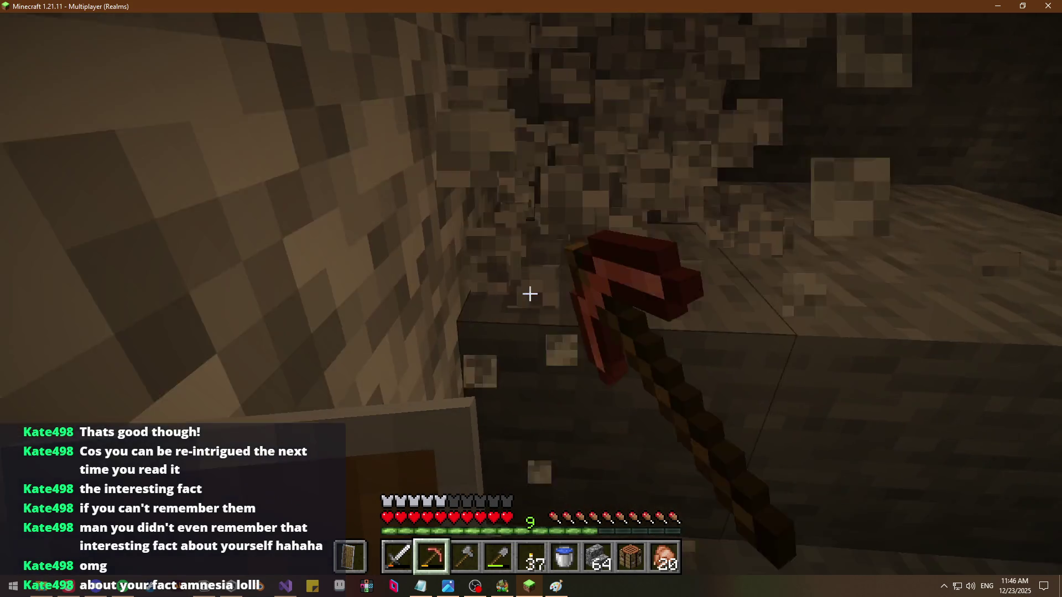
{"action": "left_click", "coordinate": [531, 294]}
{"action": "left_click", "coordinate": [530, 294]}
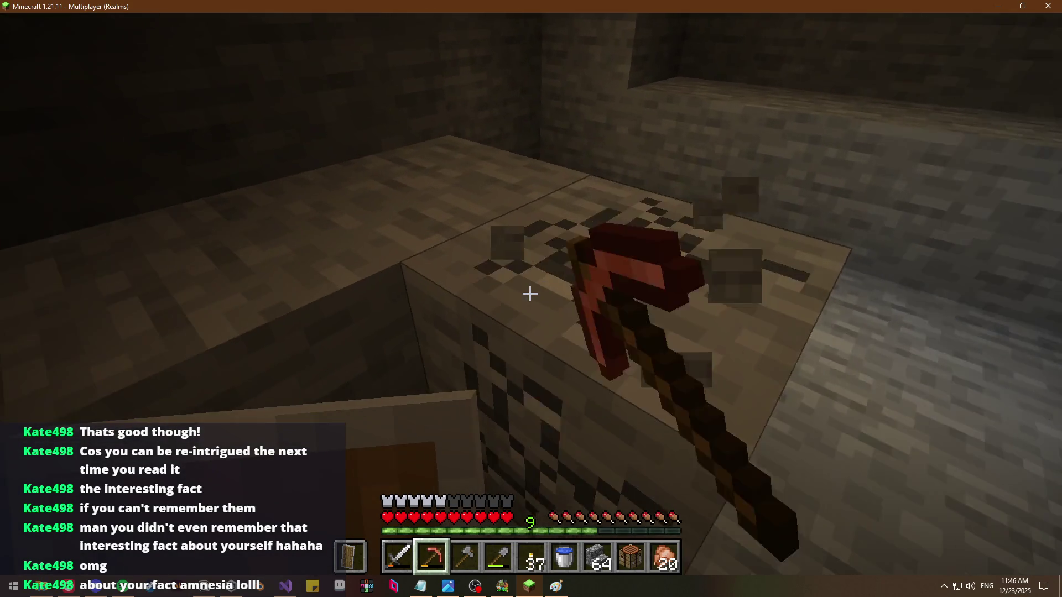
{"action": "left_click", "coordinate": [530, 295]}
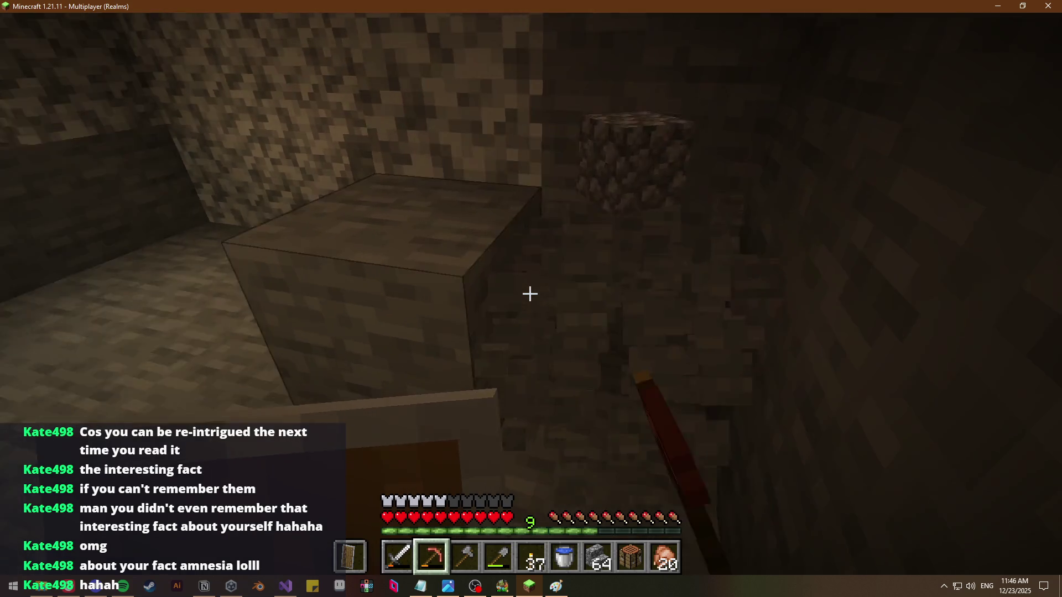
Mine the stone wall and floor blocks directly ahead in the cave
{"action": "left_click", "coordinate": [531, 294]}
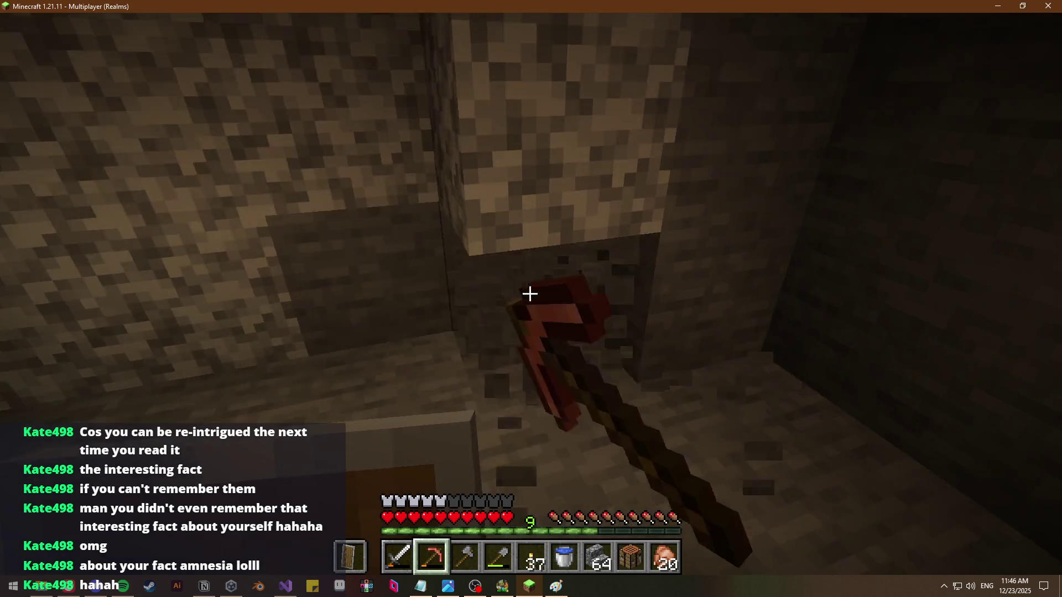
{"action": "left_click", "coordinate": [530, 294]}
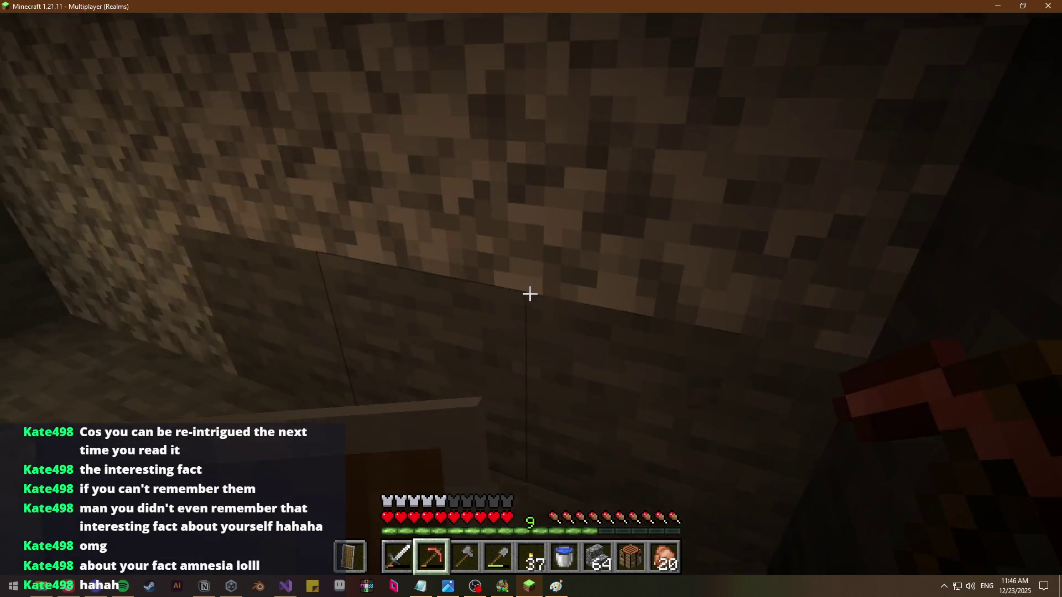
{"action": "left_click", "coordinate": [530, 294]}
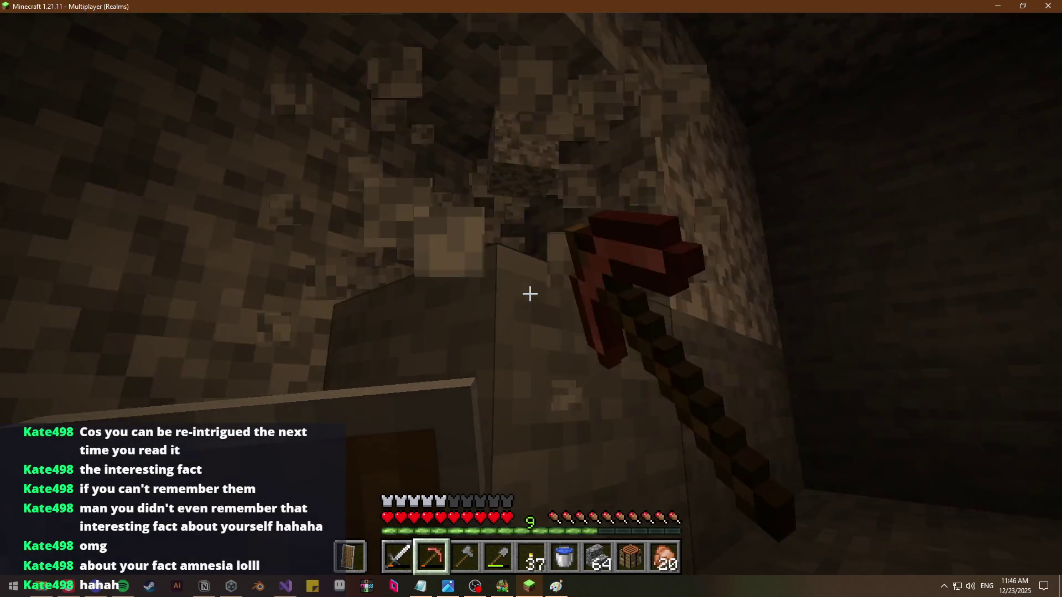
{"action": "left_click", "coordinate": [531, 294]}
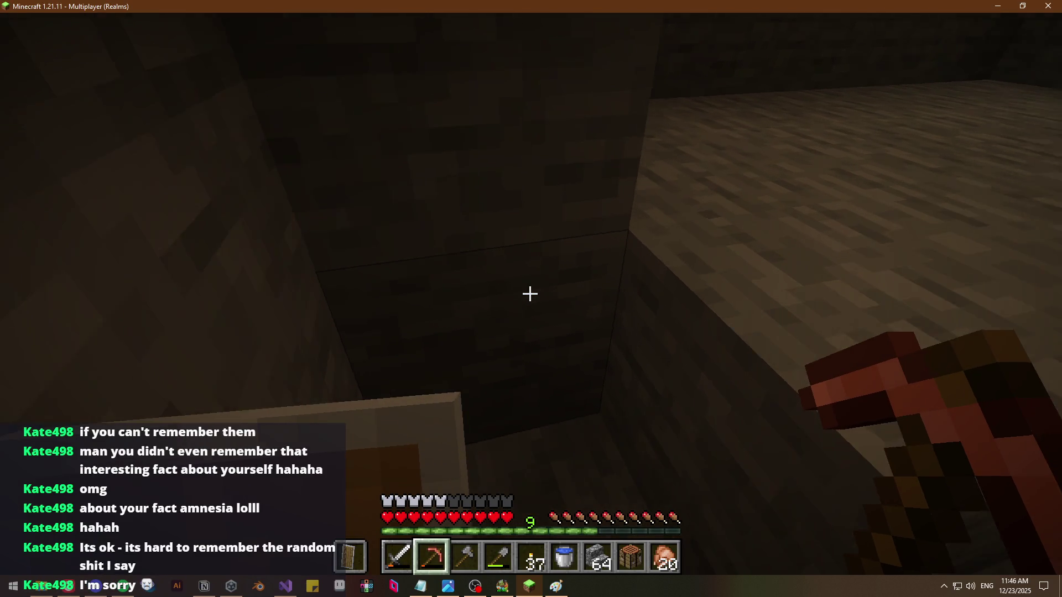
{"action": "left_click", "coordinate": [530, 293]}
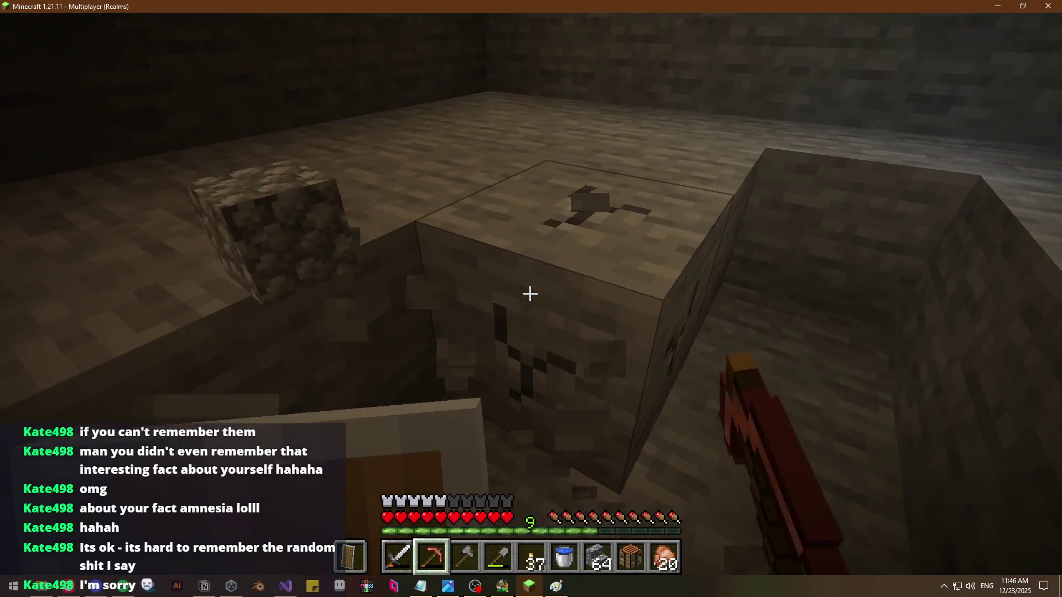
{"action": "left_click", "coordinate": [530, 293]}
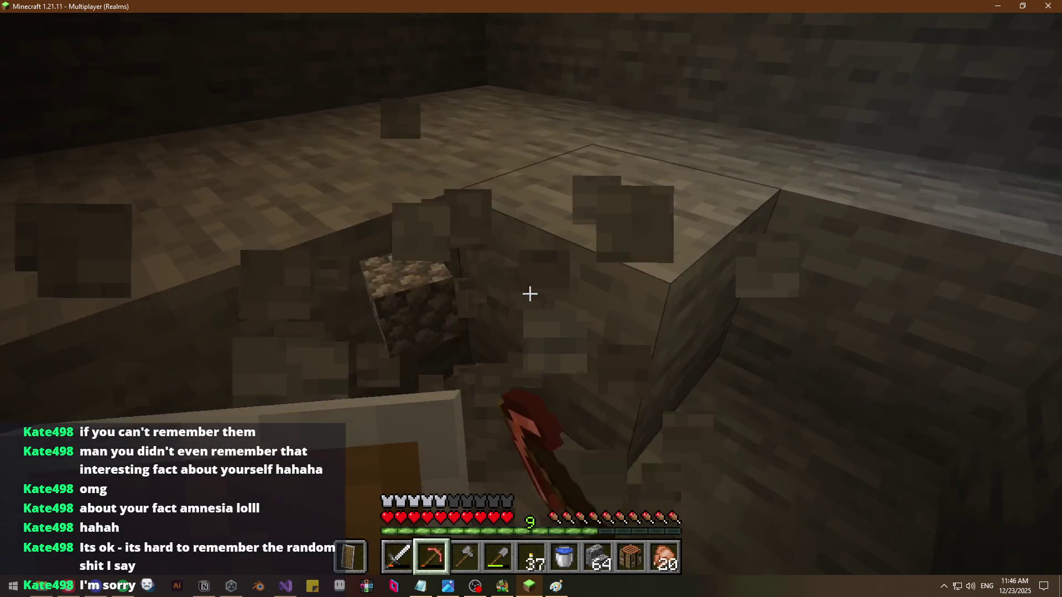
{"action": "left_click", "coordinate": [531, 294]}
{"action": "left_click", "coordinate": [530, 294]}
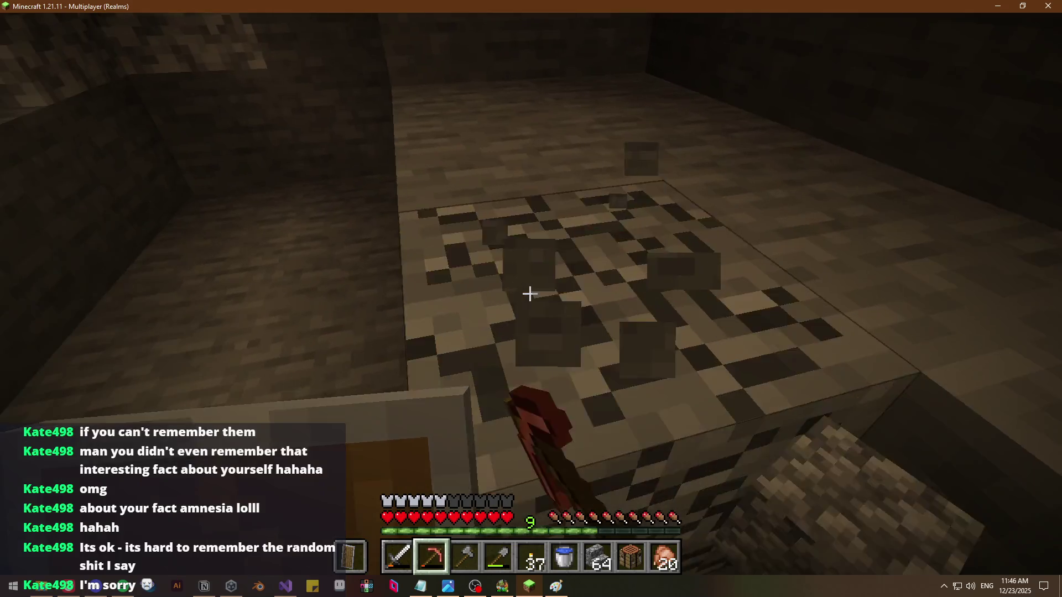
{"action": "left_click", "coordinate": [531, 294]}
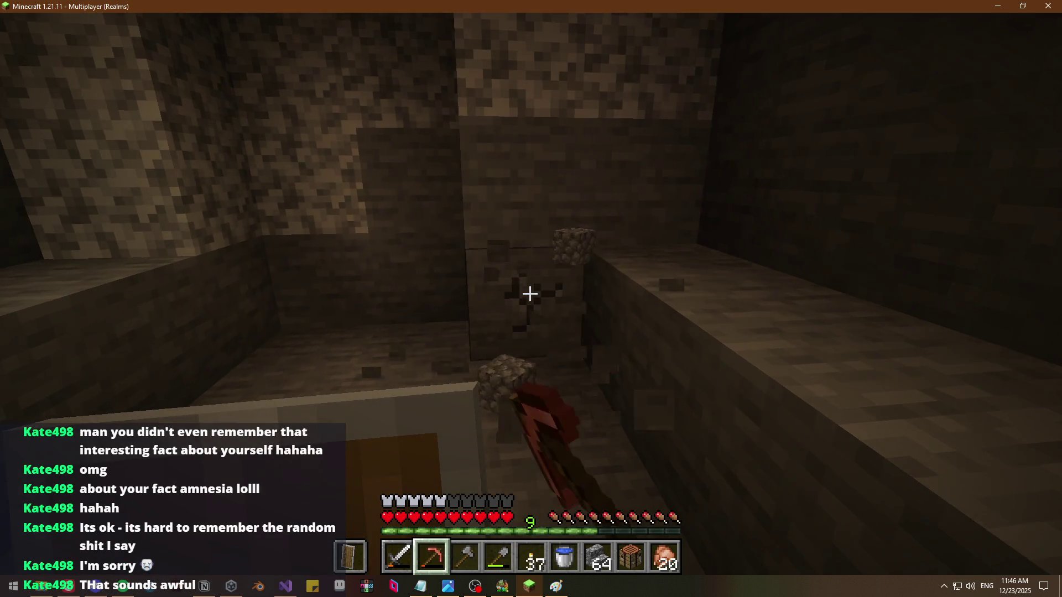
Mine the gravel block in the wall and the stone up toward the ceiling
{"action": "left_click", "coordinate": [530, 293]}
{"action": "left_click", "coordinate": [530, 294]}
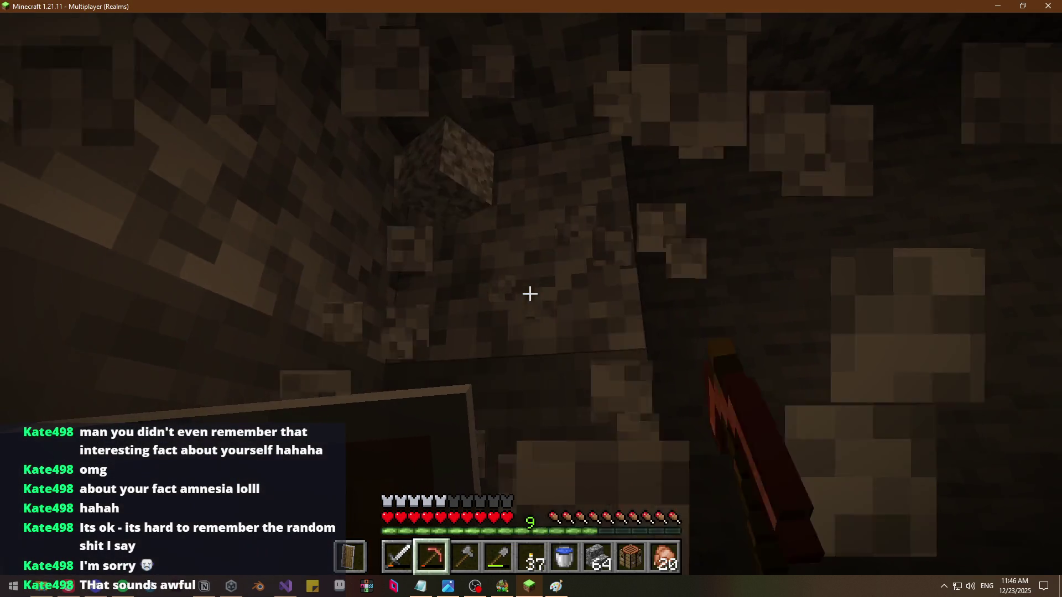
{"action": "left_click", "coordinate": [530, 294]}
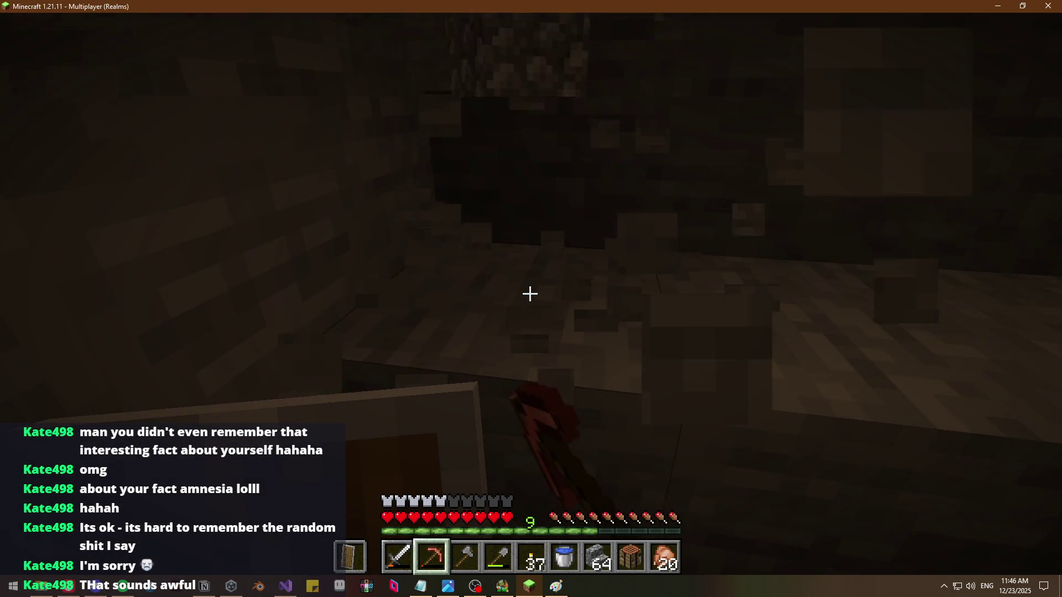
{"action": "left_click", "coordinate": [530, 294]}
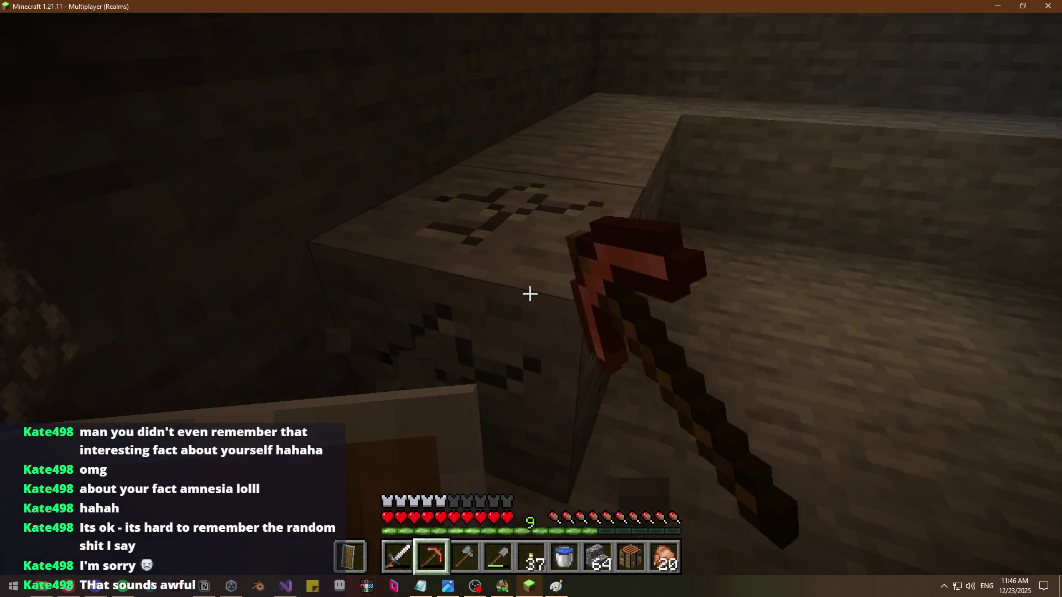
{"action": "left_click", "coordinate": [530, 293]}
{"action": "left_click", "coordinate": [530, 294]}
{"action": "left_click", "coordinate": [530, 294]}
{"action": "left_click", "coordinate": [530, 294]}
{"action": "left_click", "coordinate": [530, 294]}
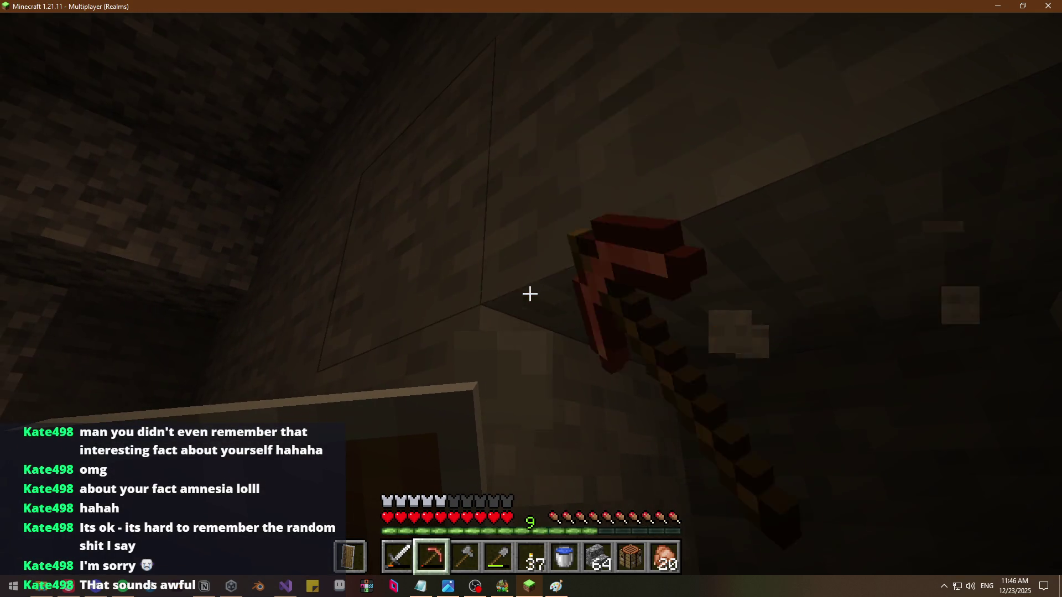
Clear the stone blocks on the ledge and in the wall above
{"action": "left_click", "coordinate": [531, 293]}
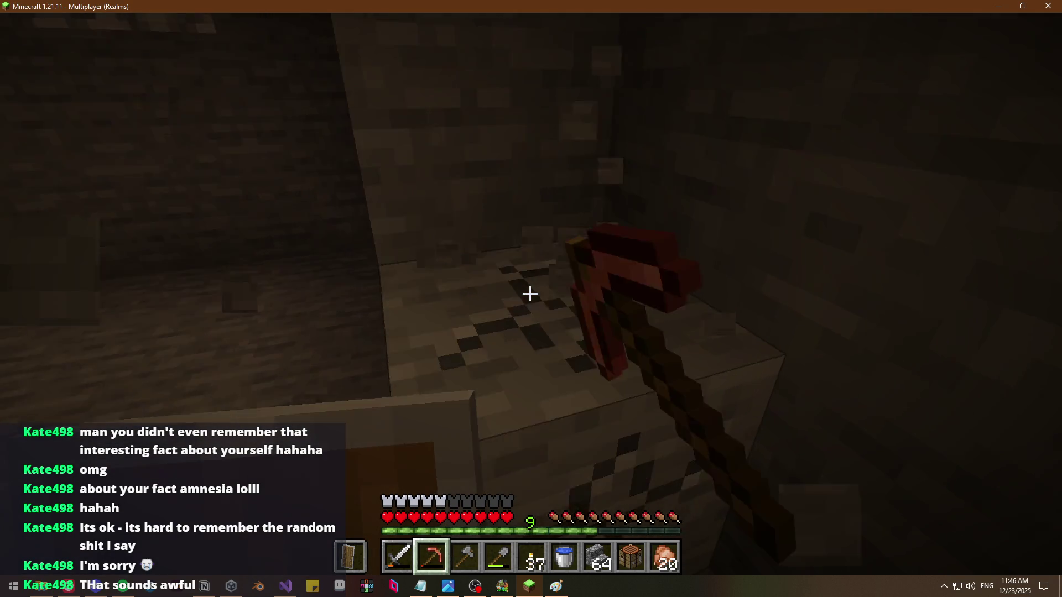
{"action": "left_click", "coordinate": [530, 294]}
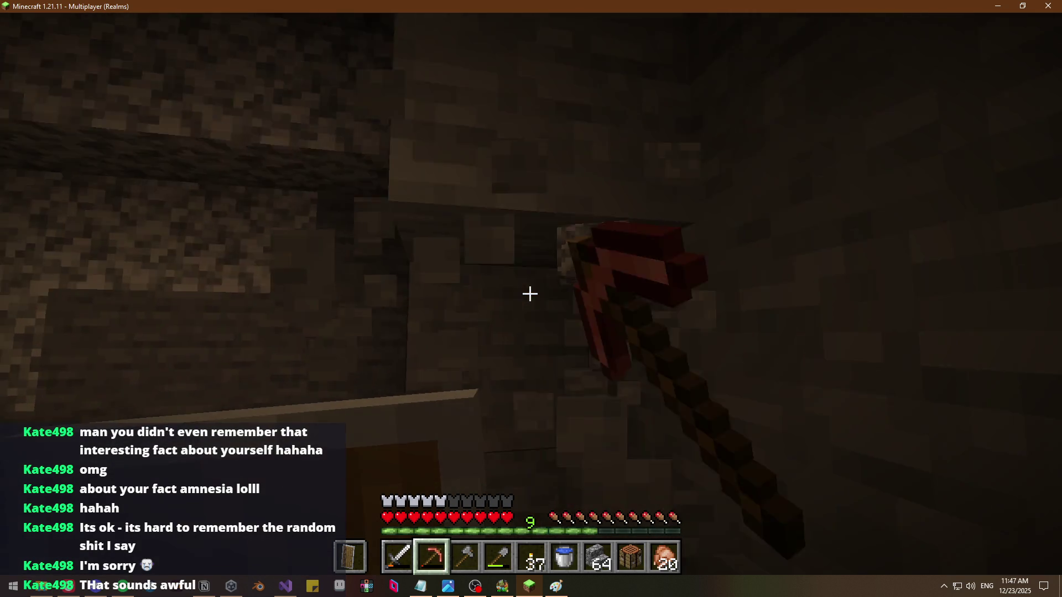
{"action": "left_click", "coordinate": [531, 294]}
{"action": "left_click", "coordinate": [530, 294]}
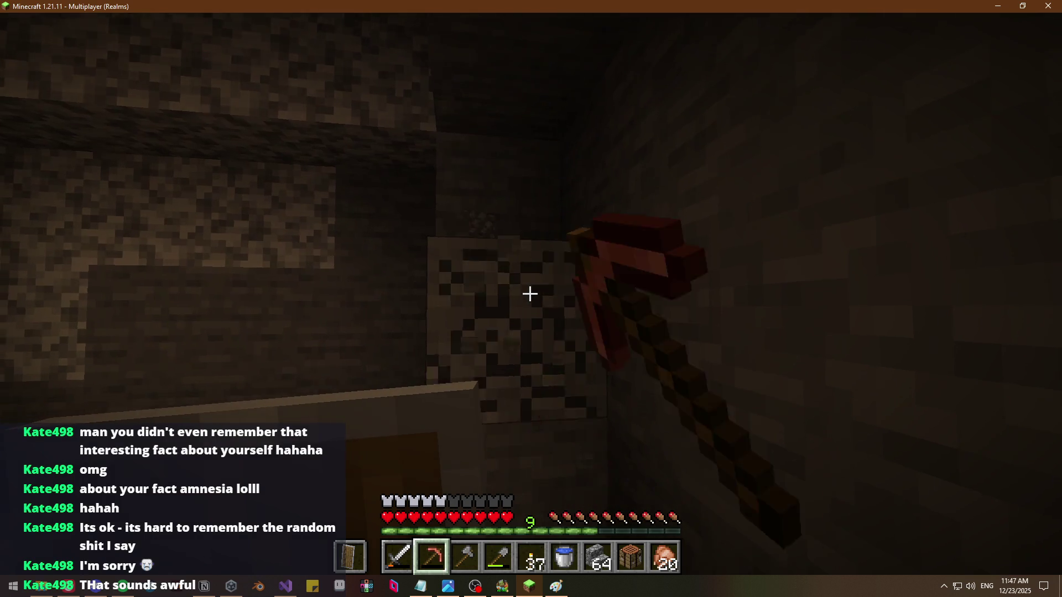
{"action": "left_click", "coordinate": [530, 293]}
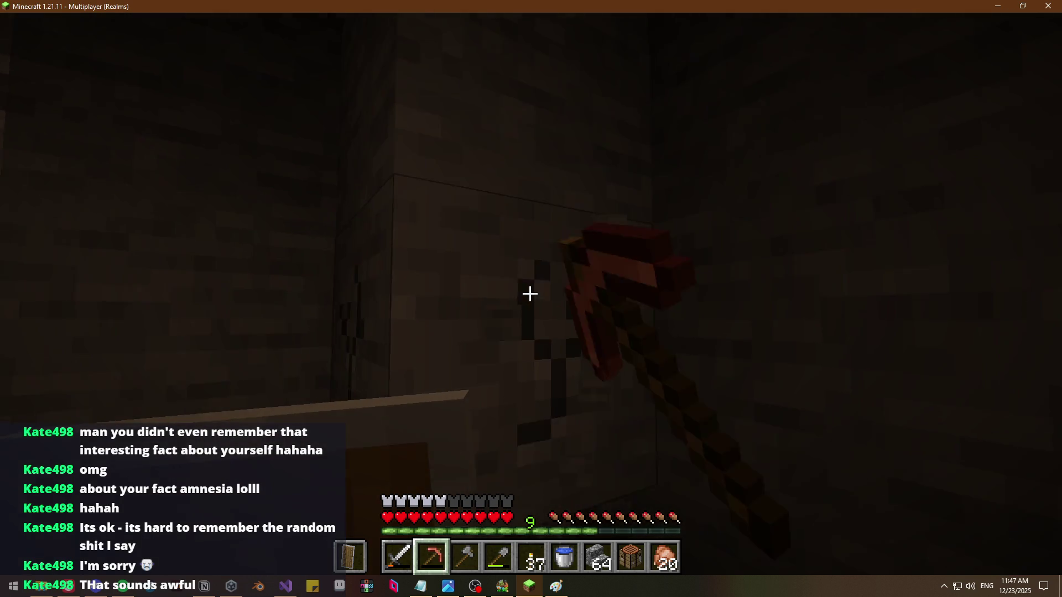
{"action": "left_click", "coordinate": [530, 294]}
{"action": "left_click", "coordinate": [530, 293]}
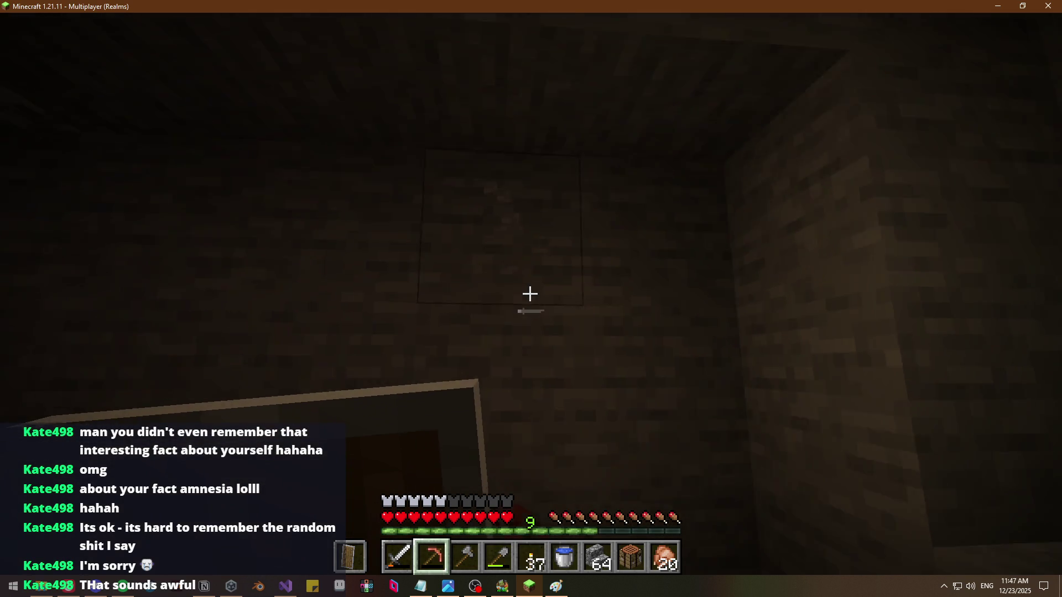
{"action": "left_click", "coordinate": [530, 294]}
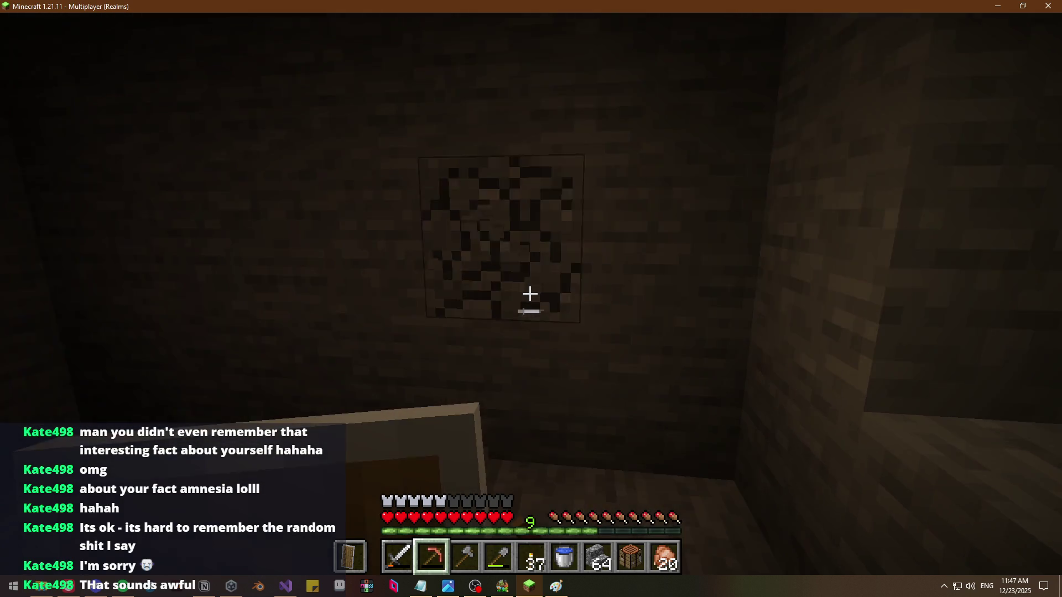
Check the inventory for spare copper pickaxes and cobblestone stacks, then resume mining
{"action": "key", "text": "e"}
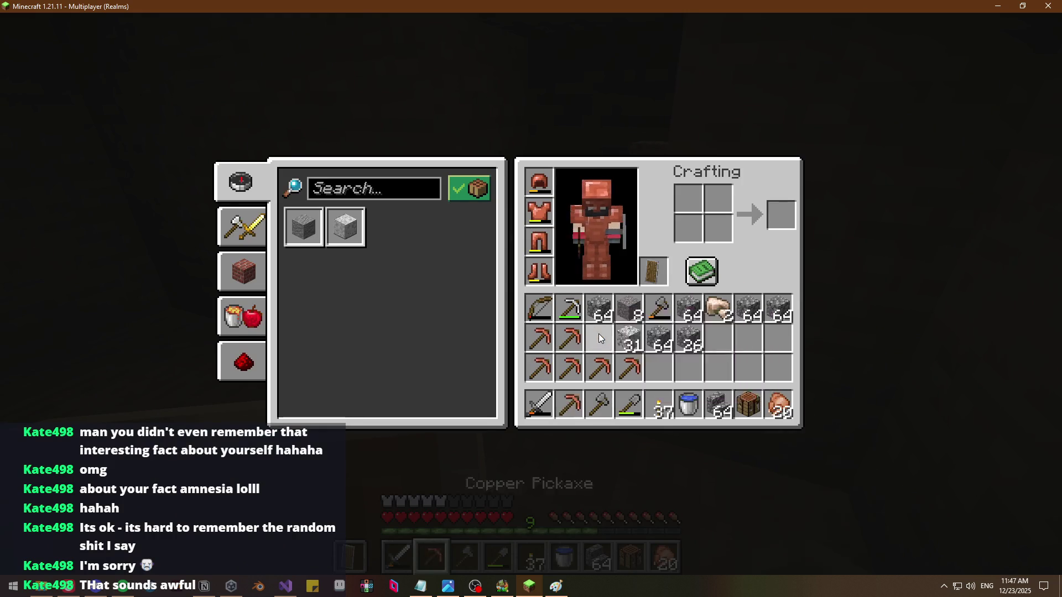
{"action": "key", "text": "e"}
{"action": "left_click", "coordinate": [530, 294]}
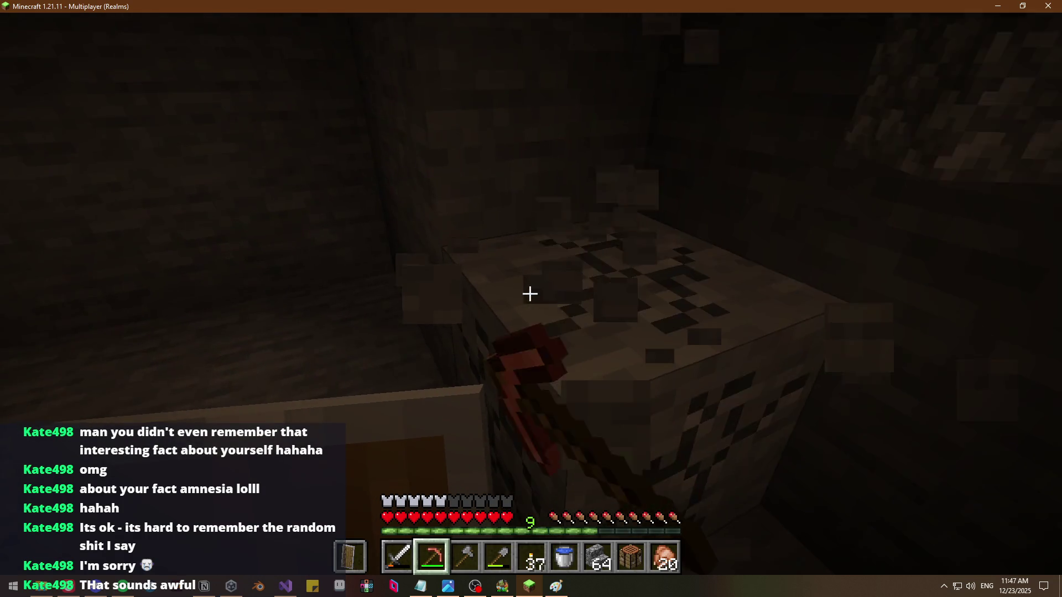
Mine the stone wall and cracked ledge blocks, then break through a floor block
{"action": "left_click", "coordinate": [530, 294]}
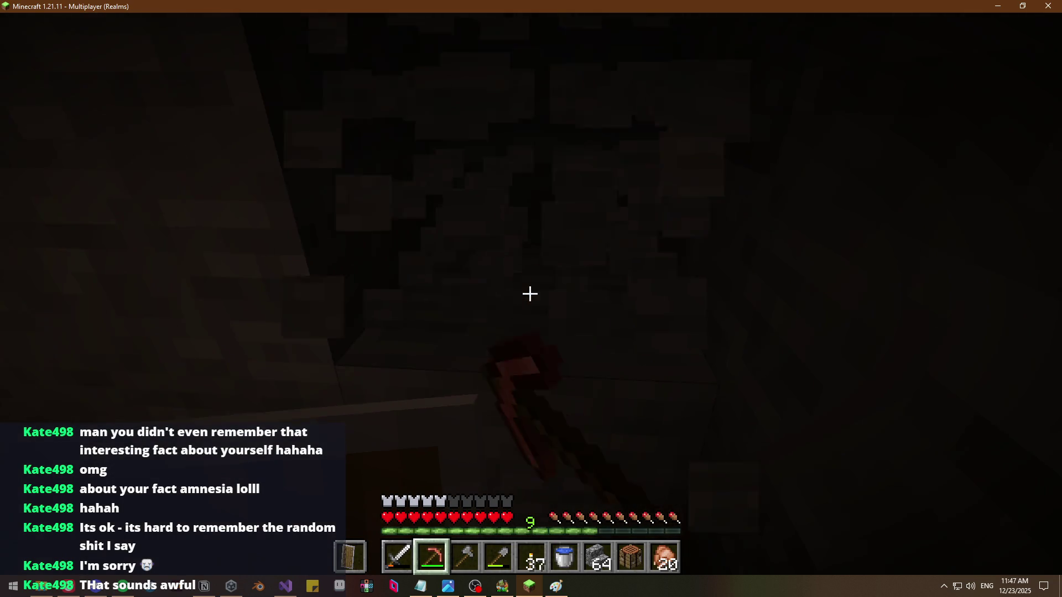
{"action": "left_click", "coordinate": [530, 293]}
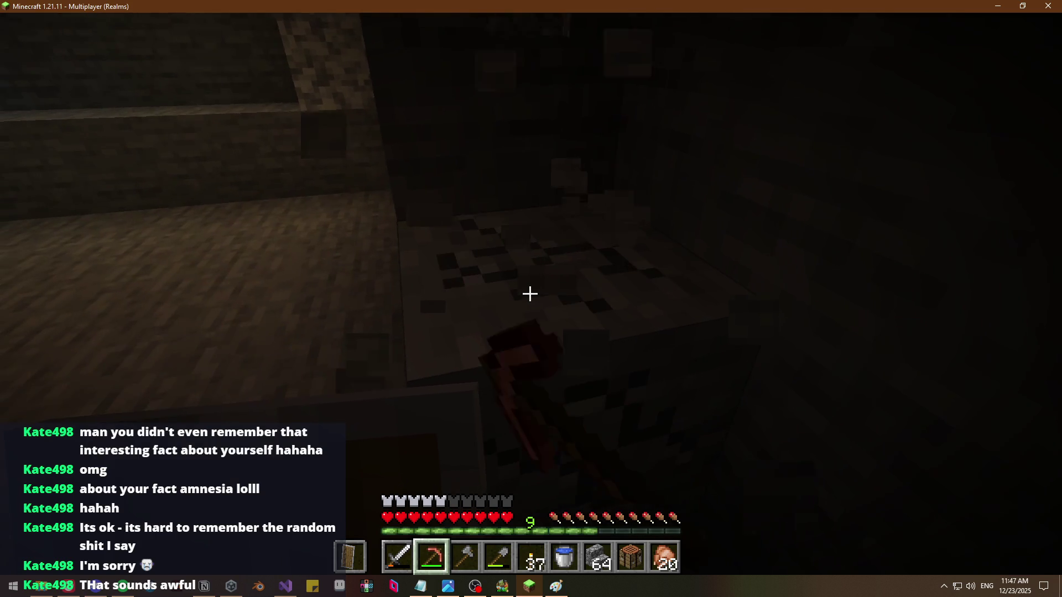
{"action": "left_click", "coordinate": [531, 294]}
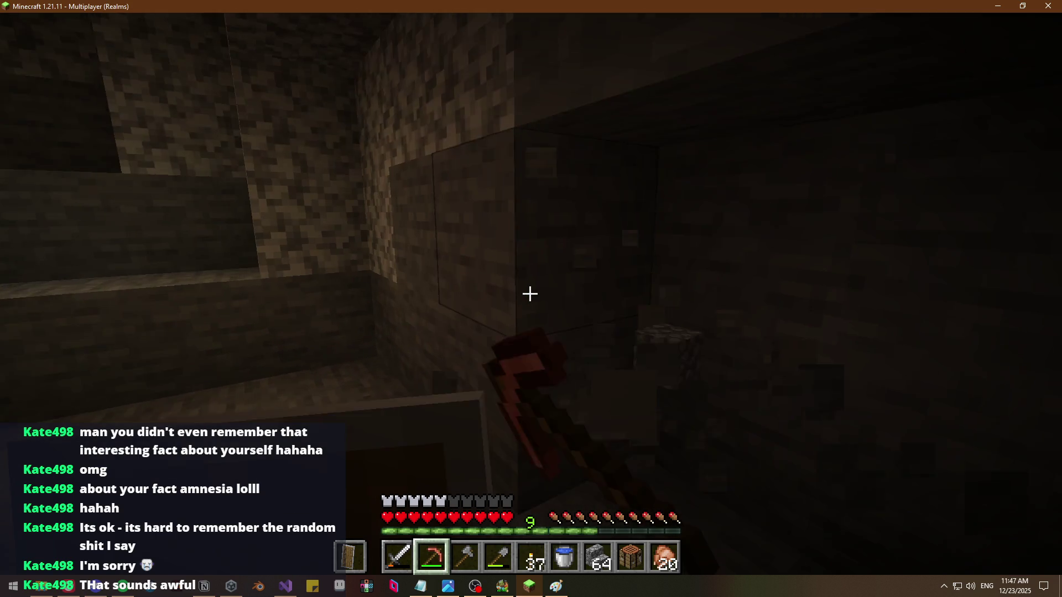
{"action": "left_click", "coordinate": [530, 294]}
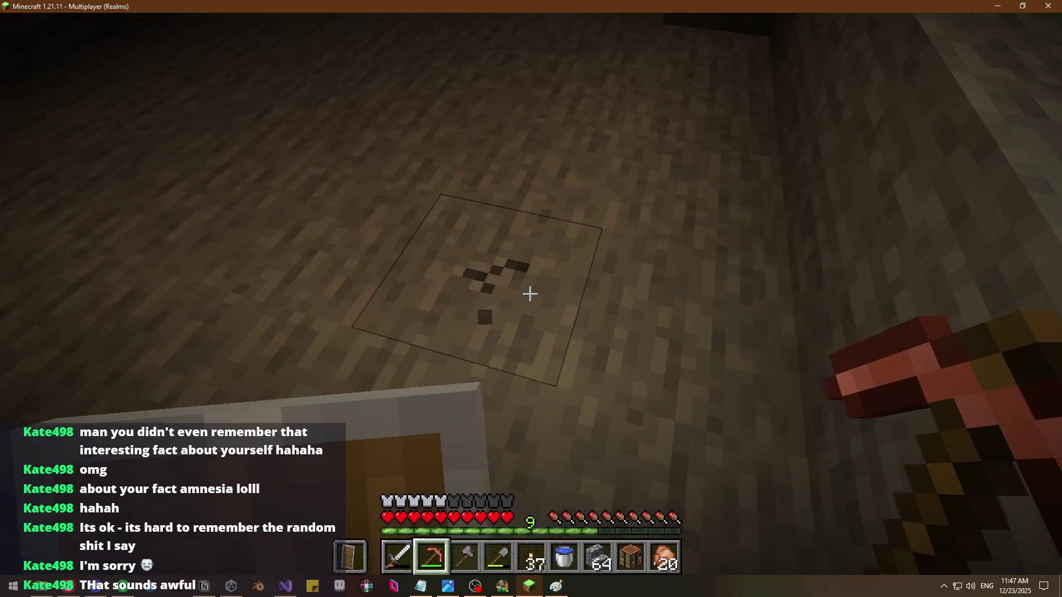
{"action": "left_click", "coordinate": [531, 293]}
{"action": "left_click", "coordinate": [531, 293]}
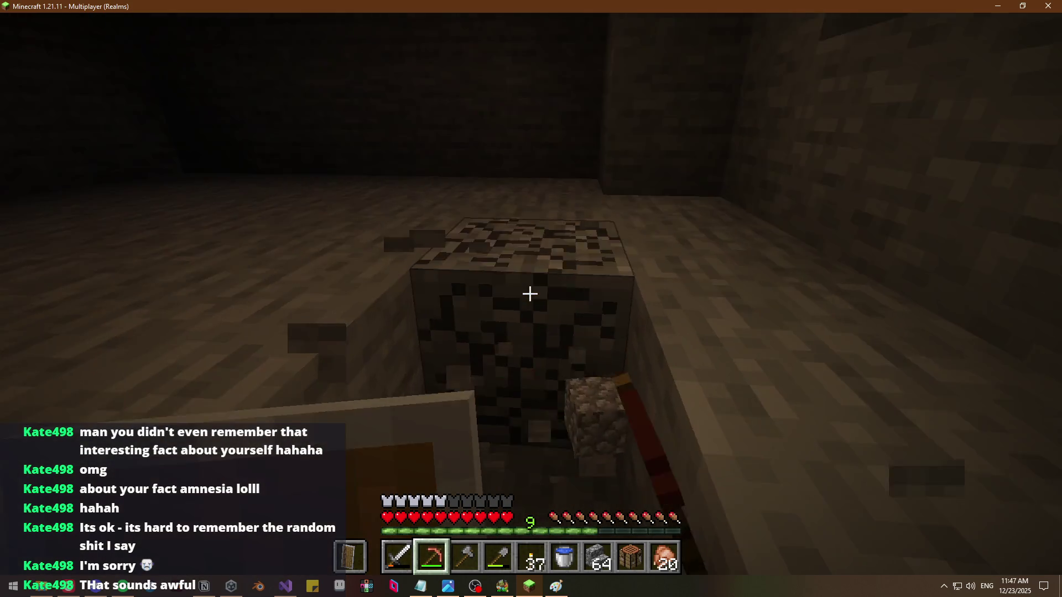
Mine the raised stone blocks nearby, opening a gap in the rock
{"action": "left_click", "coordinate": [530, 294]}
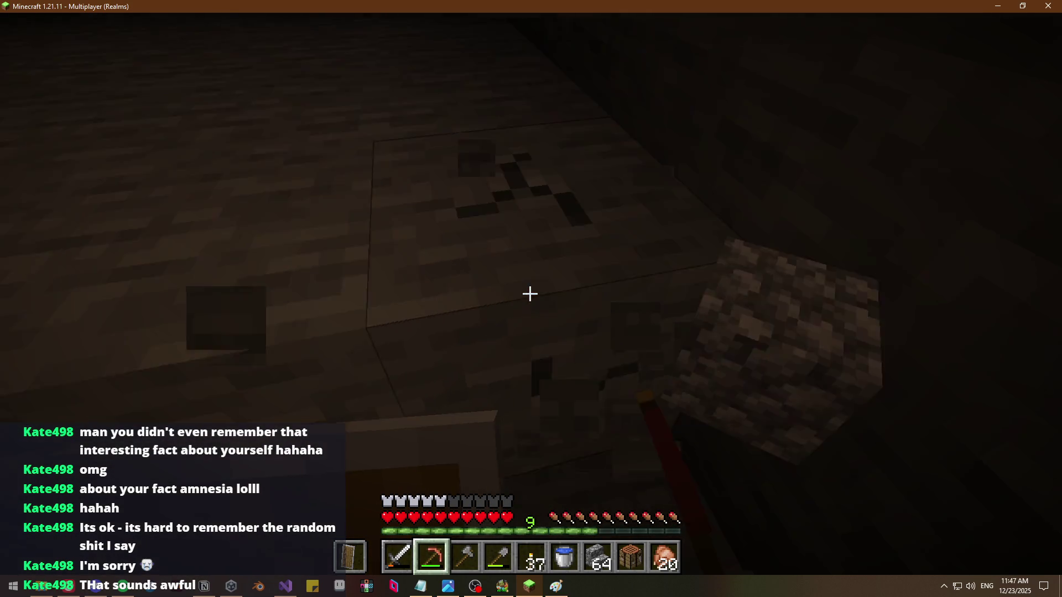
{"action": "left_click", "coordinate": [530, 293]}
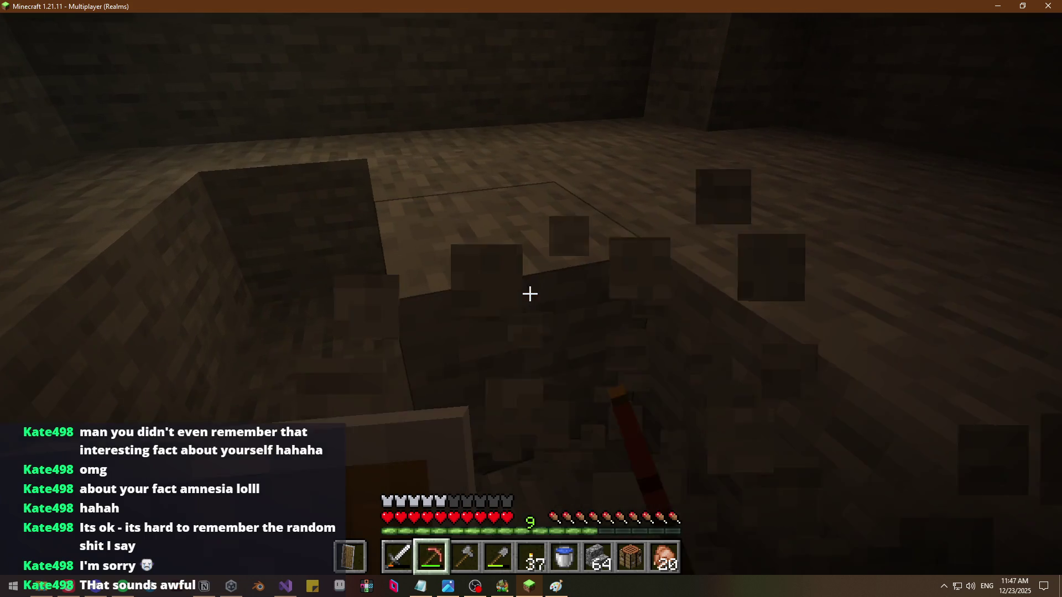
{"action": "left_click", "coordinate": [530, 294]}
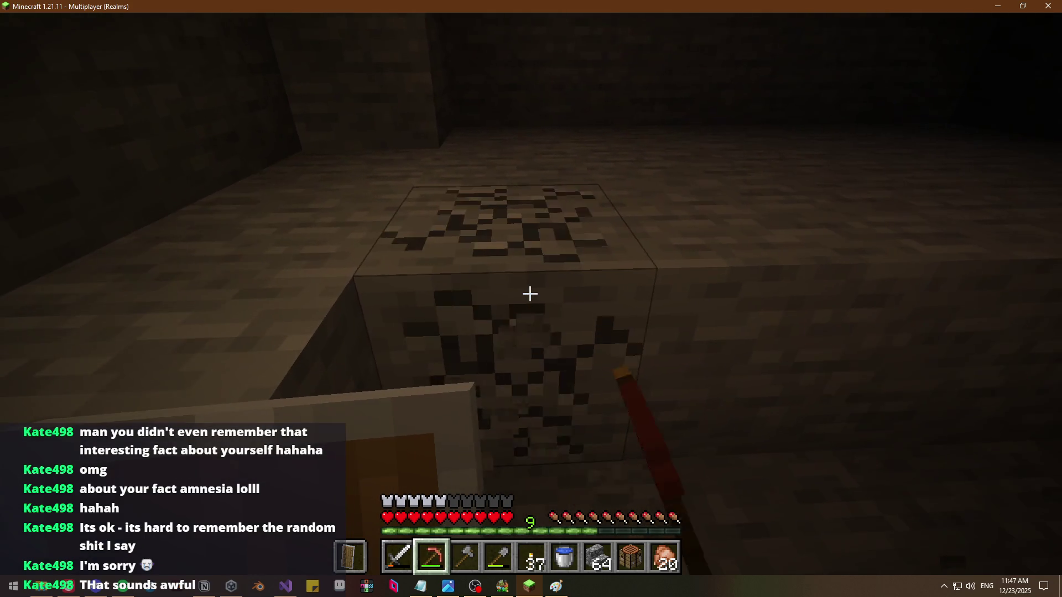
{"action": "left_click", "coordinate": [531, 294]}
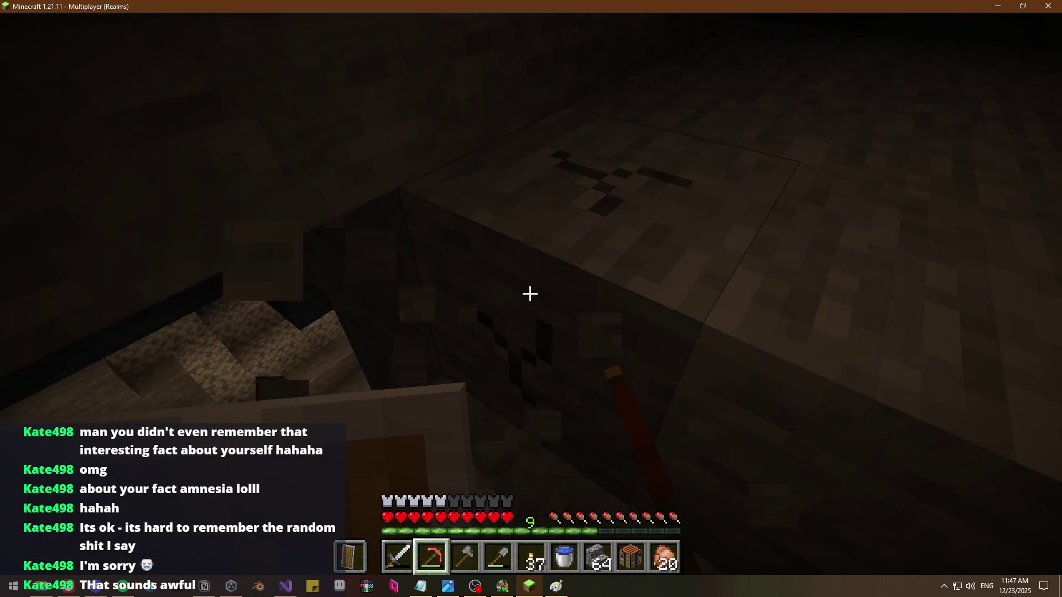
{"action": "left_click", "coordinate": [531, 294]}
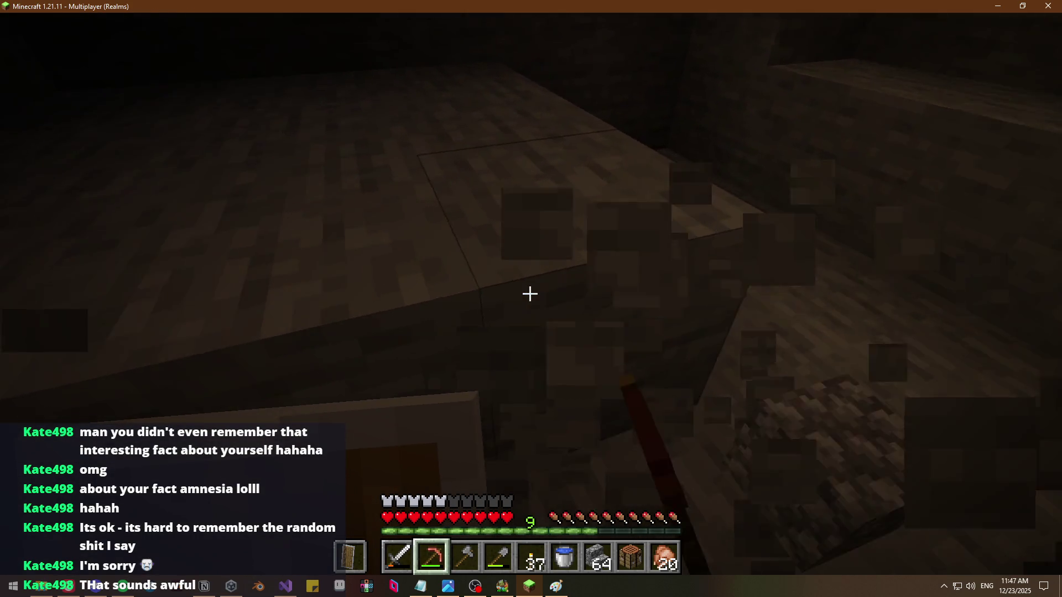
{"action": "left_click", "coordinate": [531, 294]}
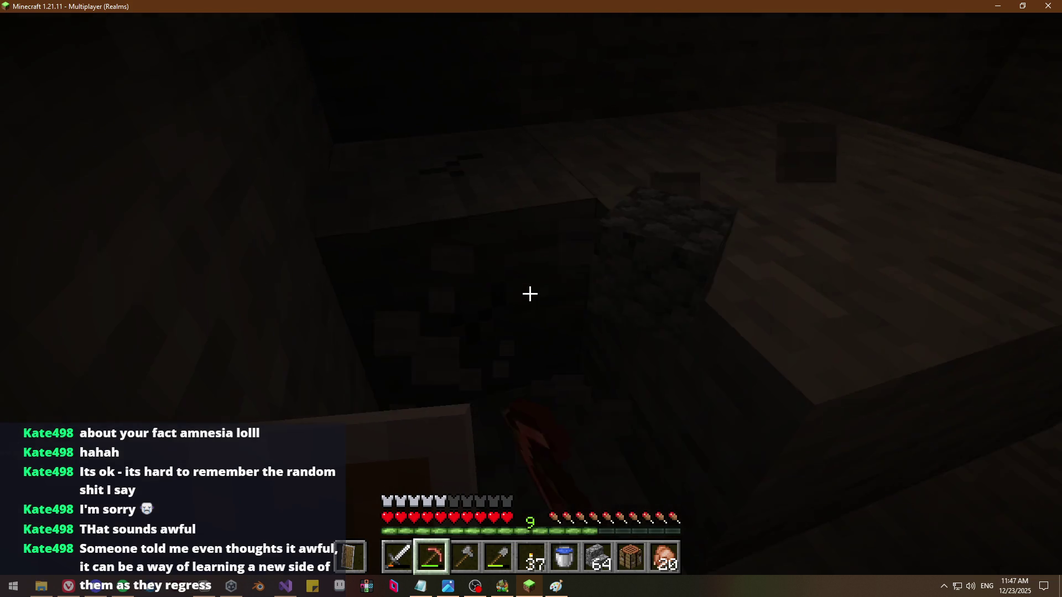
{"action": "left_click", "coordinate": [530, 294]}
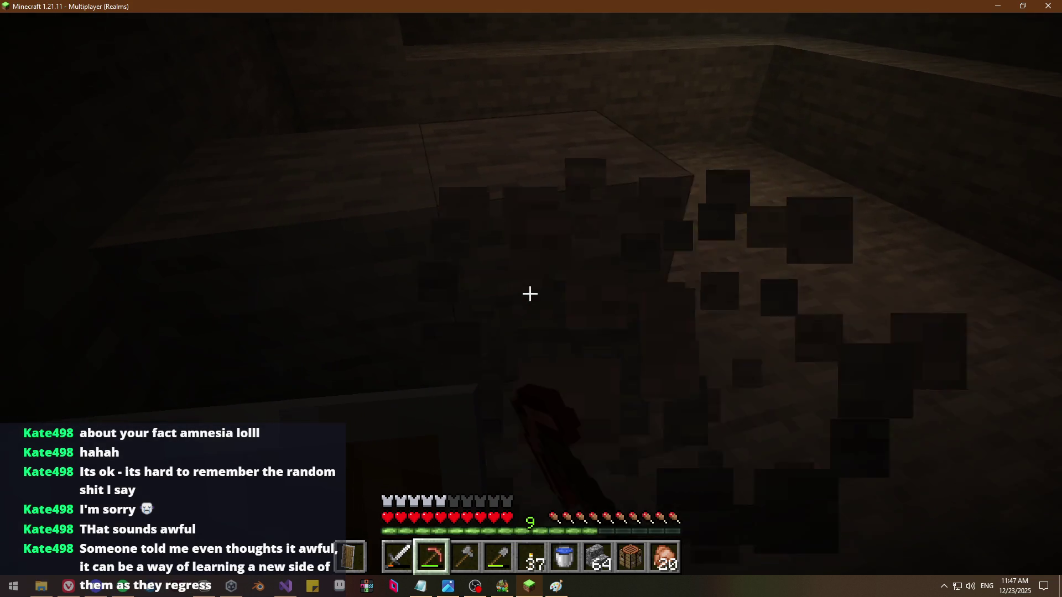
{"action": "left_click", "coordinate": [531, 293]}
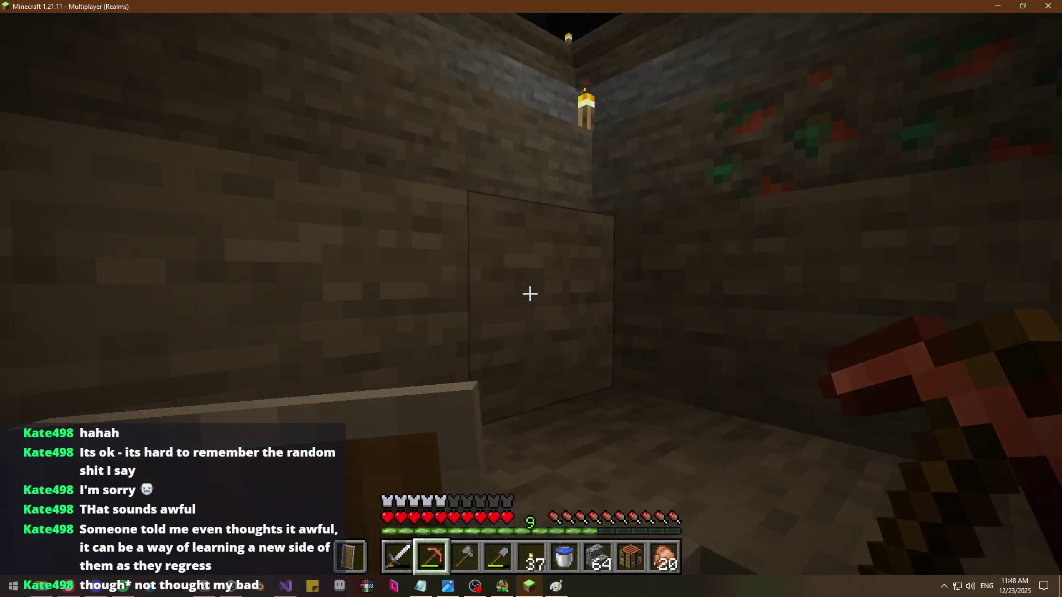
Switch to a third-person view of the player at the torch-lit shaft corner
{"action": "key", "text": "F5"}
{"action": "key", "text": "F5"}
{"action": "key", "text": "F5"}
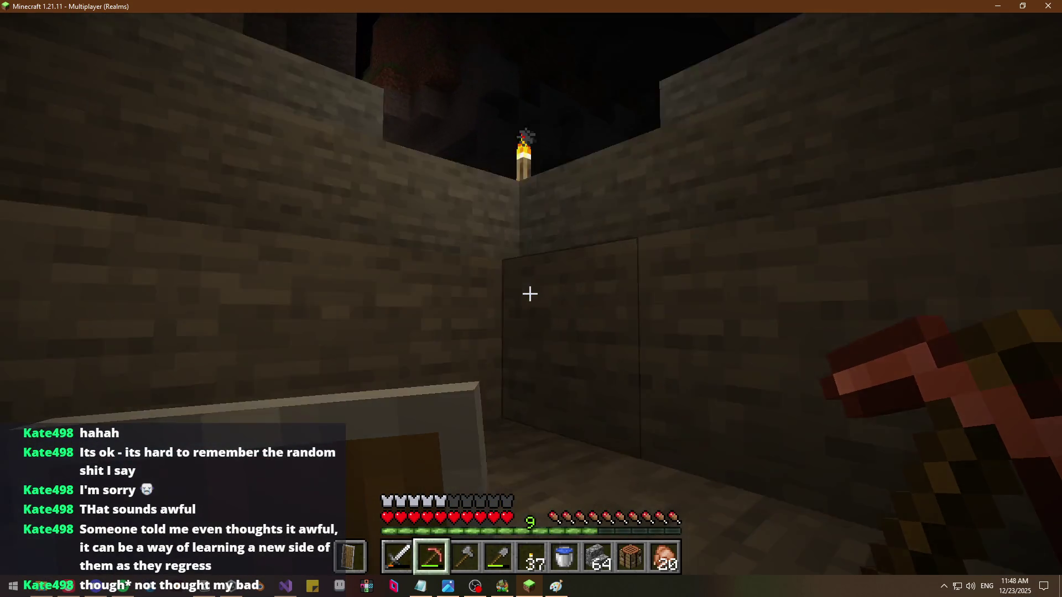